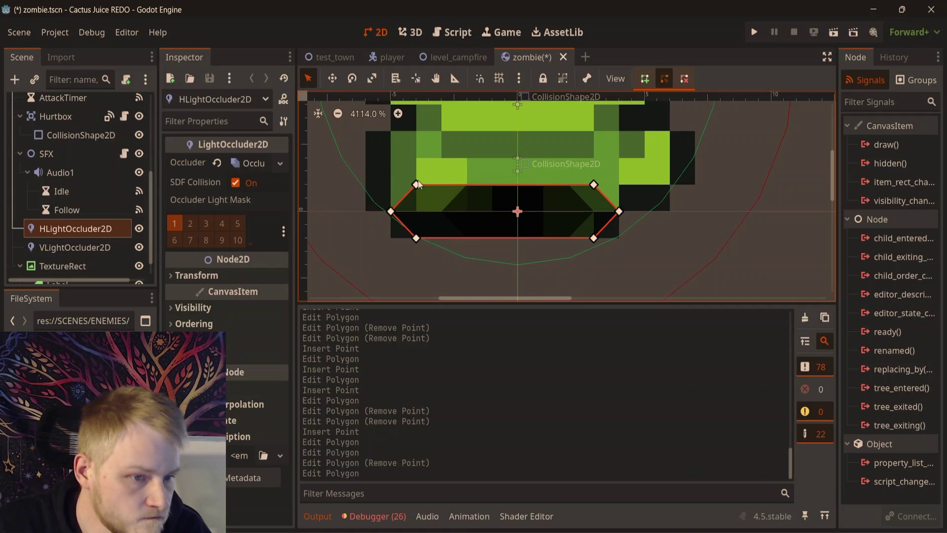
Pull the zombie occluder's upper-left and left vertices inward to hug the sprite's bottom edge
drag(416, 184, 441, 185)
mouse_move(387, 213)
mouse_down()
mouse_move(416, 212)
mouse_move(442, 238)
mouse_up()
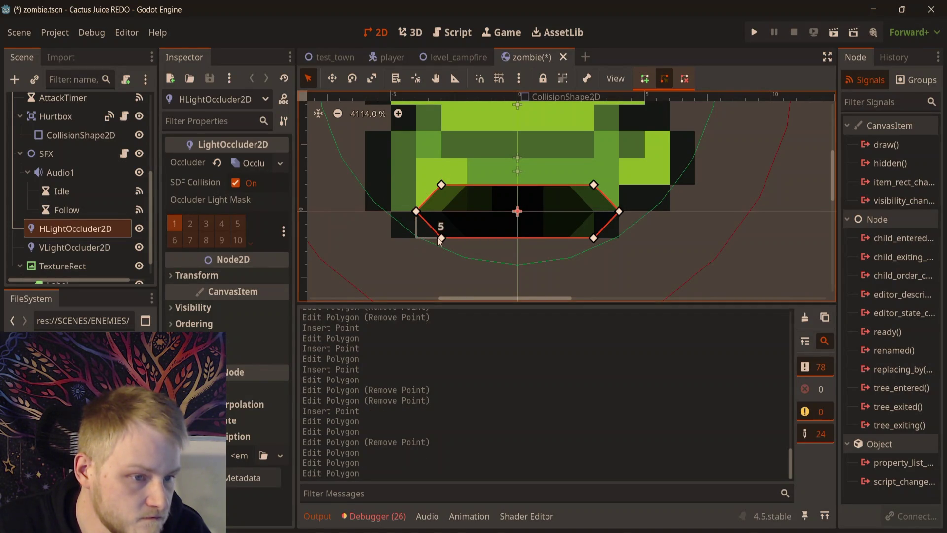
scroll(525, 239, down, 5)
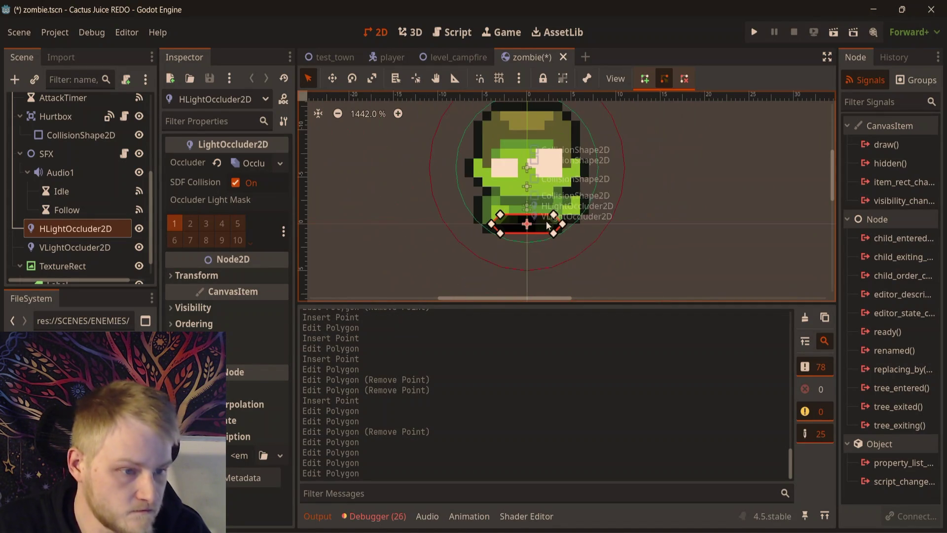
Save the zombie scene and launch the campfire level with F6
key(ctrl+s)
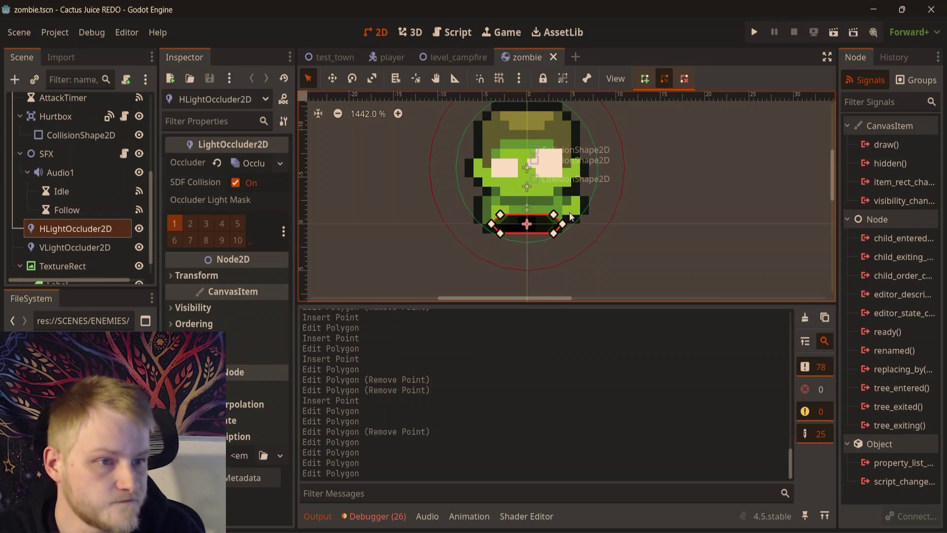
click(465, 55)
key(F6)
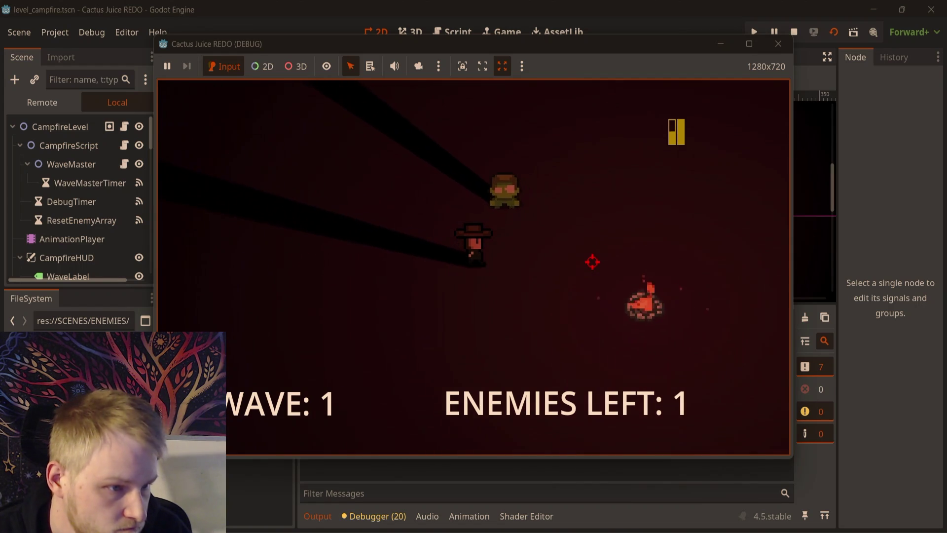
Walk the player around the campfire with WASD during wave 1, then close the game
key(d)
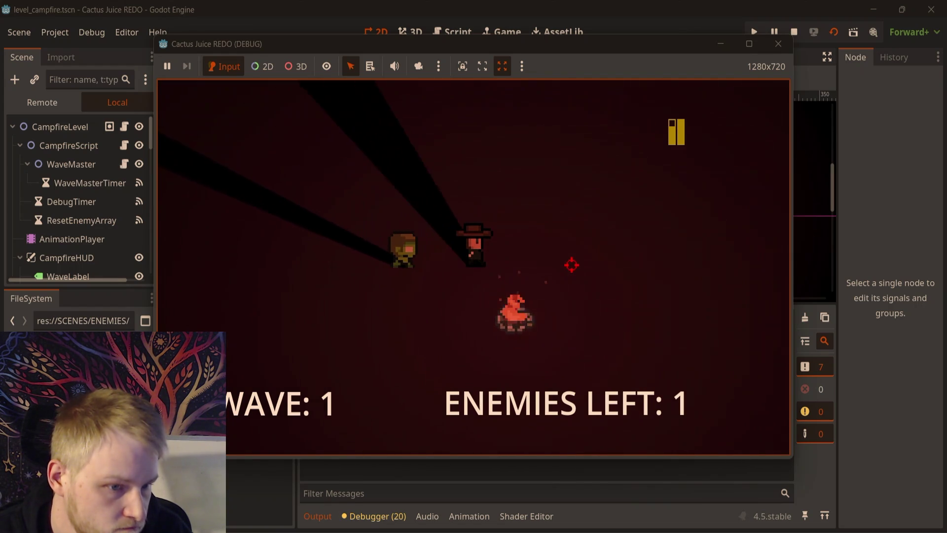
key(s)
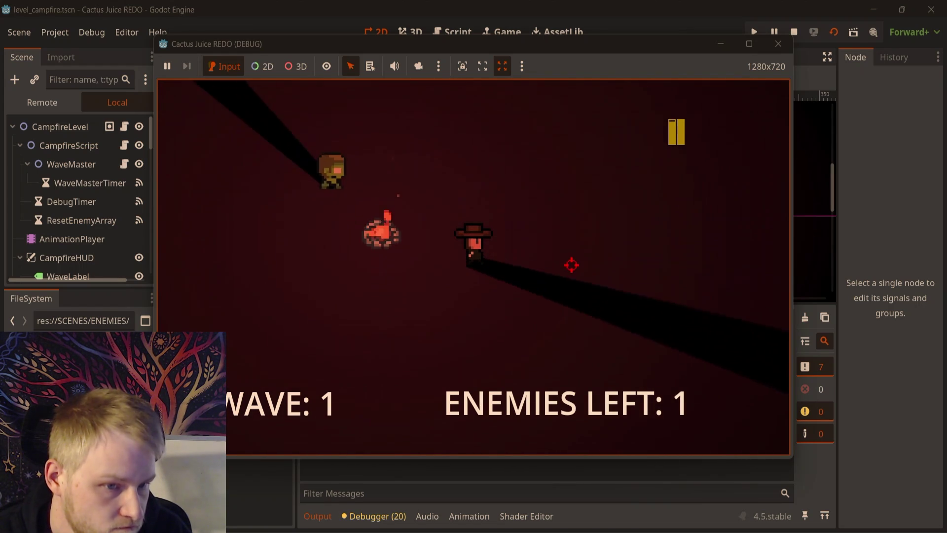
key(a)
key(w)
key(a)
key(w)
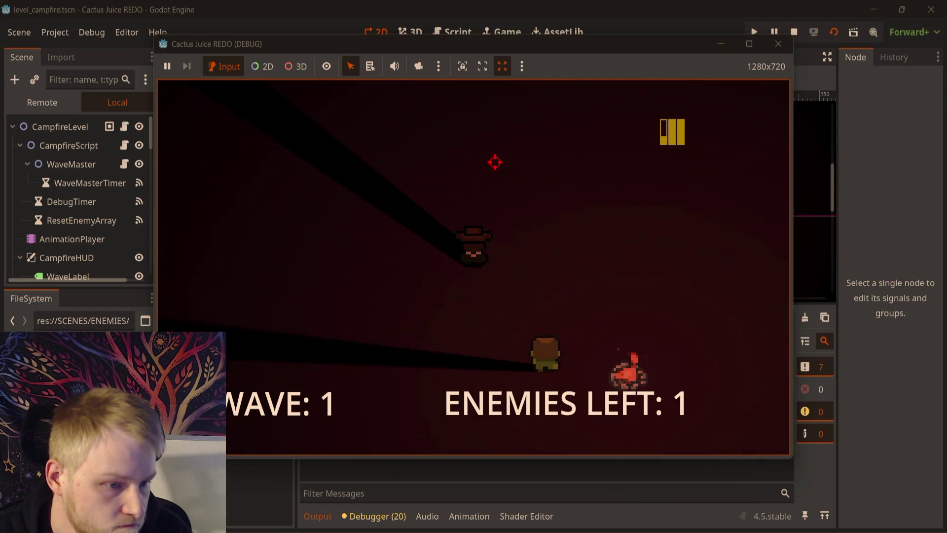
key(d)
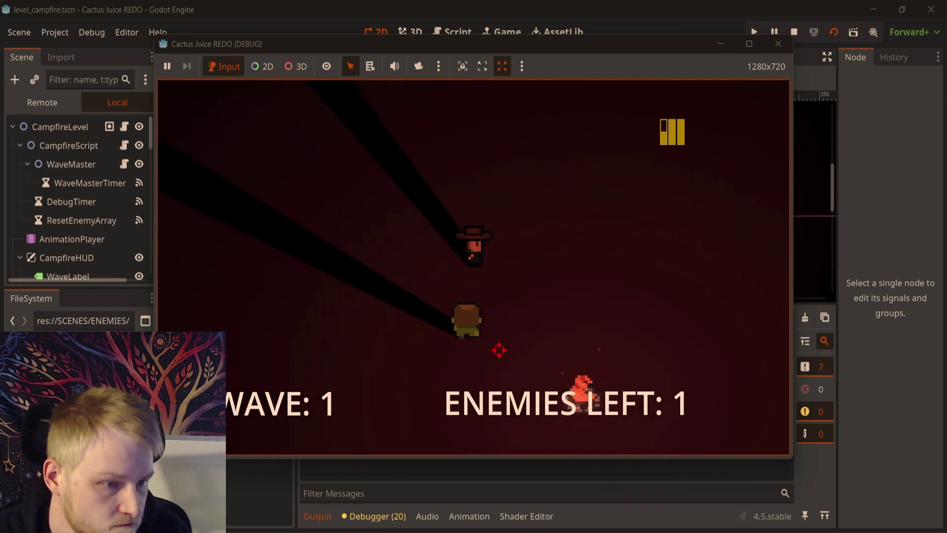
key(d)
key(w)
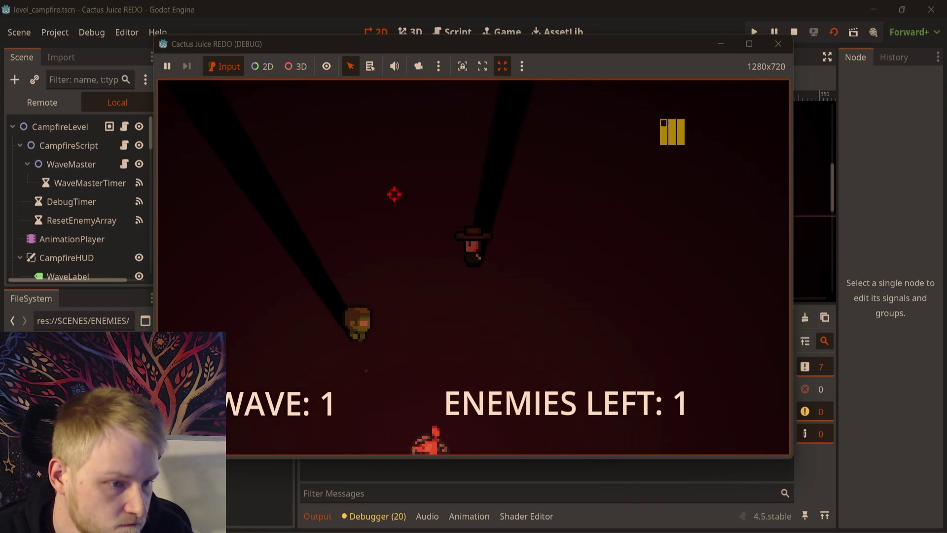
key(d)
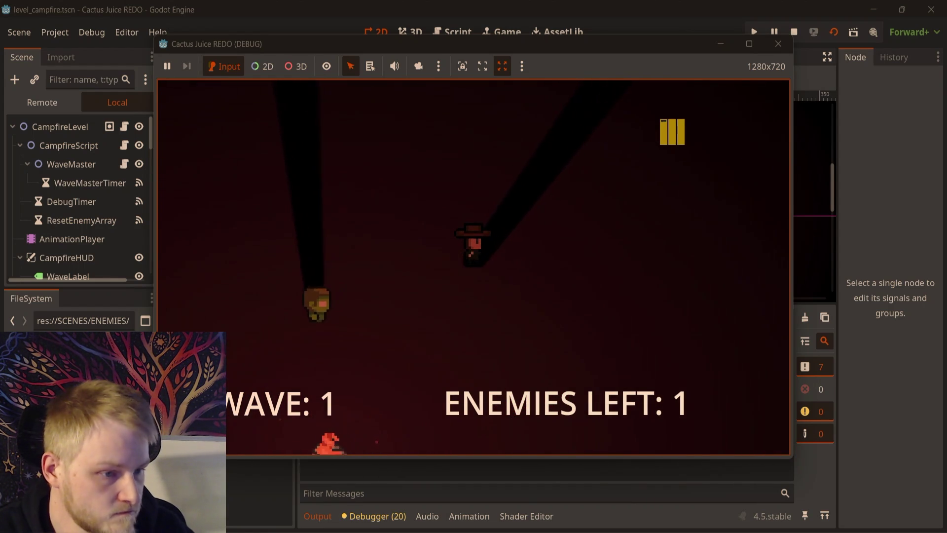
key(w)
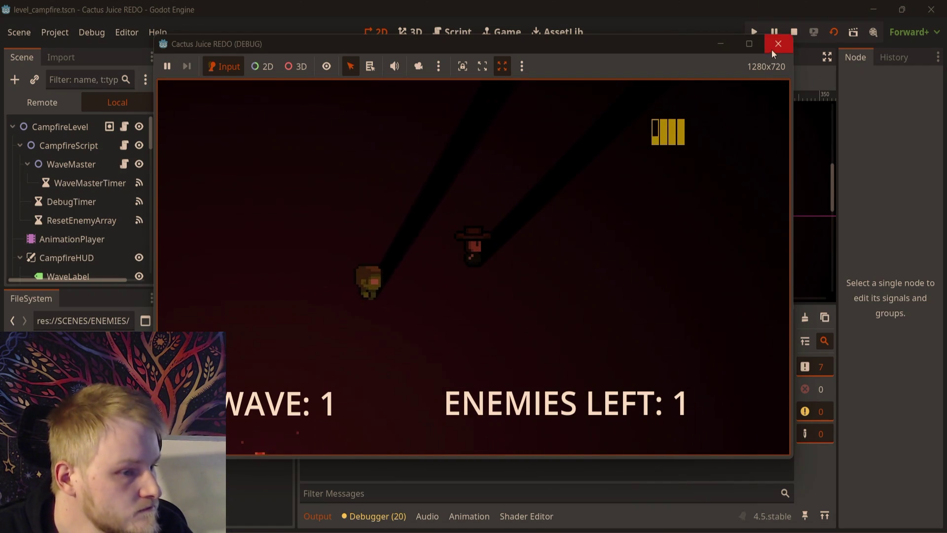
click(773, 47)
Switch to the Script workspace and scroll through the chicken's animation code
click(448, 34)
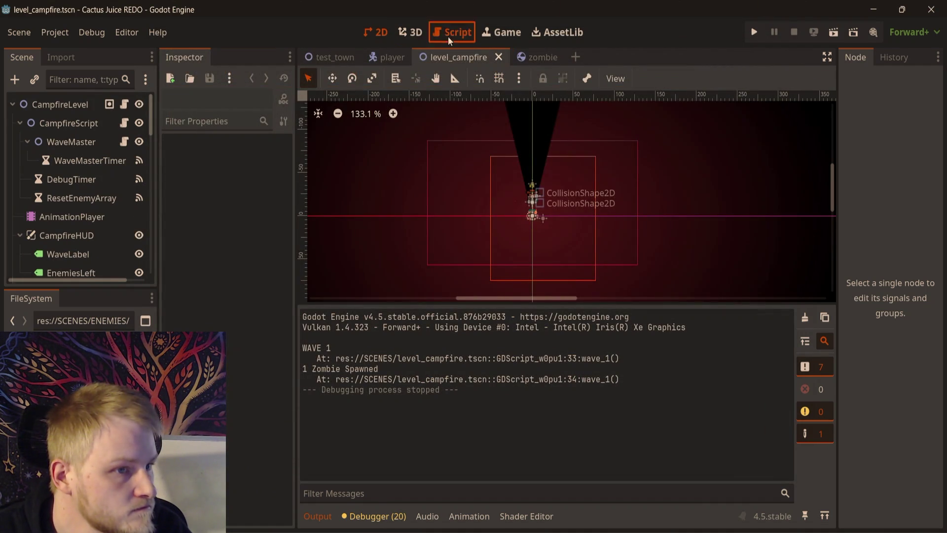
scroll(530, 204, down, 10)
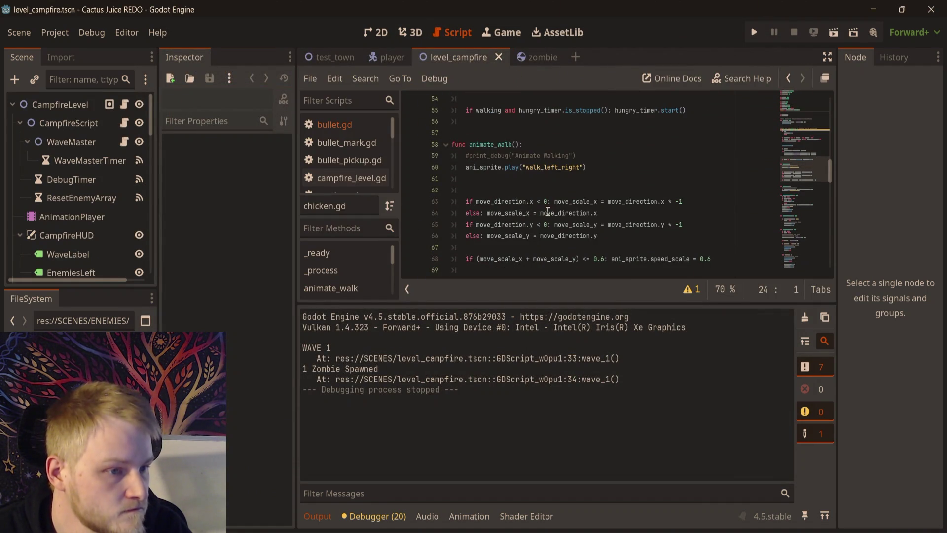
scroll(548, 211, up, 6)
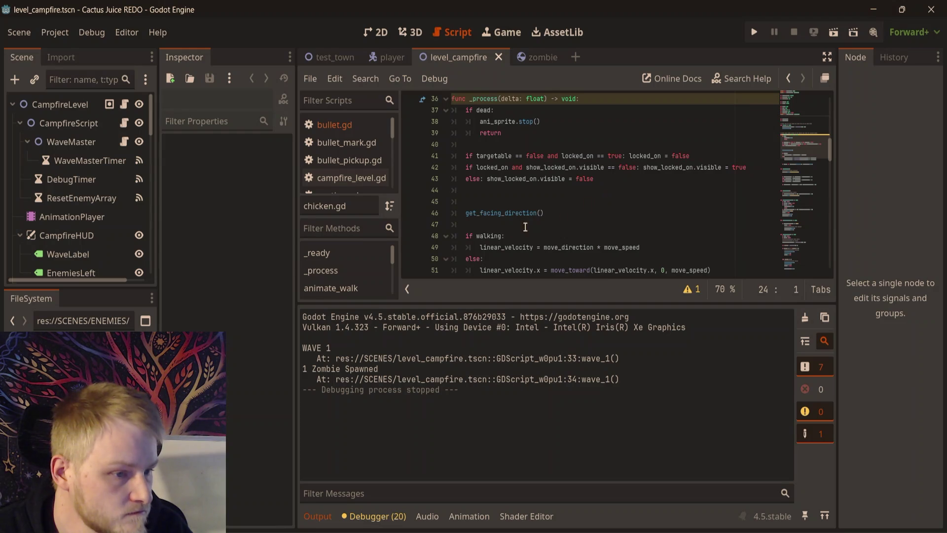
scroll(735, 174, down, 8)
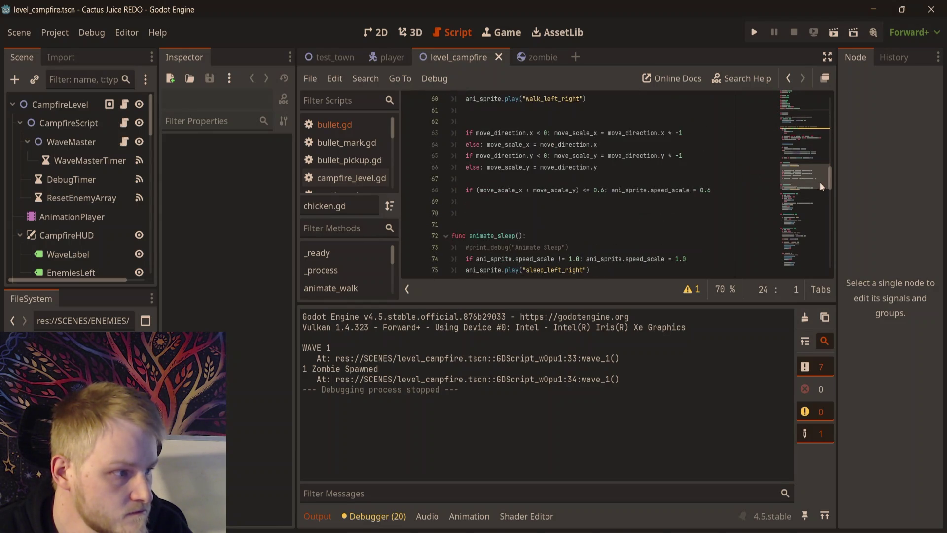
drag(830, 183, 833, 278)
scroll(700, 223, up, 1)
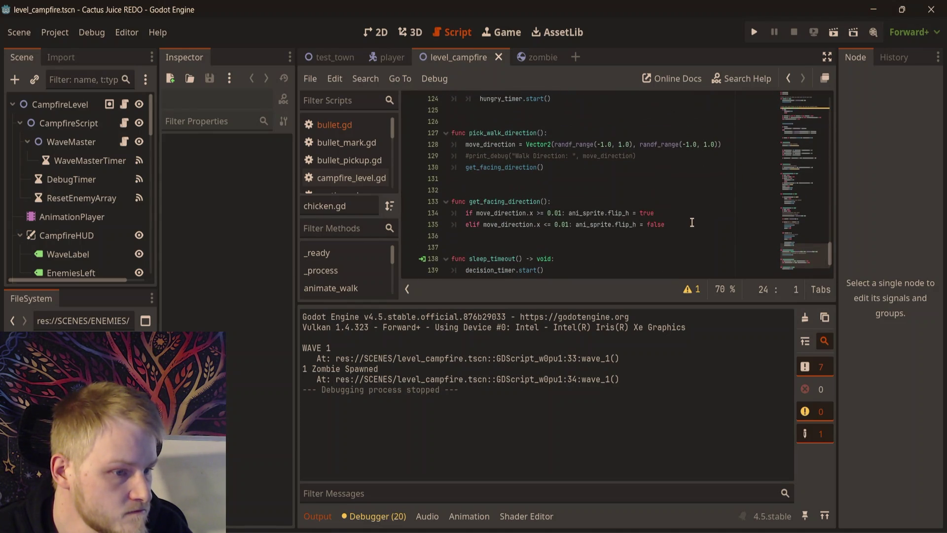
scroll(691, 222, up, 5)
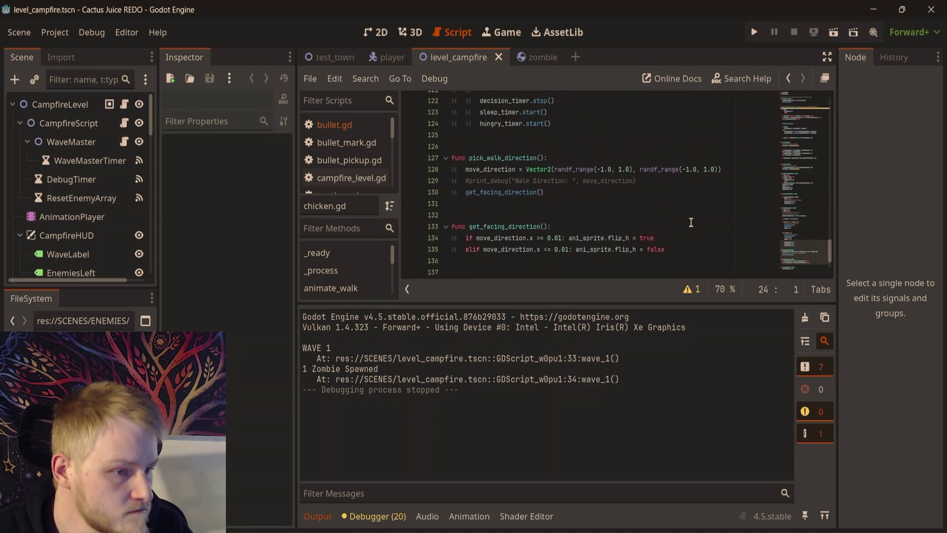
scroll(816, 227, up, 7)
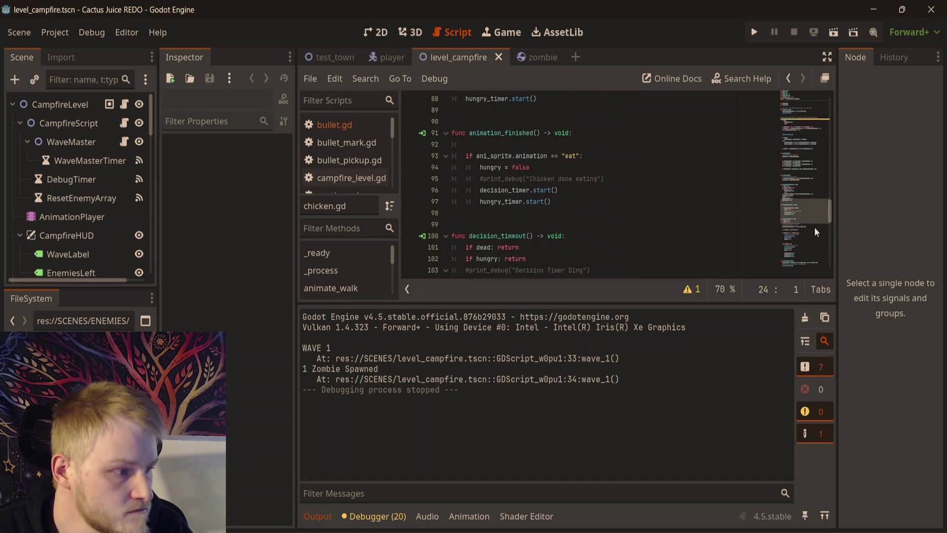
mouse_move(827, 213)
mouse_down()
mouse_move(858, 140)
mouse_move(857, 94)
mouse_up()
scroll(668, 184, down, 12)
scroll(652, 183, down, 7)
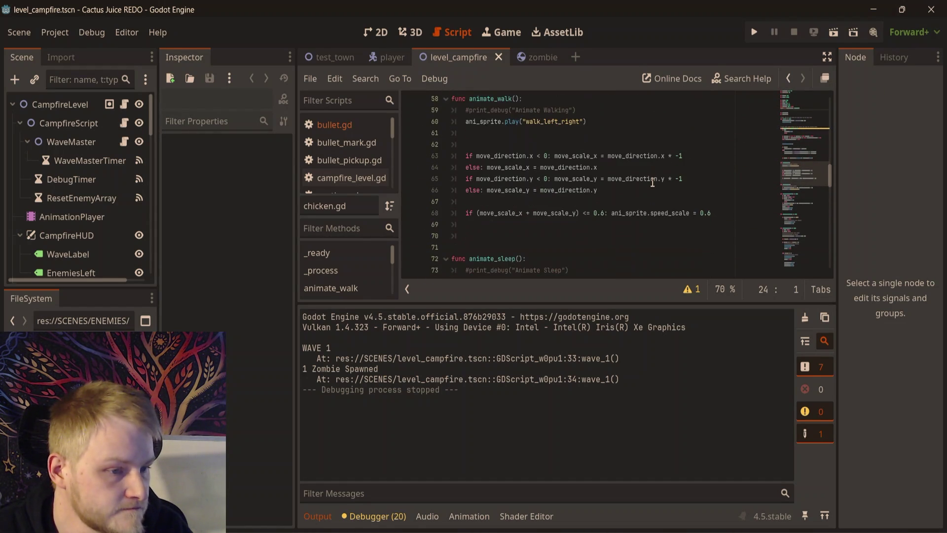
scroll(653, 182, down, 3)
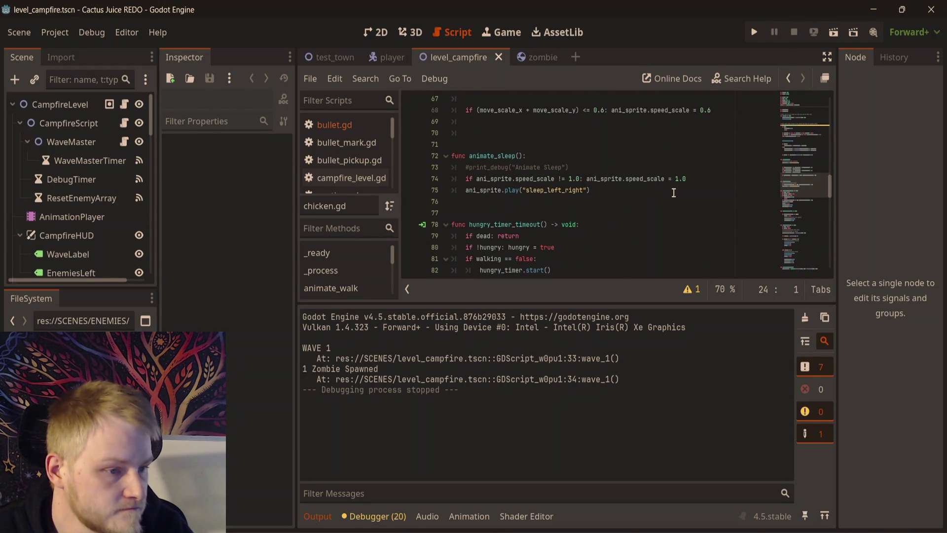
scroll(644, 202, down, 7)
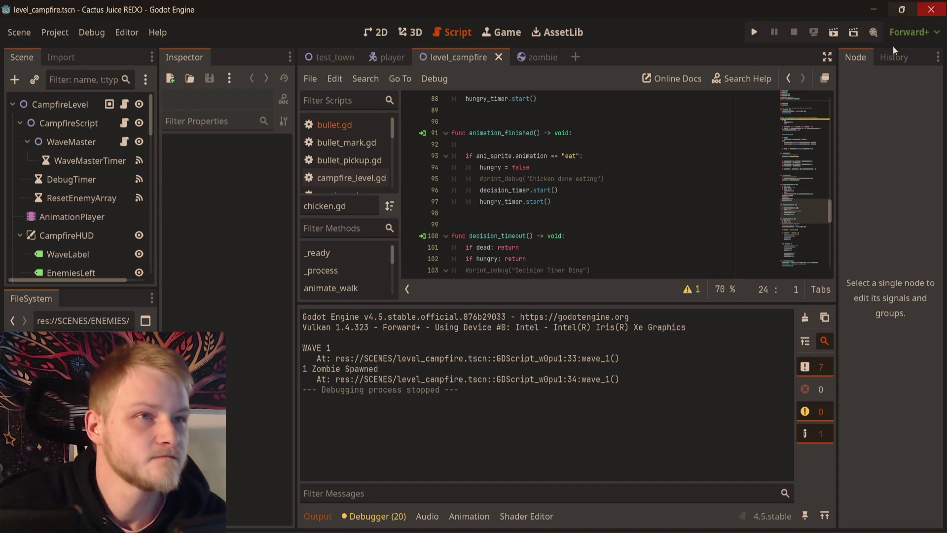
Scroll up and down through the chicken's hunger code
scroll(753, 191, down, 1)
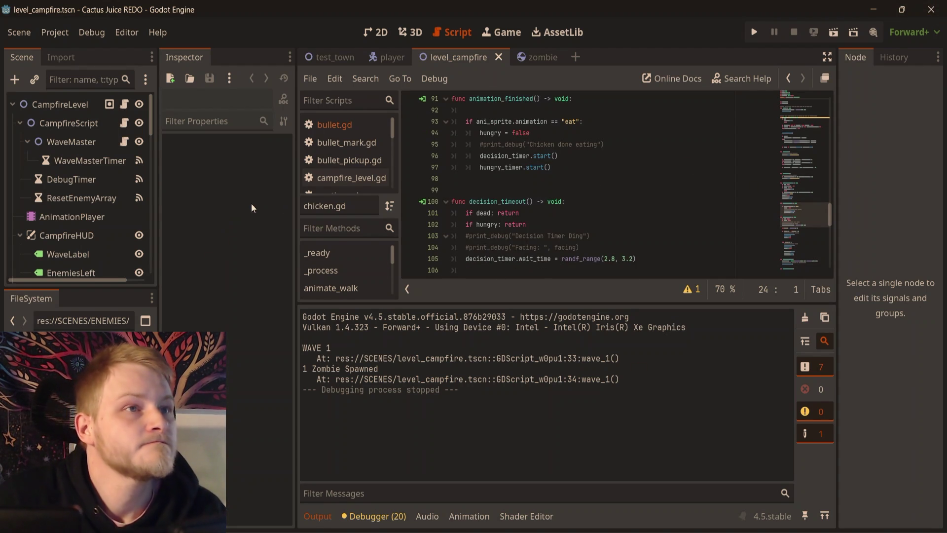
scroll(668, 217, up, 9)
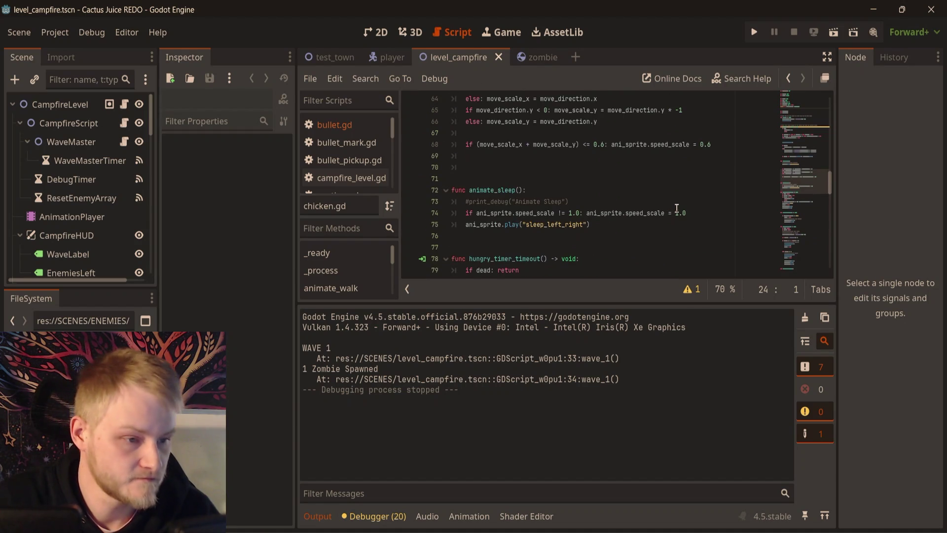
scroll(663, 197, up, 2)
scroll(621, 168, up, 4)
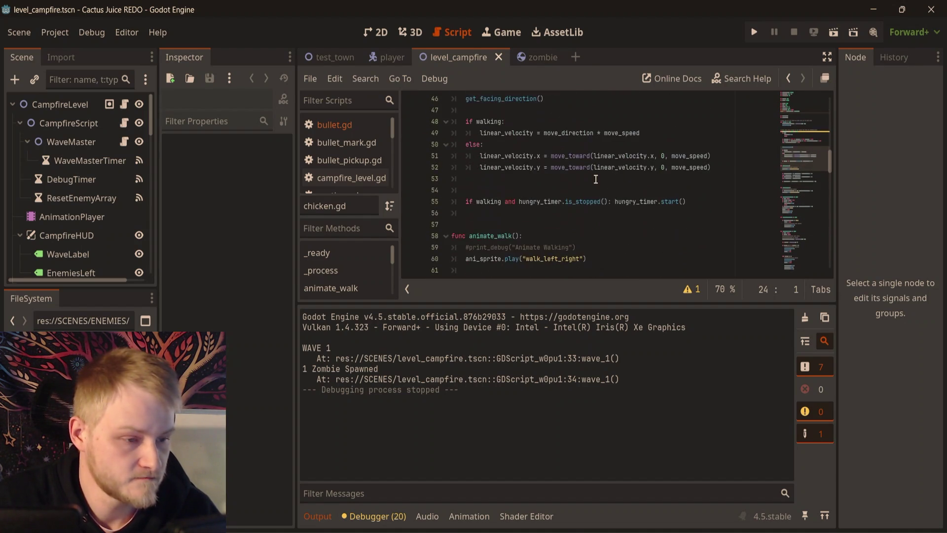
scroll(615, 199, up, 8)
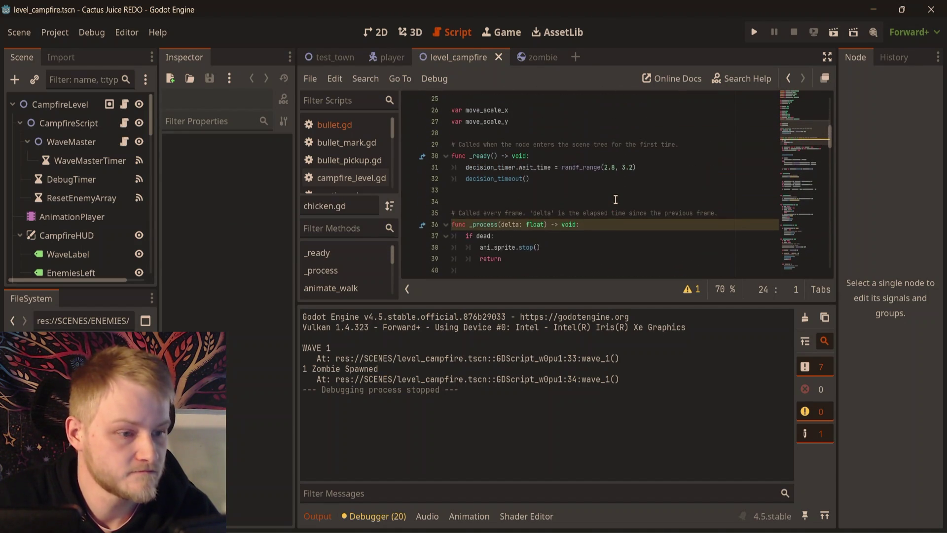
scroll(617, 208, up, 6)
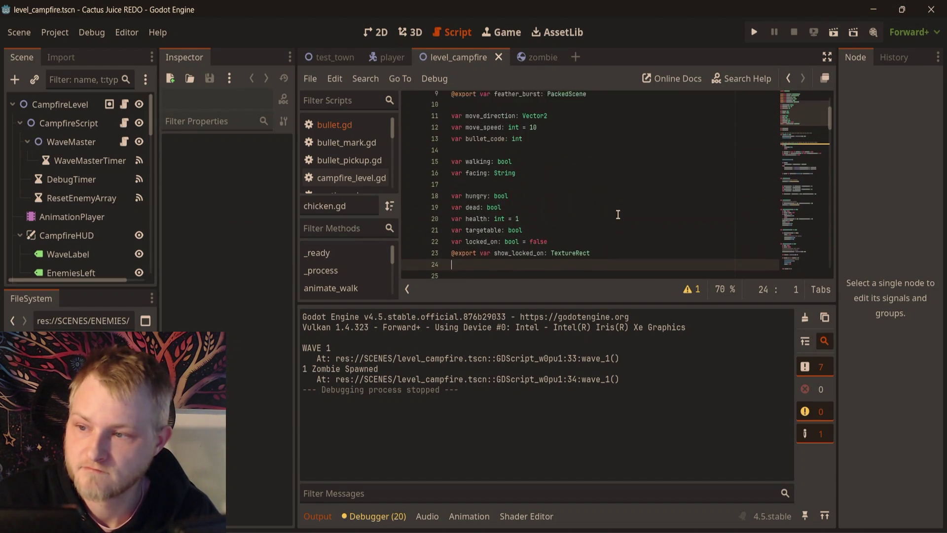
scroll(635, 214, up, 1)
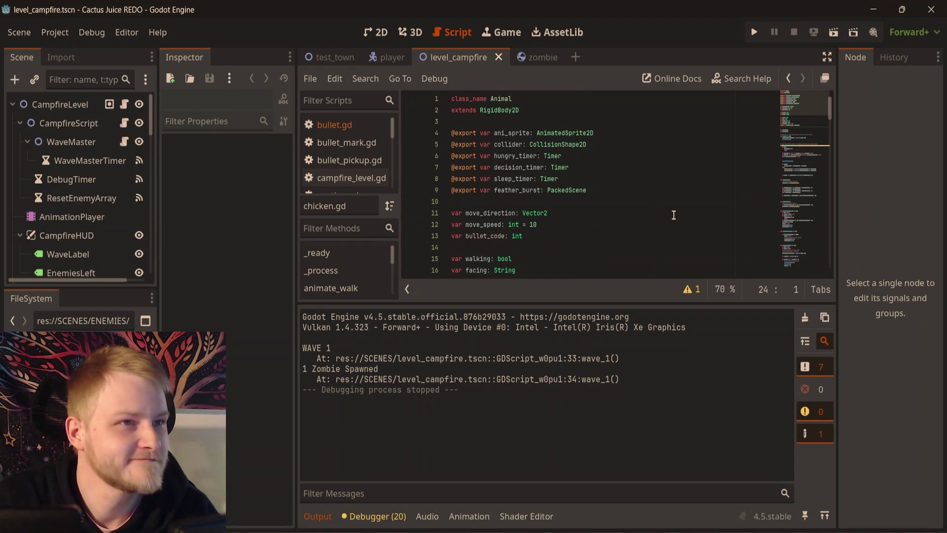
scroll(665, 214, down, 7)
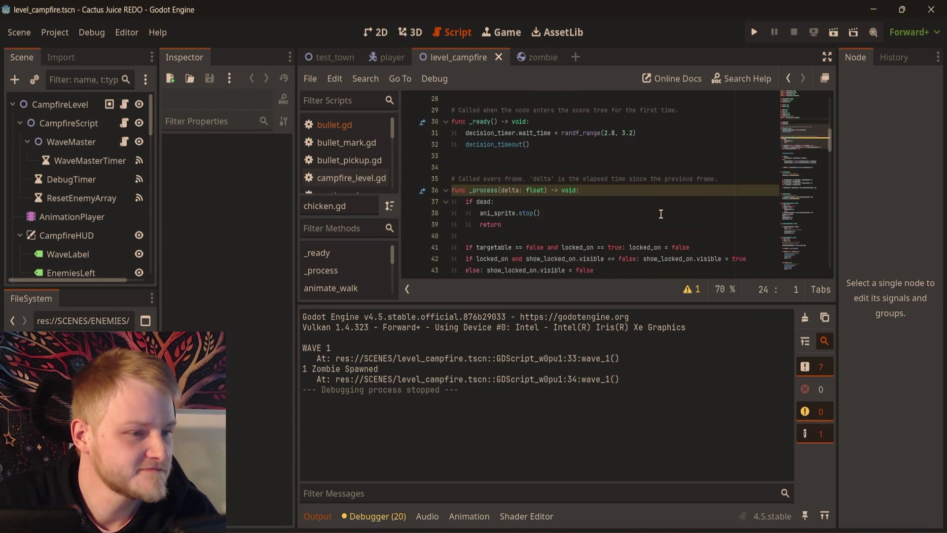
scroll(645, 213, down, 5)
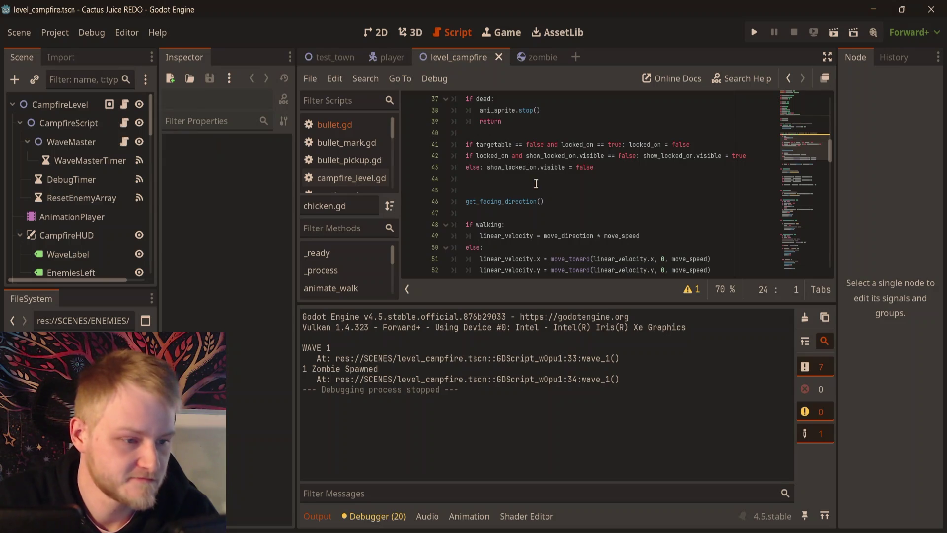
scroll(609, 190, down, 5)
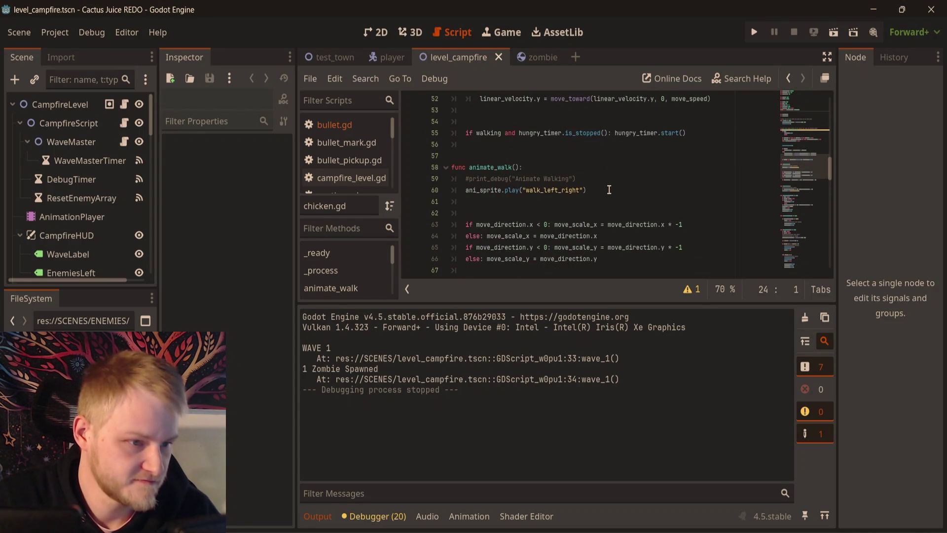
scroll(608, 189, down, 5)
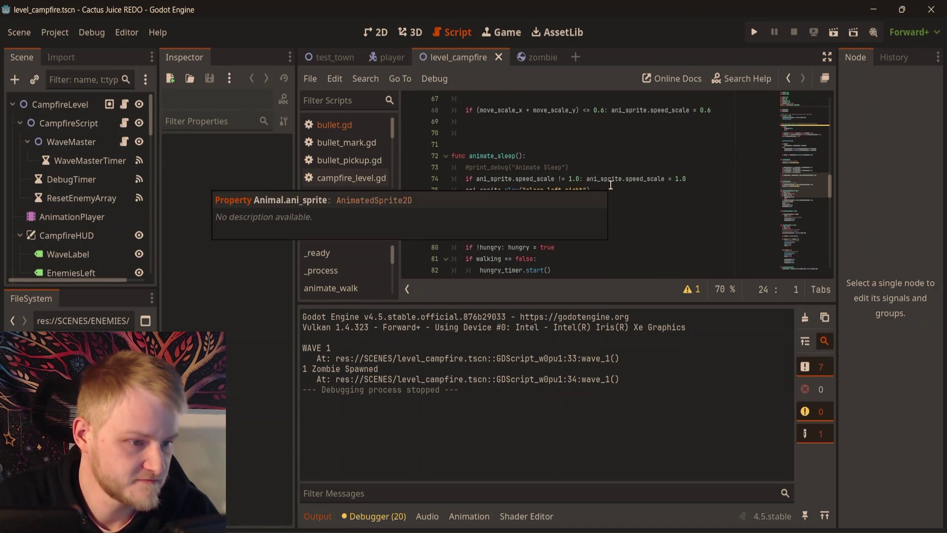
scroll(642, 180, down, 3)
scroll(363, 148, down, 2)
scroll(360, 150, up, 2)
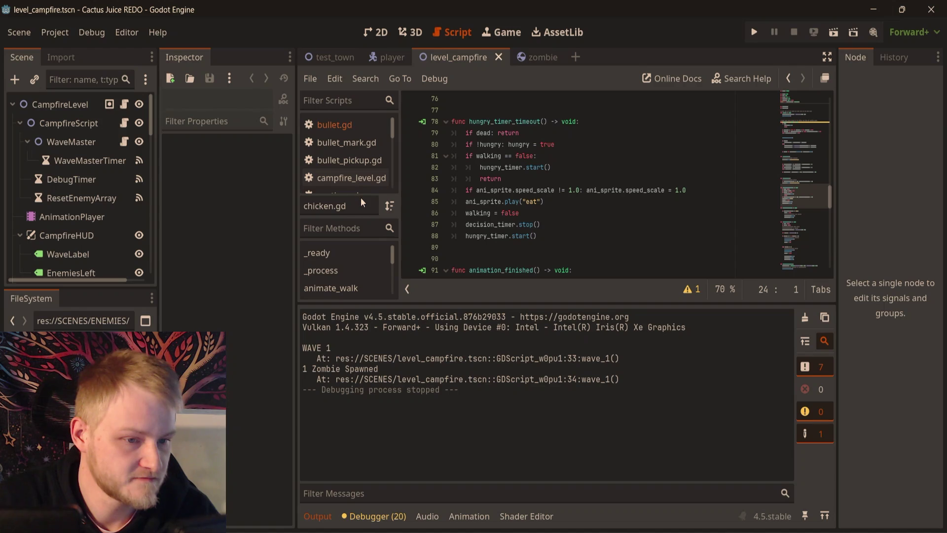
Open cantina.gd, then right-click bullet.gd in the script list for its options
drag(359, 194, 354, 253)
scroll(362, 185, down, 10)
scroll(360, 163, up, 10)
right_click(355, 133)
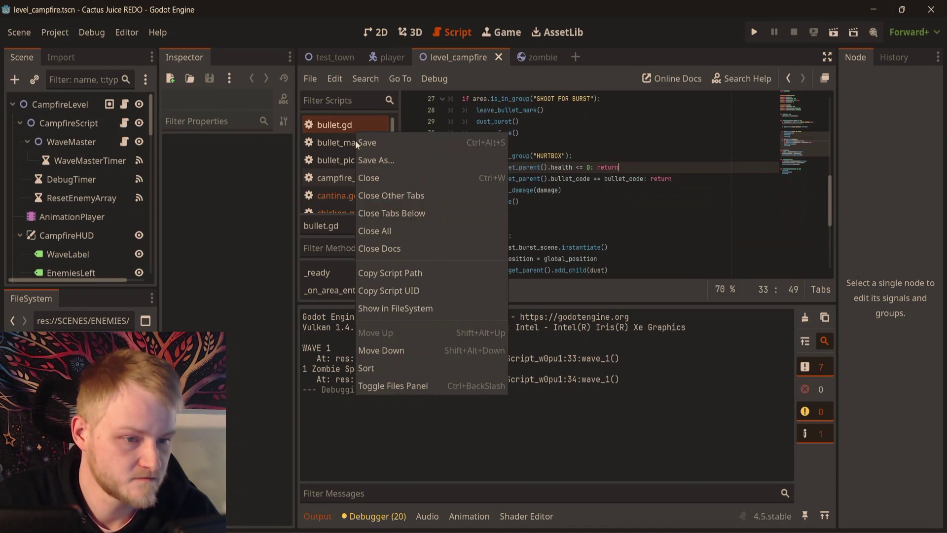
Close all open scripts, then open player_animations.gd in the player scene
click(382, 231)
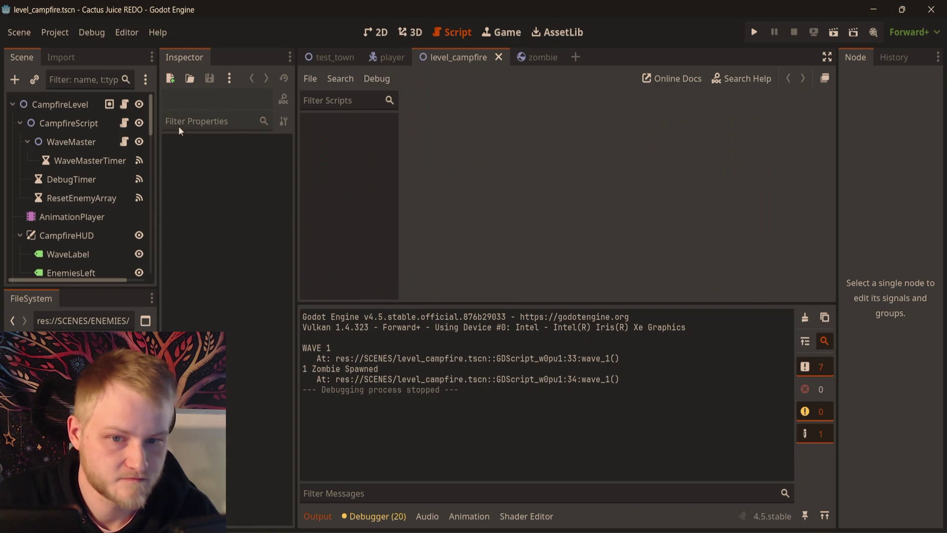
click(392, 58)
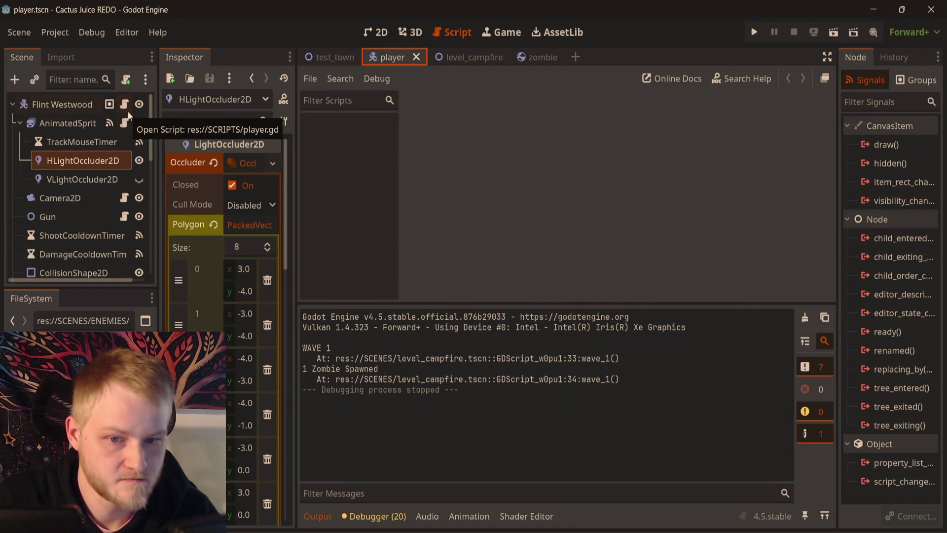
click(126, 129)
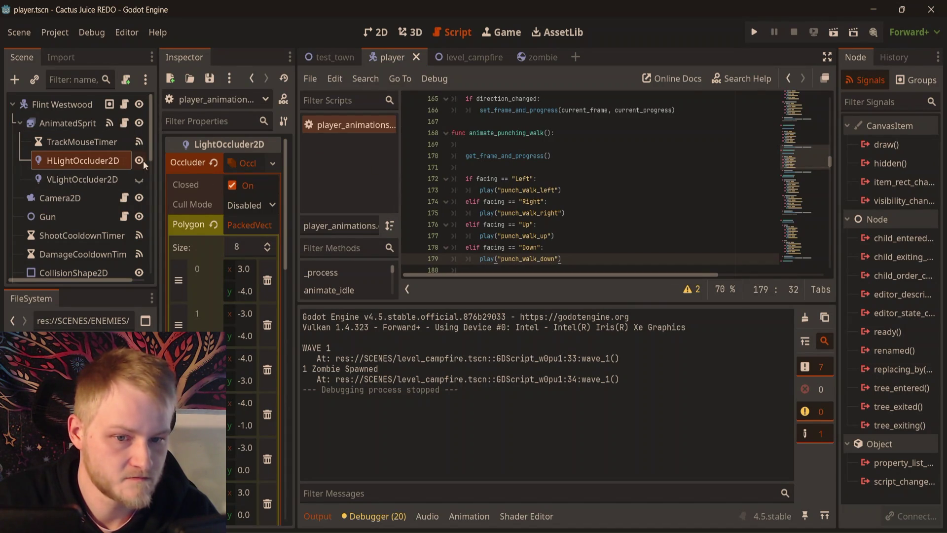
Hide the player's HLightOccluder2D node and return to the level_campfire scene
click(139, 161)
scroll(623, 169, down, 8)
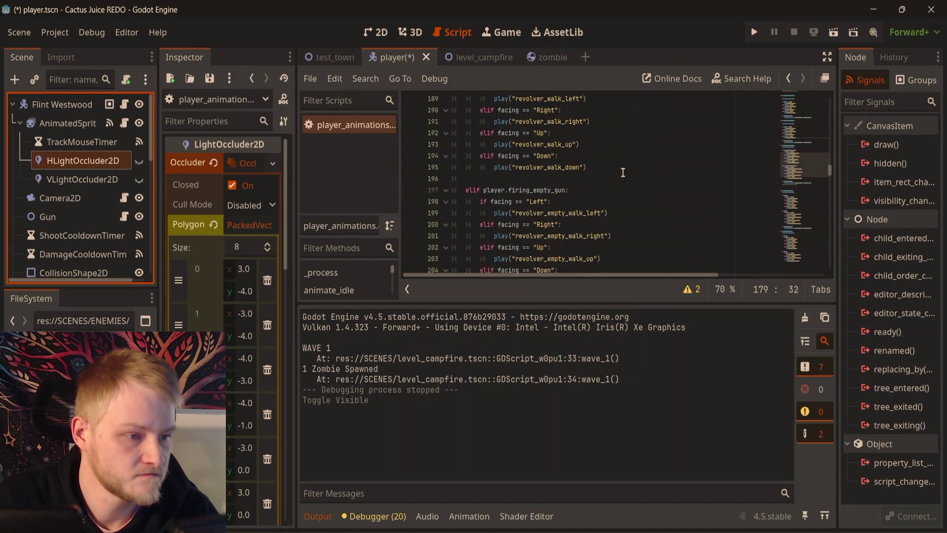
click(479, 57)
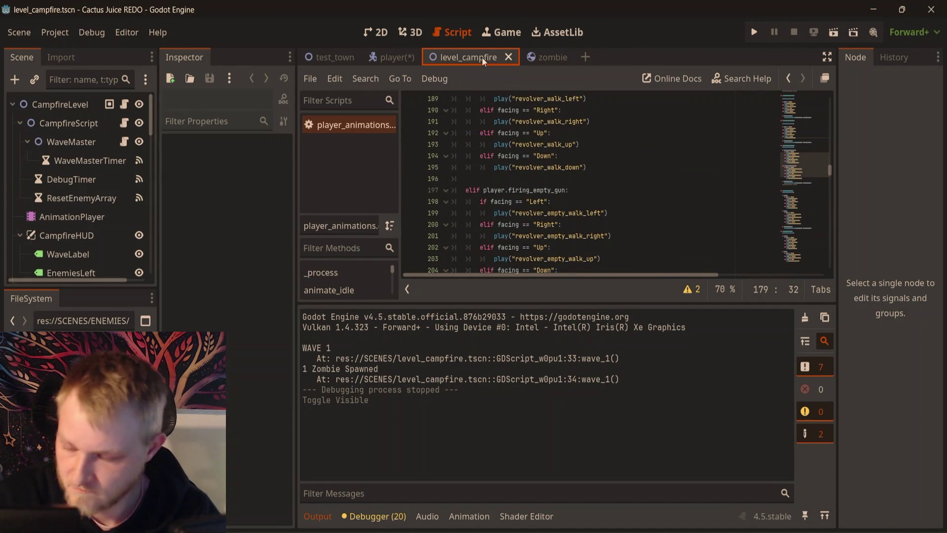
Run the campfire level, watch wave 1 with its single zombie, then stop it
key(F6)
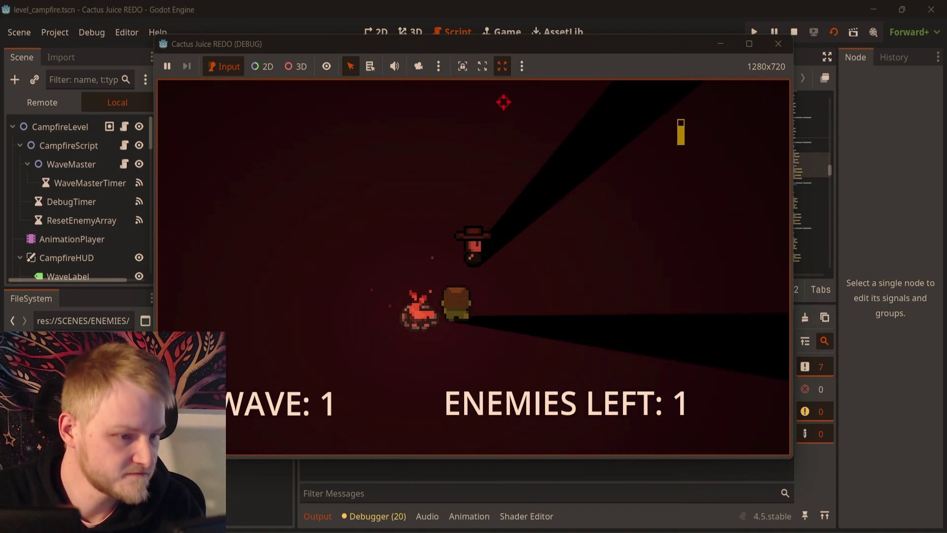
click(772, 46)
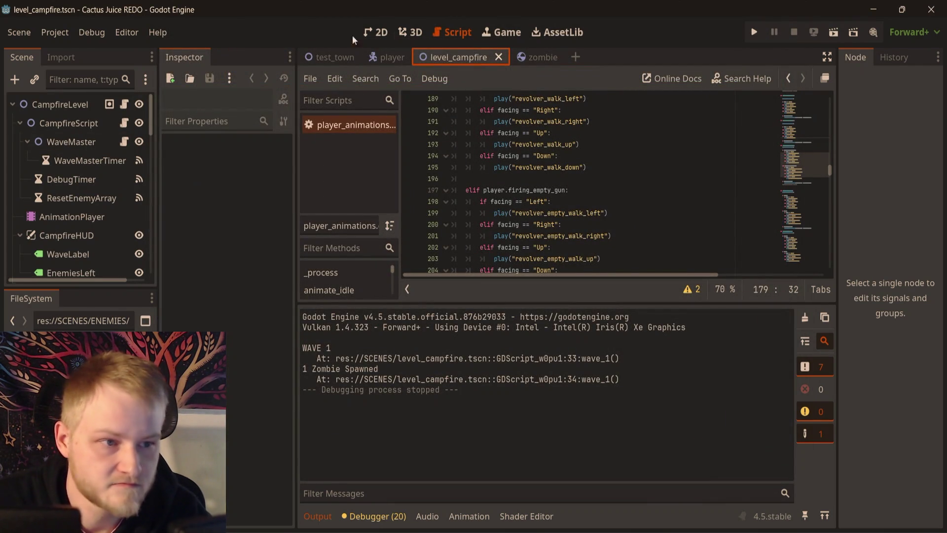
Scroll player_animations.gd up to line 1, then switch to the player scene
scroll(593, 183, up, 15)
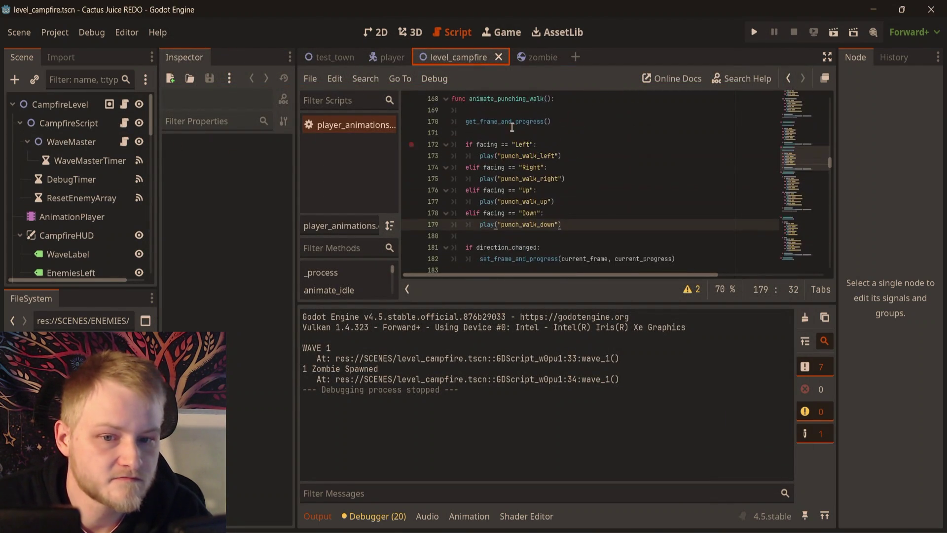
scroll(632, 148, up, 15)
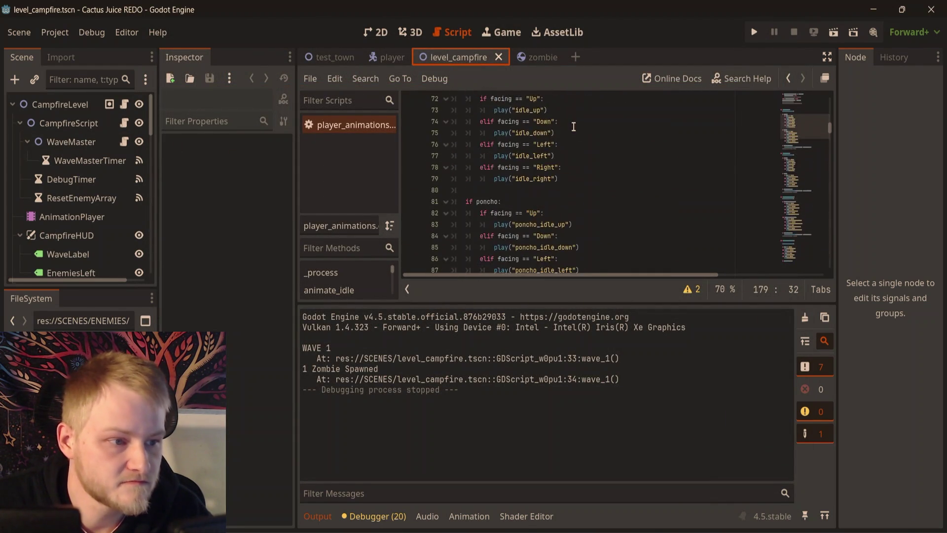
scroll(575, 143, up, 12)
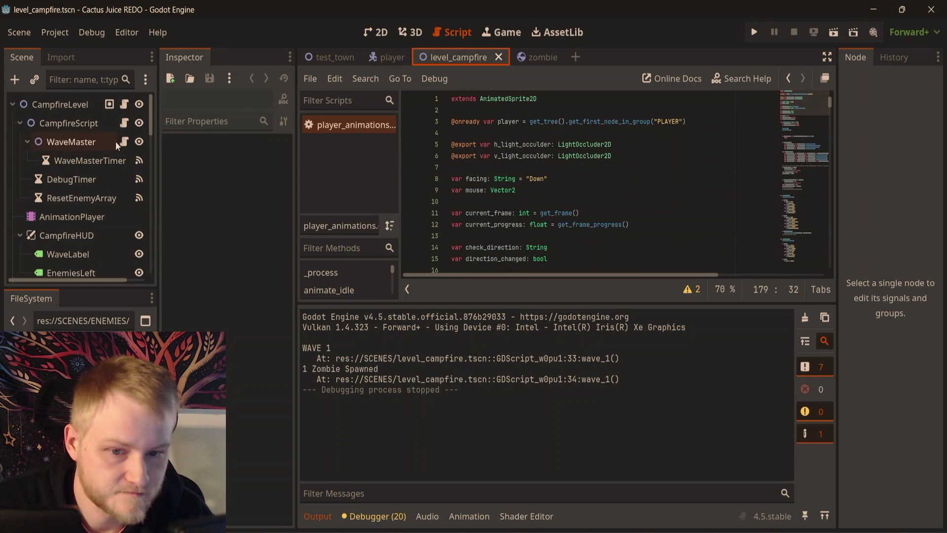
click(370, 58)
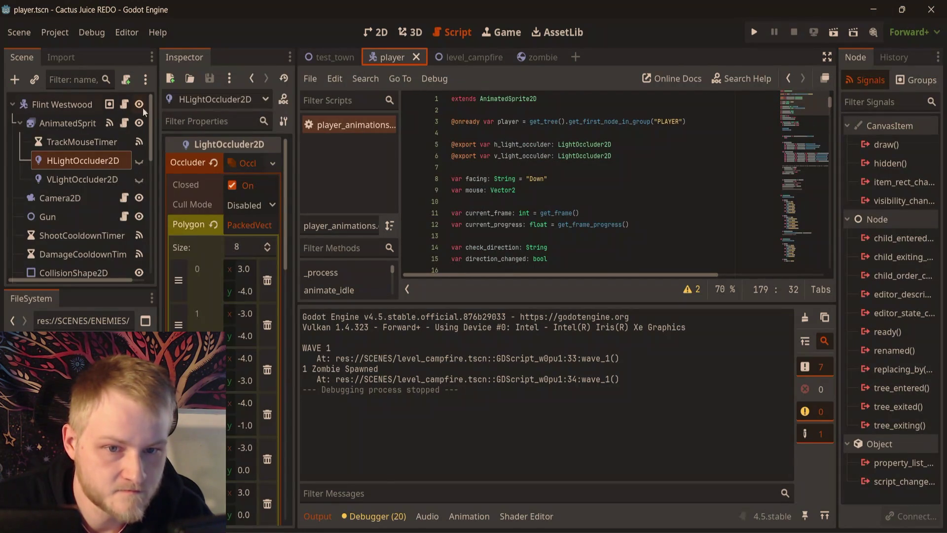
Open player.gd and scroll up toward its top
click(125, 104)
scroll(541, 185, up, 3)
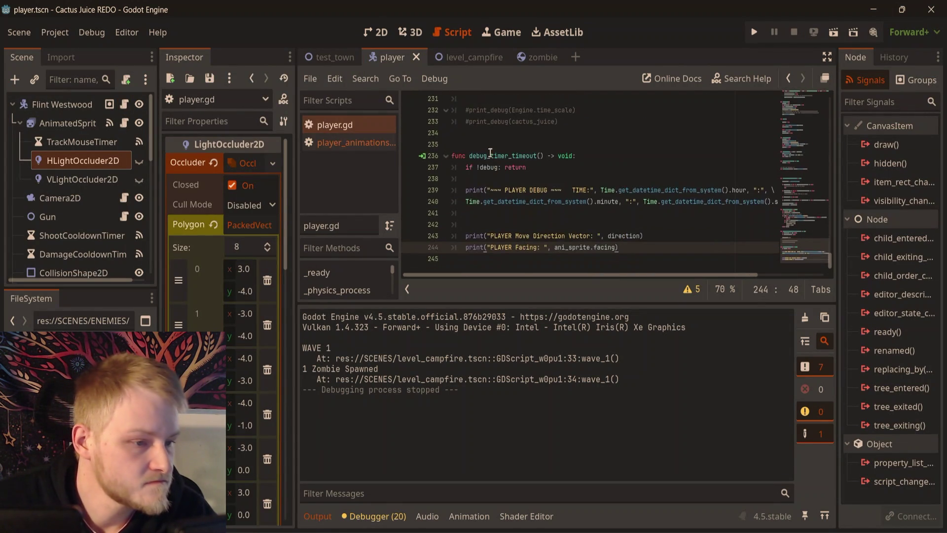
scroll(601, 132, up, 18)
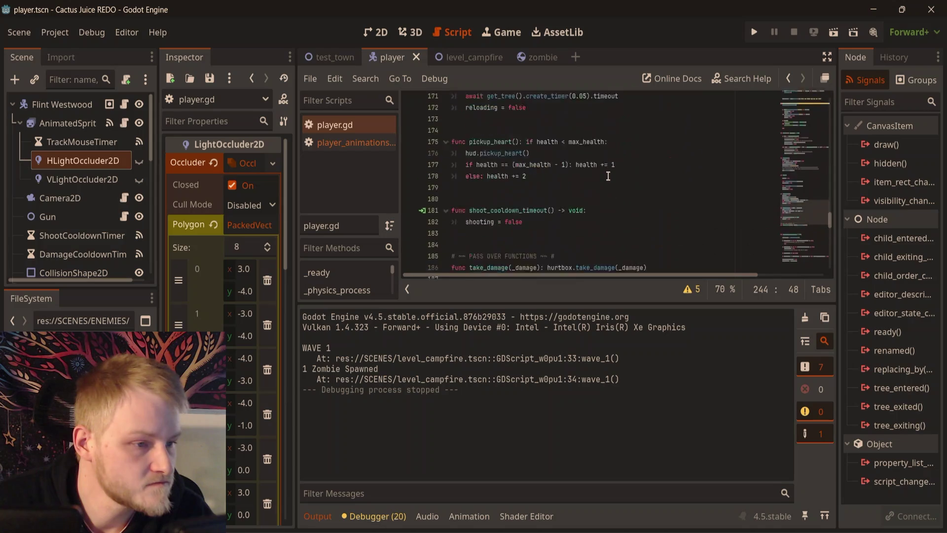
scroll(608, 179, up, 12)
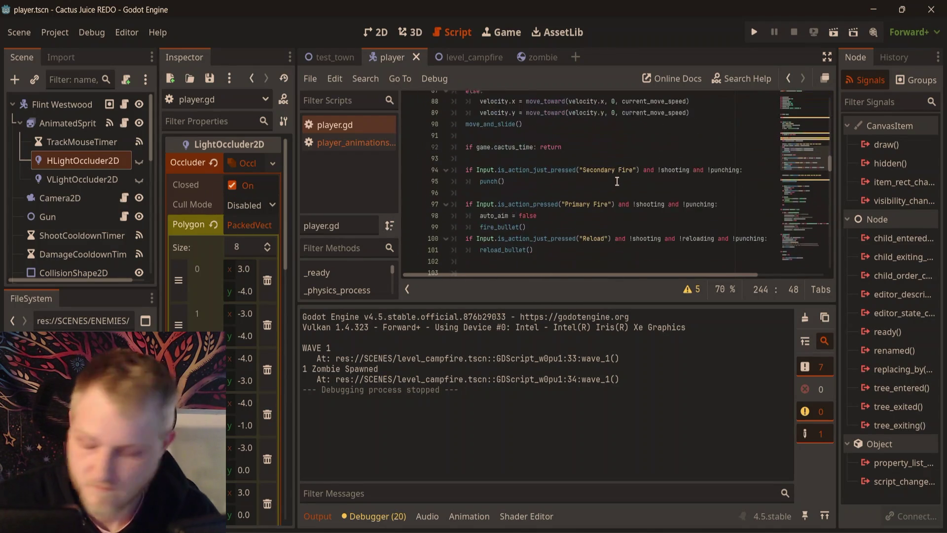
Search player.gd for 'occ', clear the search, then select the AnimatedSprite node
key(ctrl+f)
text(occ)
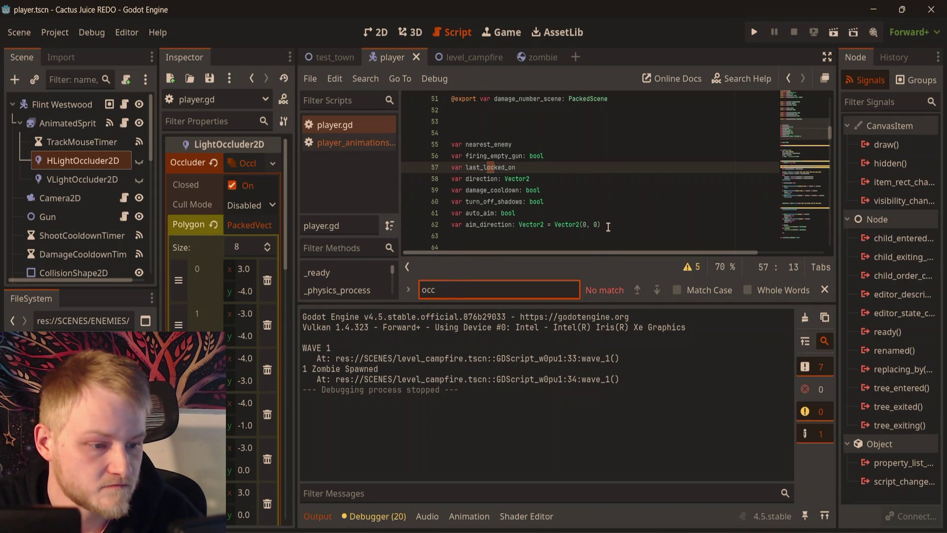
key(BackSpace)
key(BackSpace)
key(BackSpace)
click(624, 179)
scroll(626, 181, up, 5)
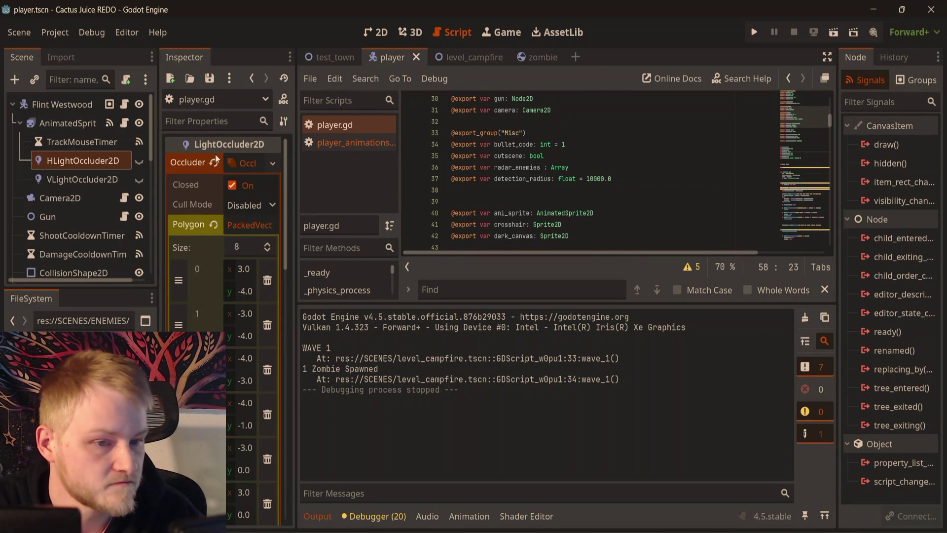
click(79, 124)
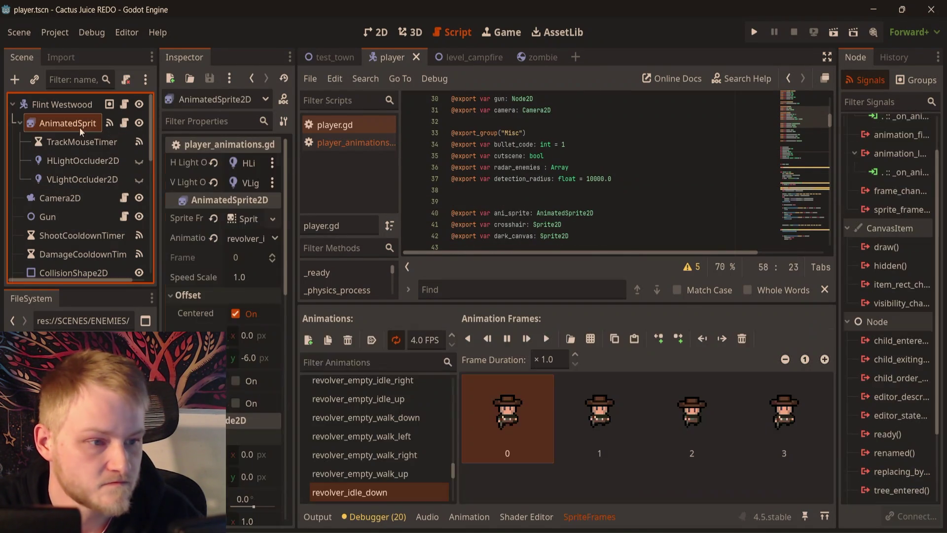
click(383, 144)
scroll(590, 182, down, 8)
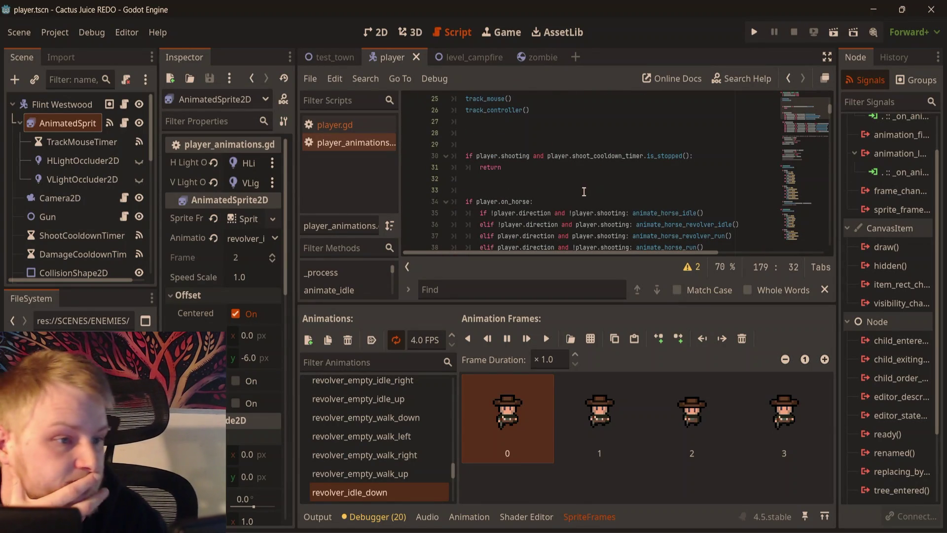
scroll(617, 177, up, 2)
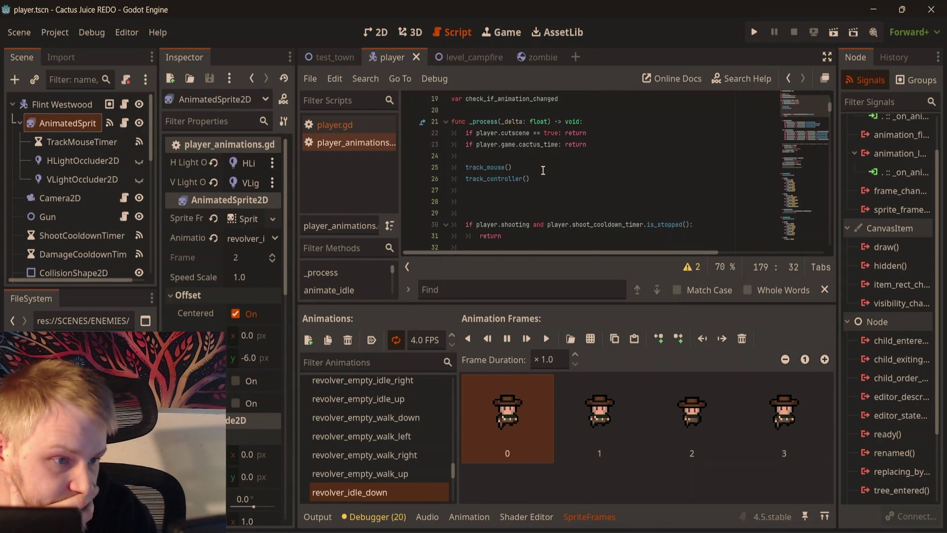
scroll(543, 170, down, 20)
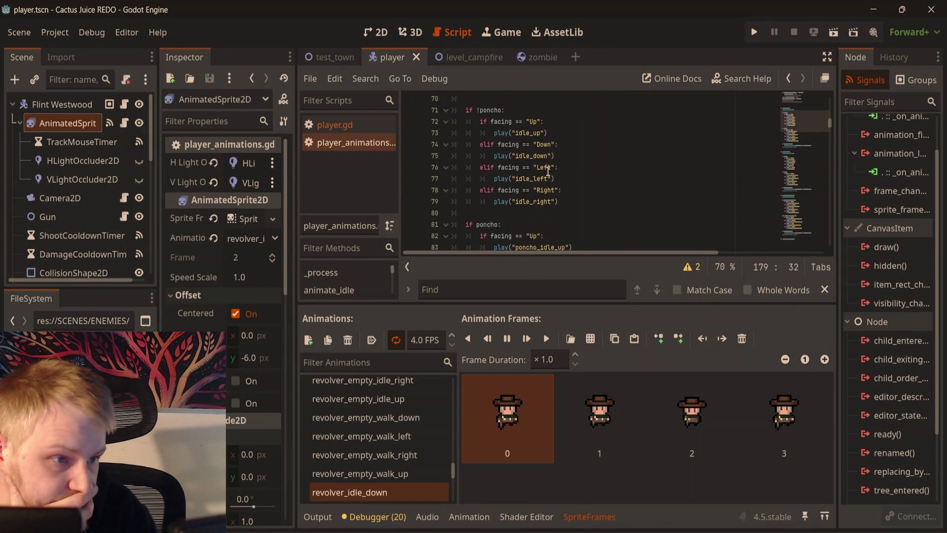
scroll(548, 173, down, 17)
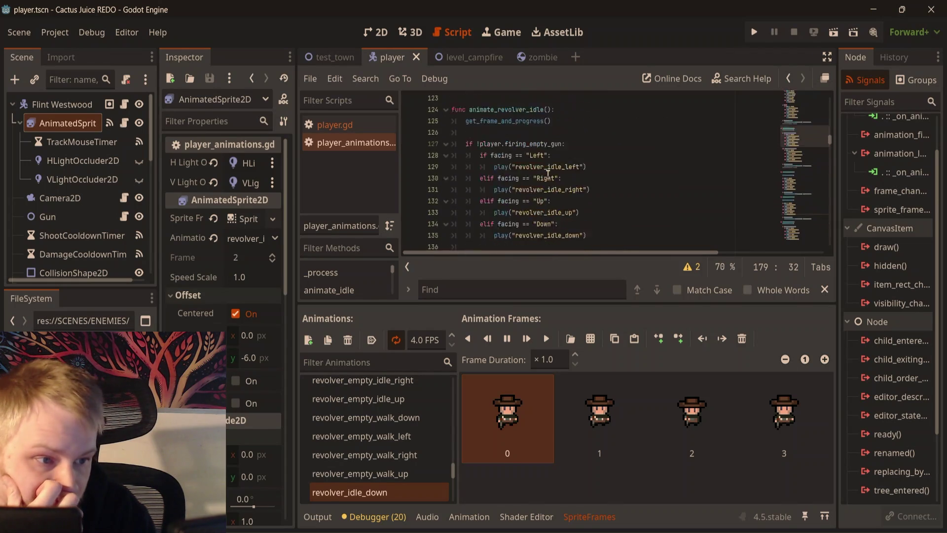
scroll(547, 174, down, 16)
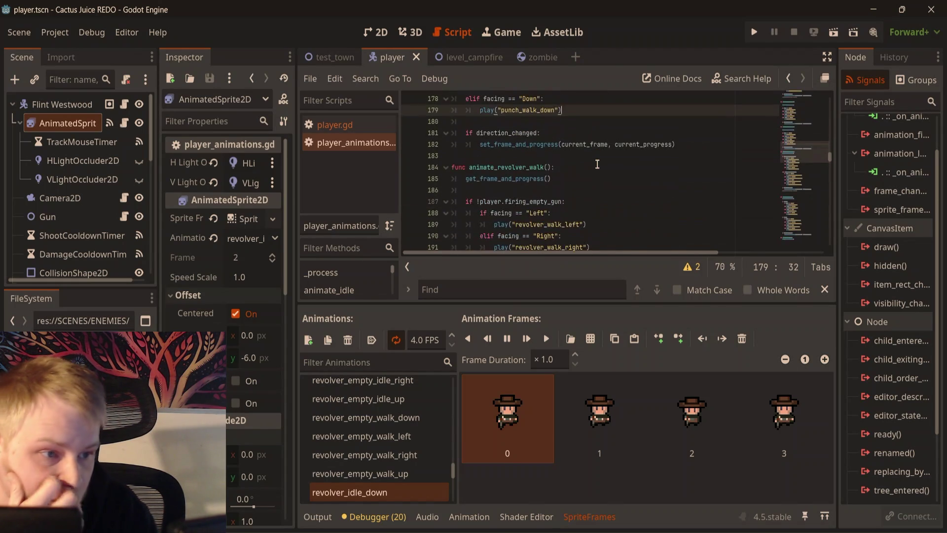
scroll(608, 168, down, 20)
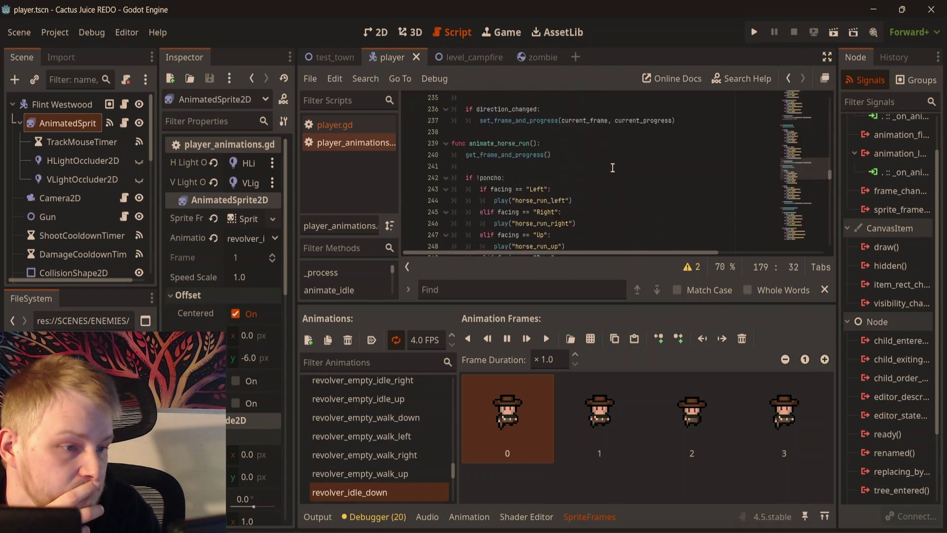
scroll(613, 168, down, 18)
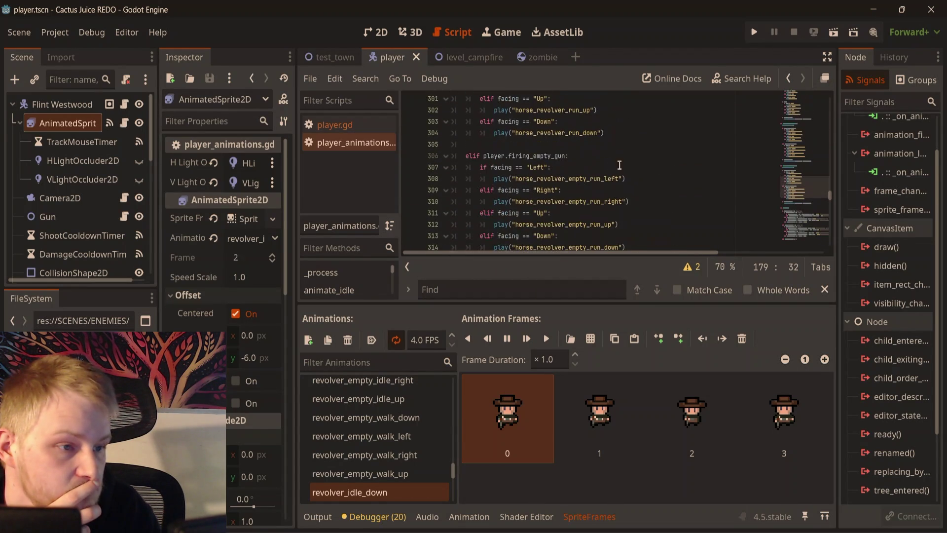
scroll(681, 148, down, 17)
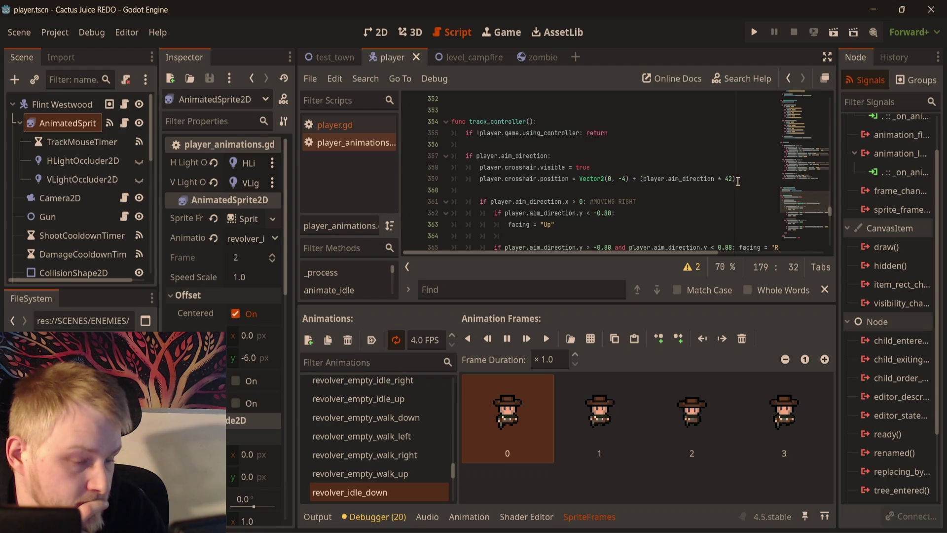
scroll(660, 175, up, 6)
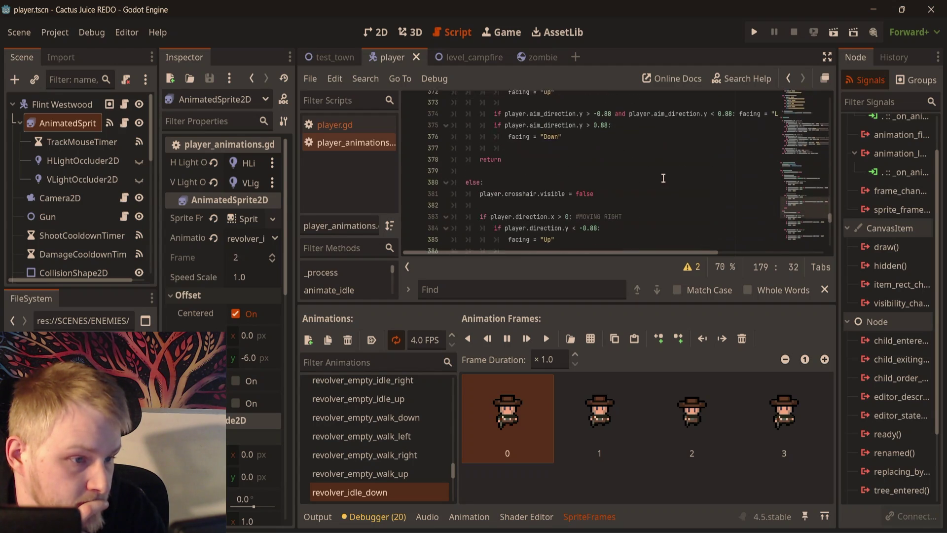
scroll(660, 176, down, 20)
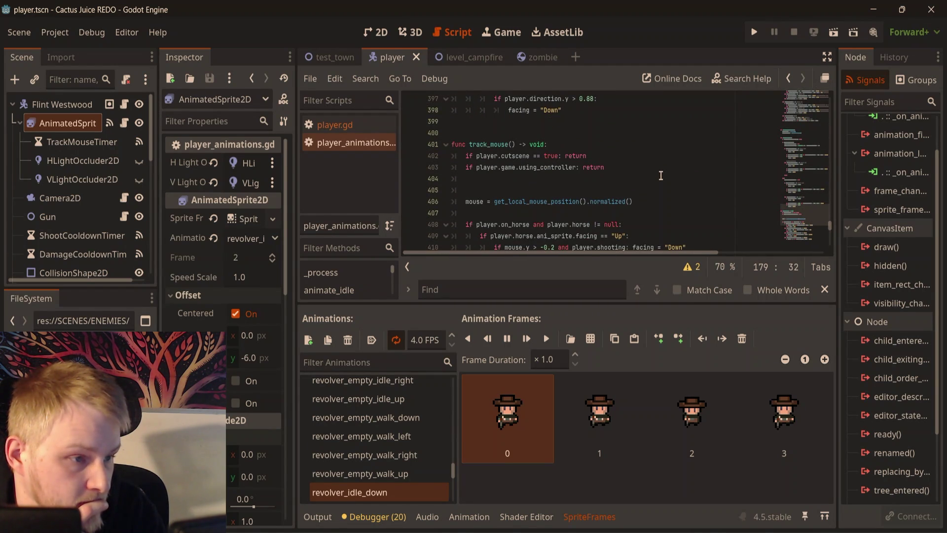
scroll(630, 187, down, 1)
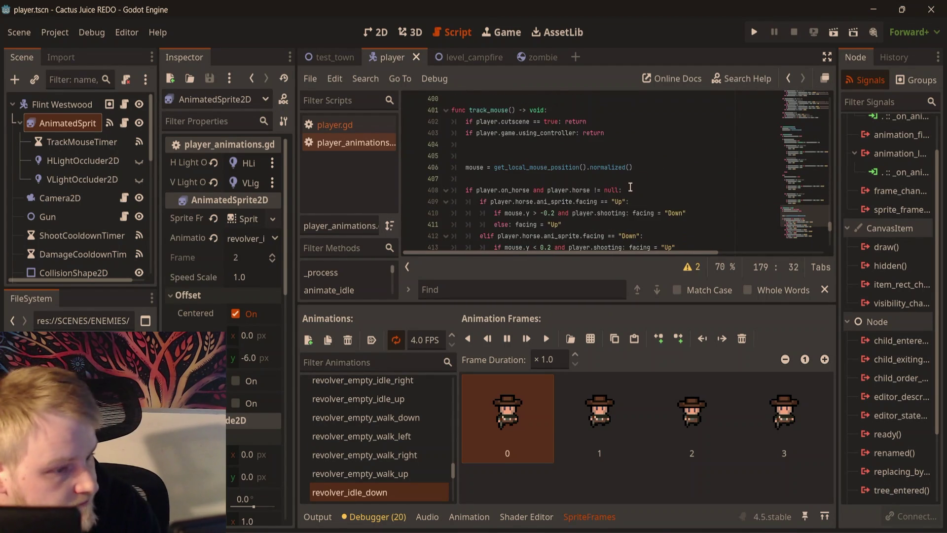
scroll(640, 174, down, 3)
scroll(640, 174, down, 13)
scroll(640, 173, up, 20)
scroll(651, 172, up, 4)
scroll(651, 172, up, 8)
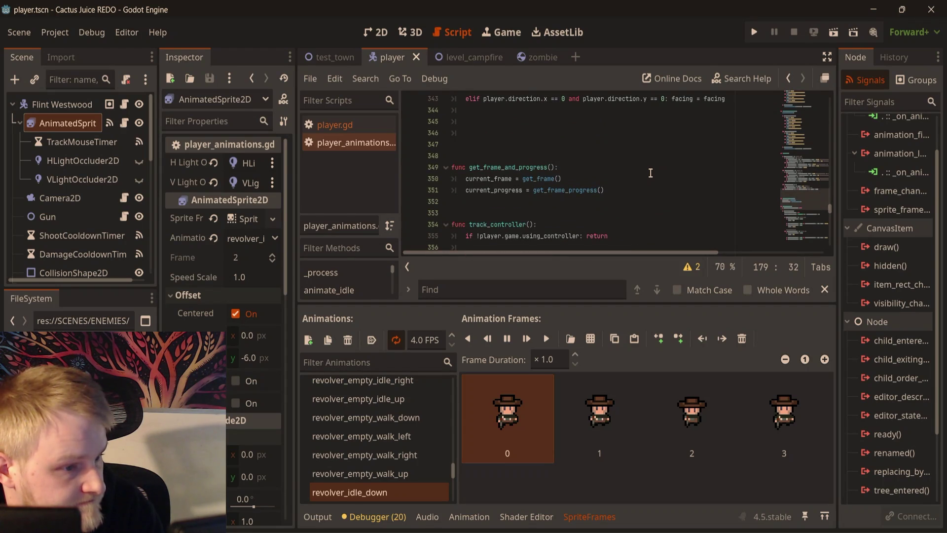
scroll(650, 173, down, 3)
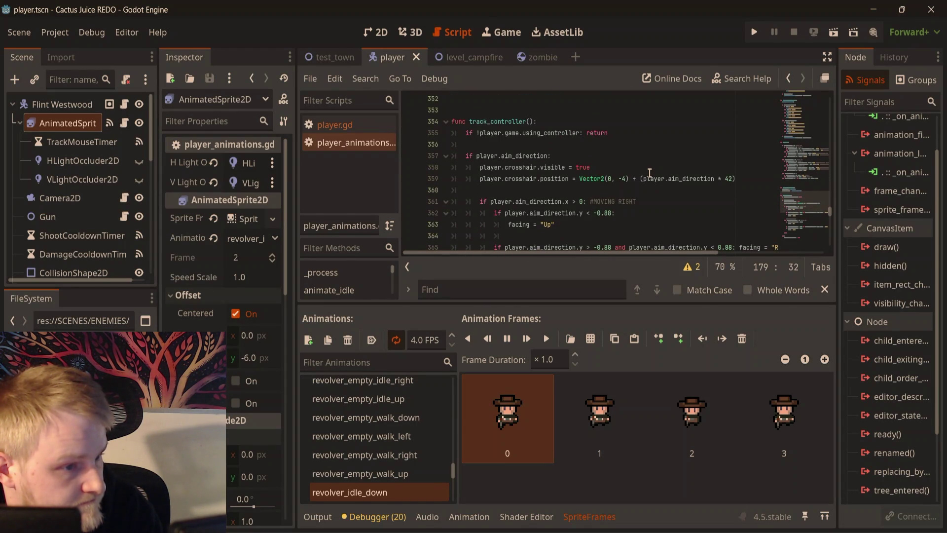
scroll(650, 173, down, 9)
scroll(647, 174, down, 1)
scroll(721, 167, down, 7)
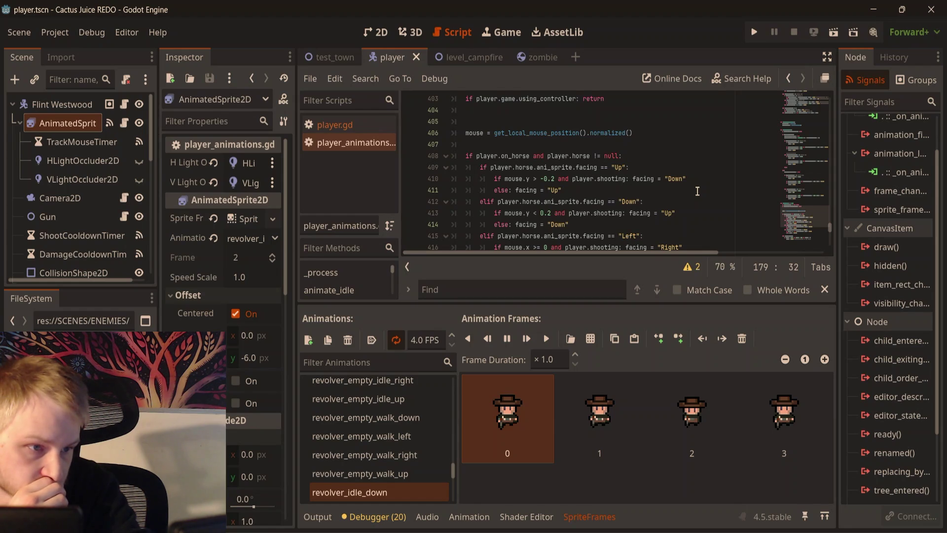
scroll(697, 239, up, 15)
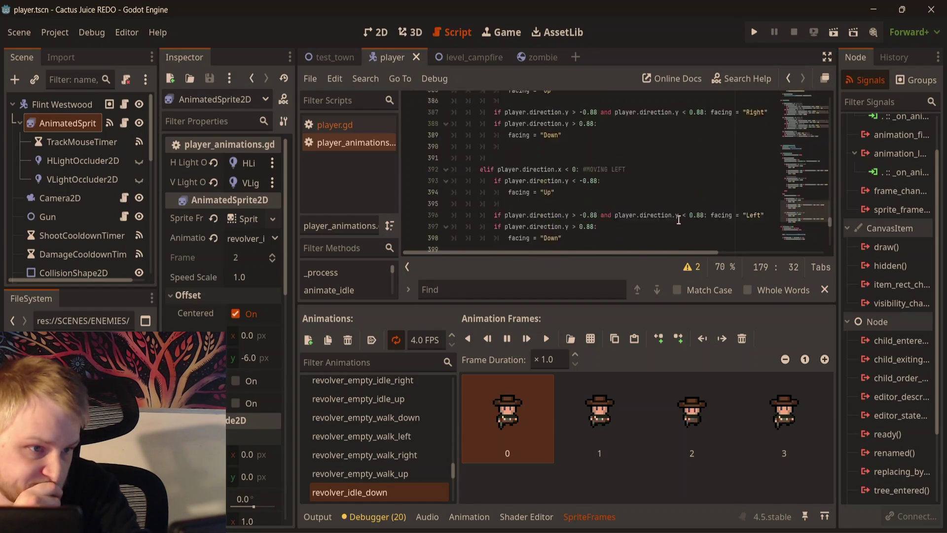
scroll(670, 218, up, 4)
scroll(670, 217, down, 2)
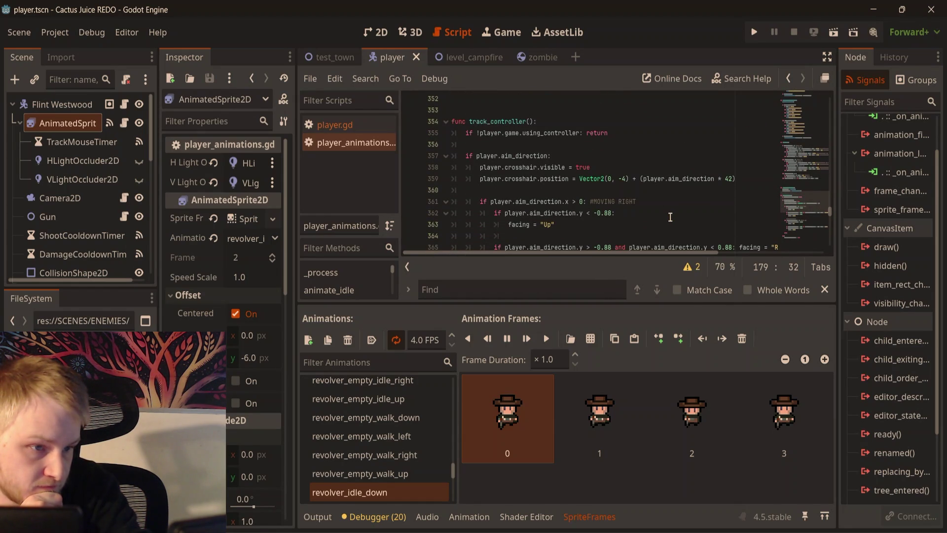
scroll(670, 217, down, 3)
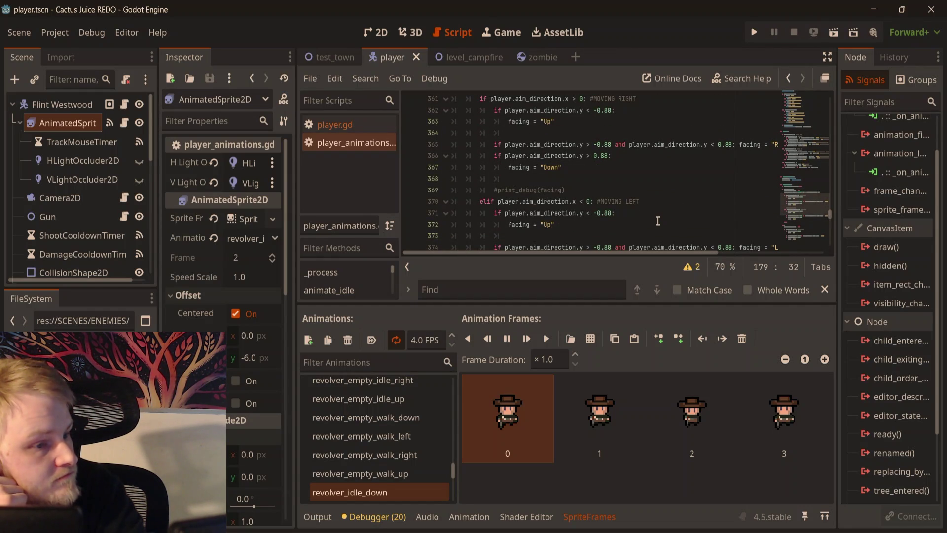
scroll(658, 220, down, 3)
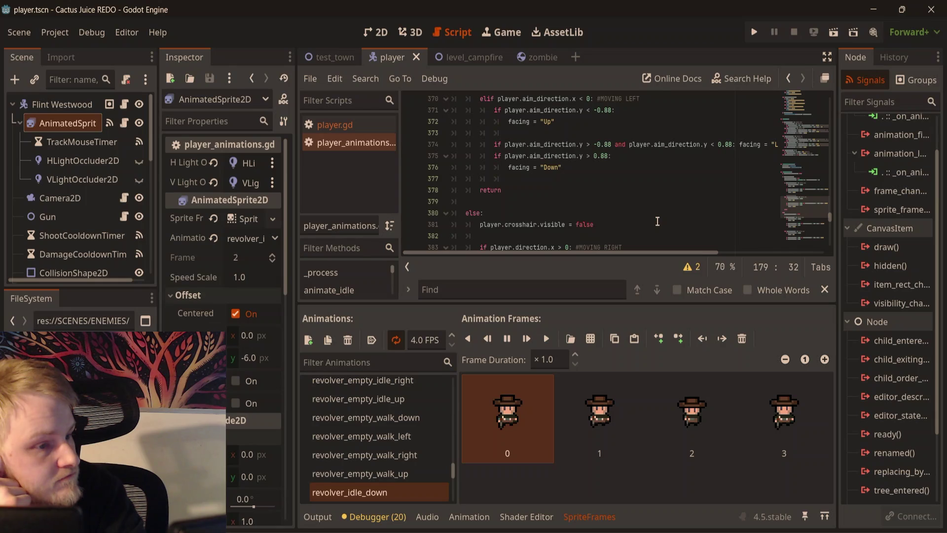
scroll(656, 224, down, 2)
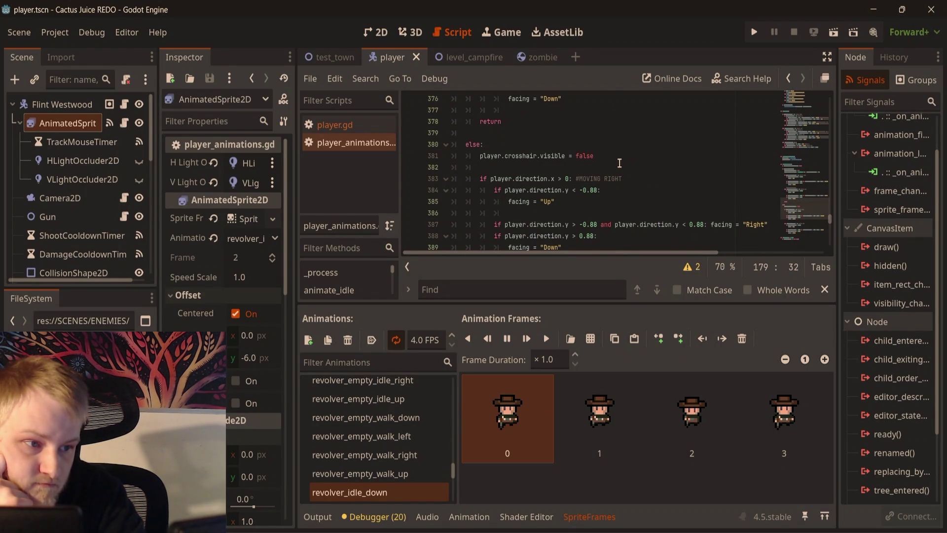
scroll(620, 163, up, 8)
scroll(619, 161, down, 11)
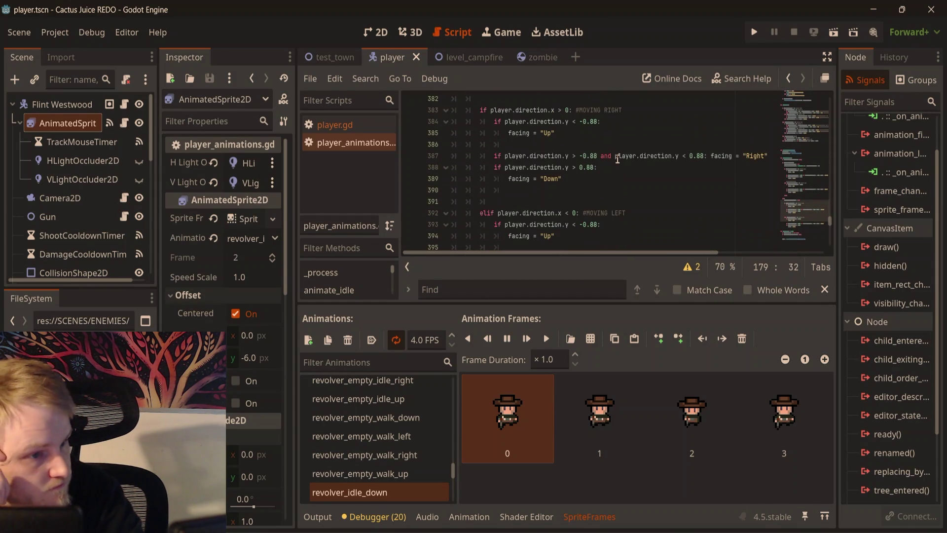
scroll(618, 159, up, 3)
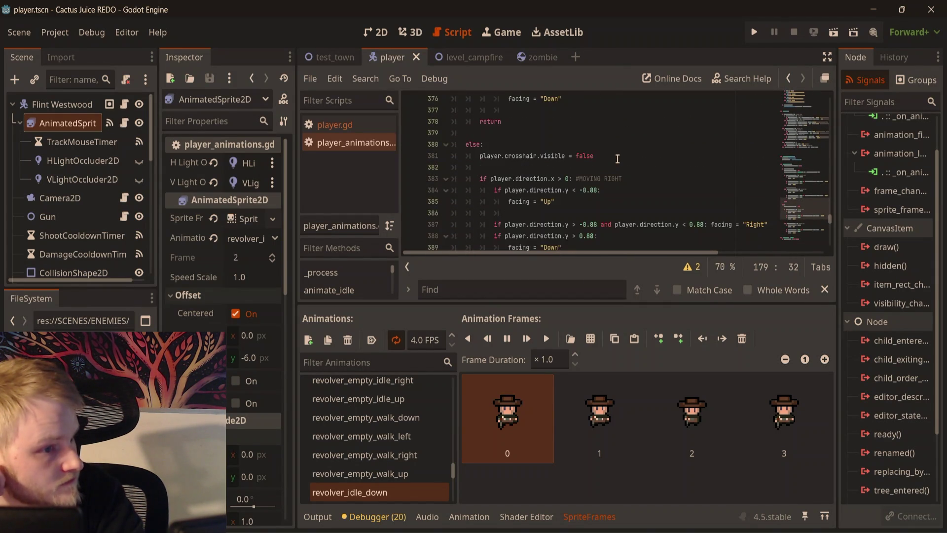
scroll(618, 159, up, 4)
scroll(618, 159, up, 4)
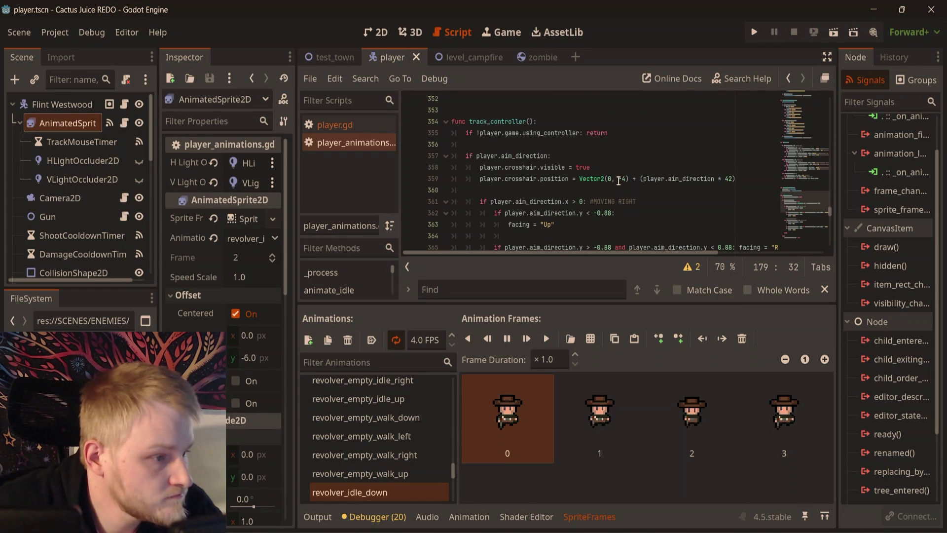
Place the caret after crosshair.visible = false in the else branch
click(619, 179)
click(661, 180)
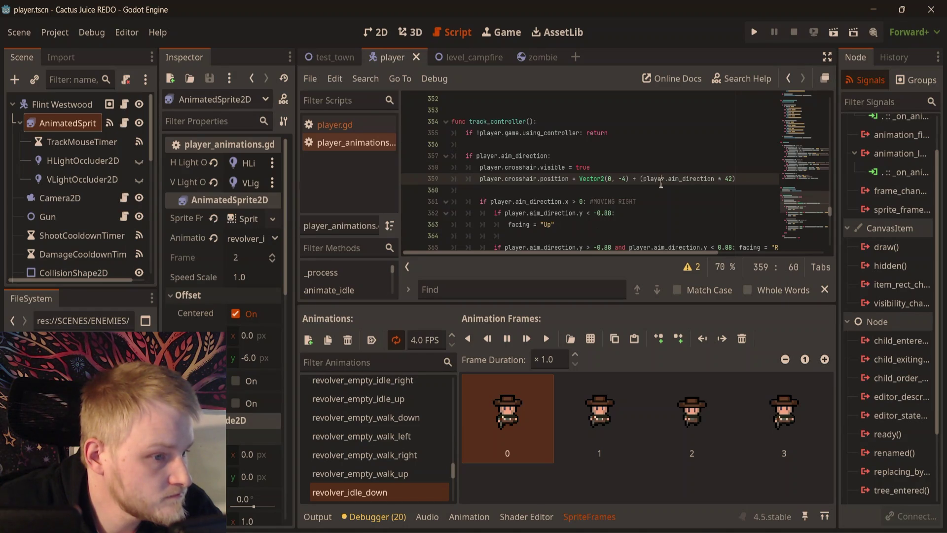
click(656, 203)
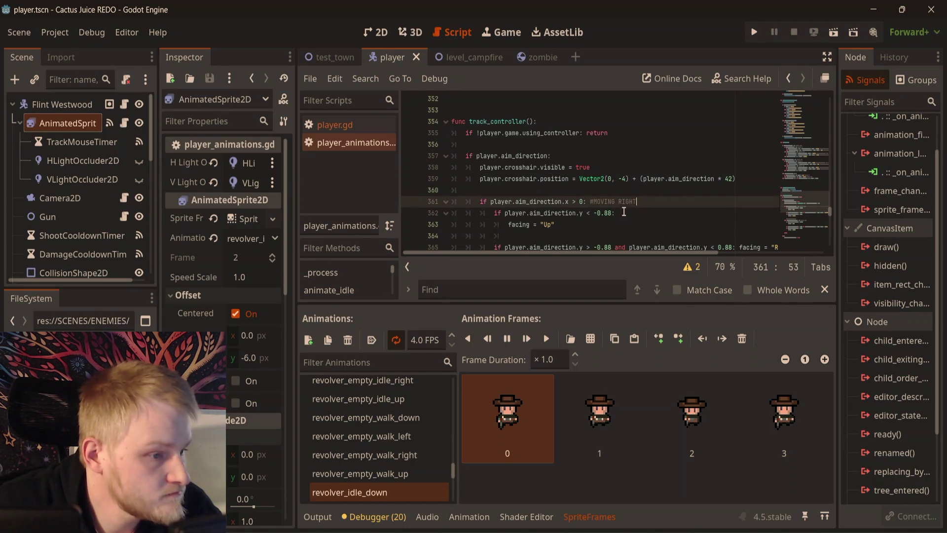
scroll(625, 212, down, 1)
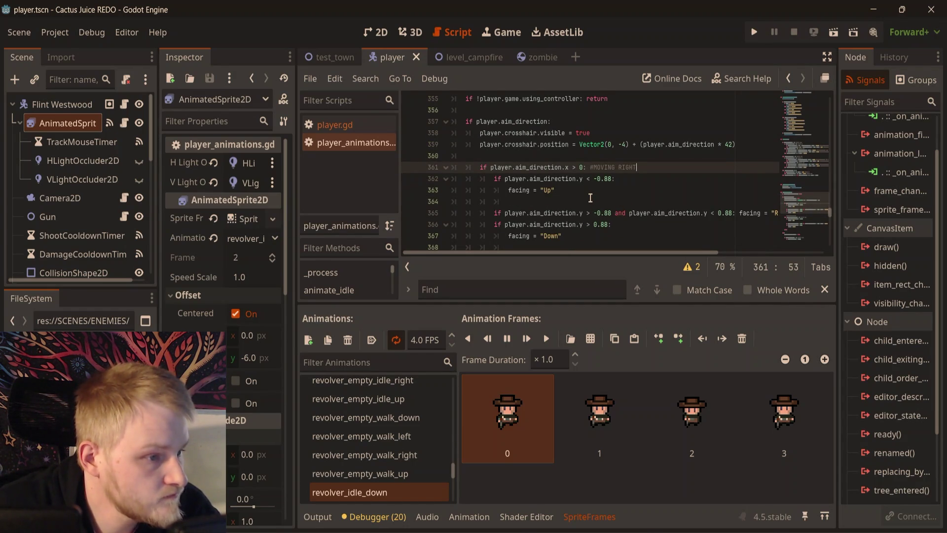
scroll(590, 198, down, 8)
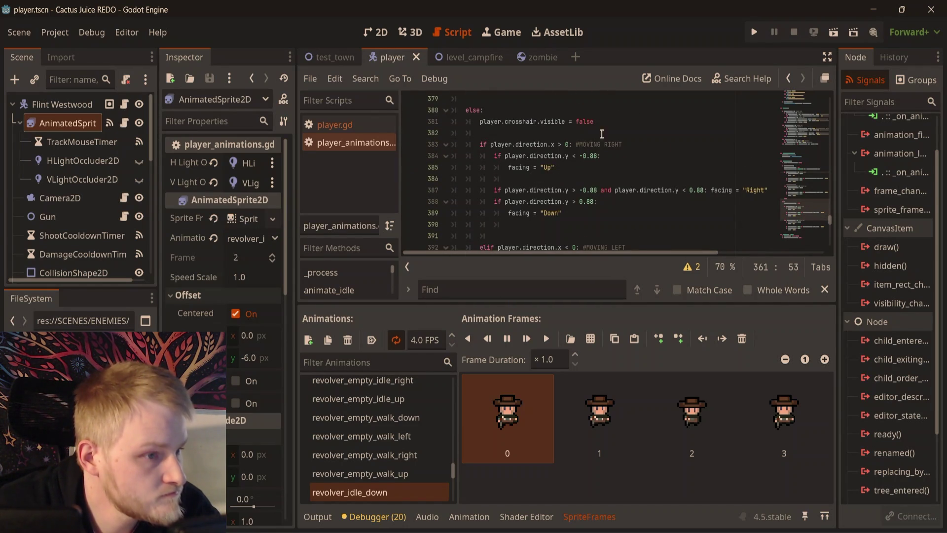
click(604, 124)
Add 'player.aim_direction = Vector2(0,0)' on a new line below it and run the scene
key(Return)
text(yer.aim)
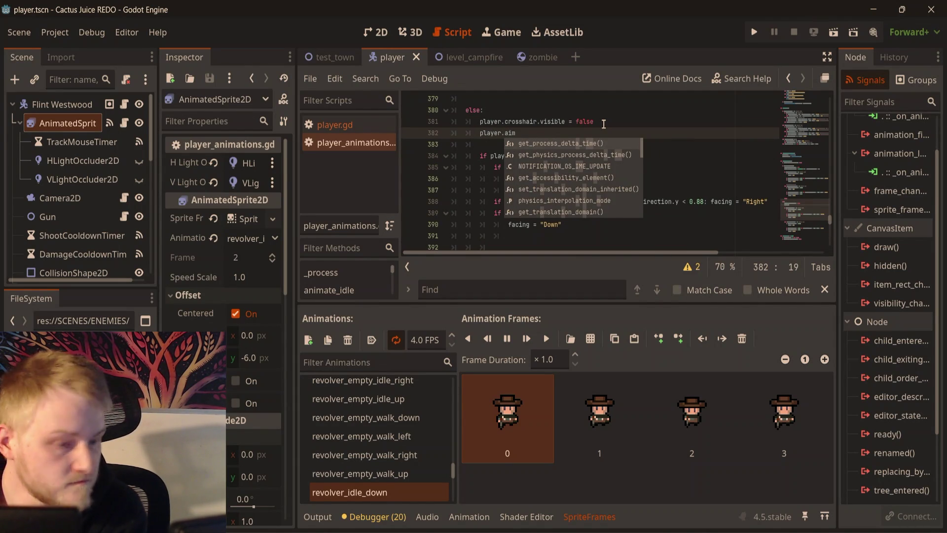
text(_directi)
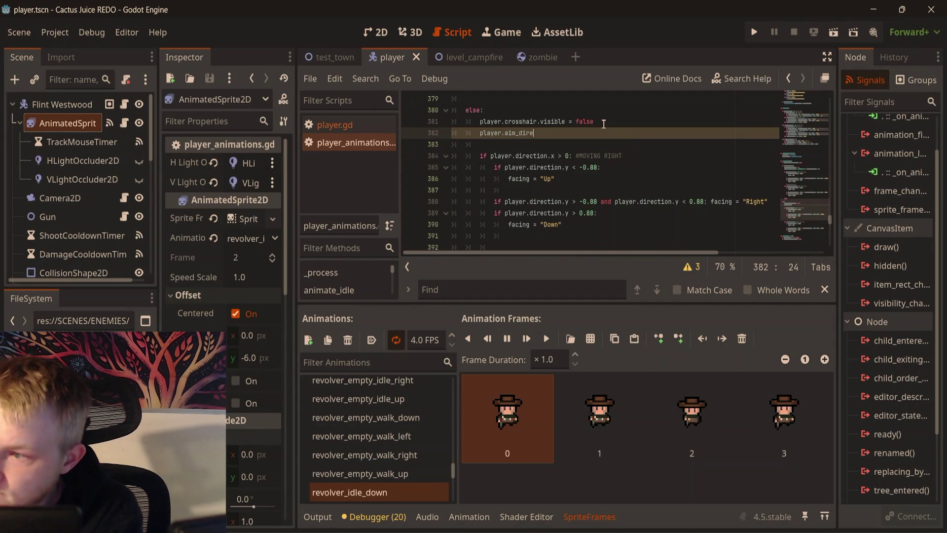
text(on = Vector)
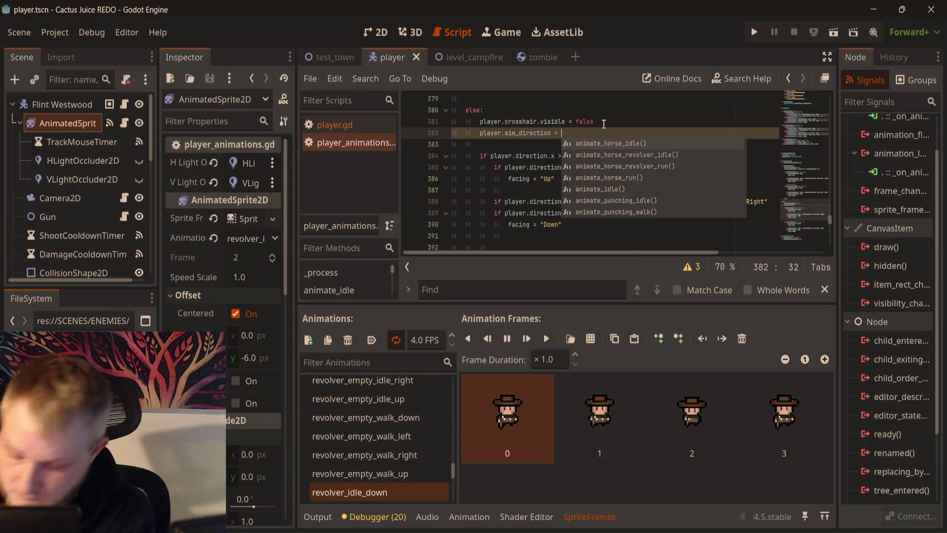
text(2)
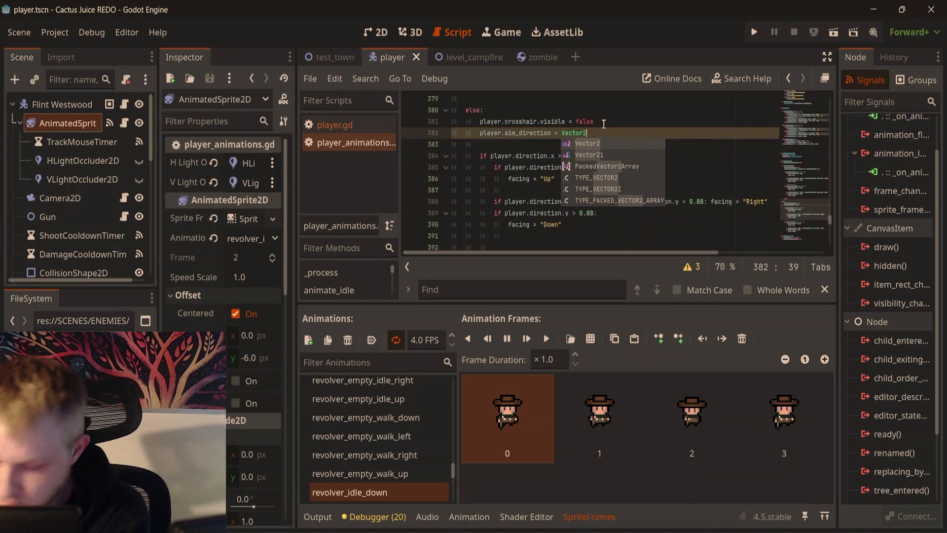
text((0,0)
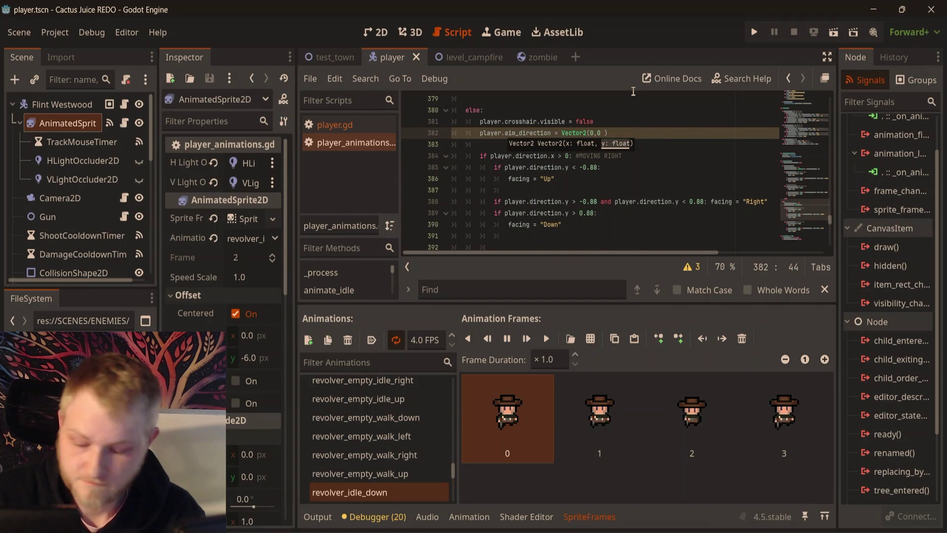
key(BackSpace)
key(Down)
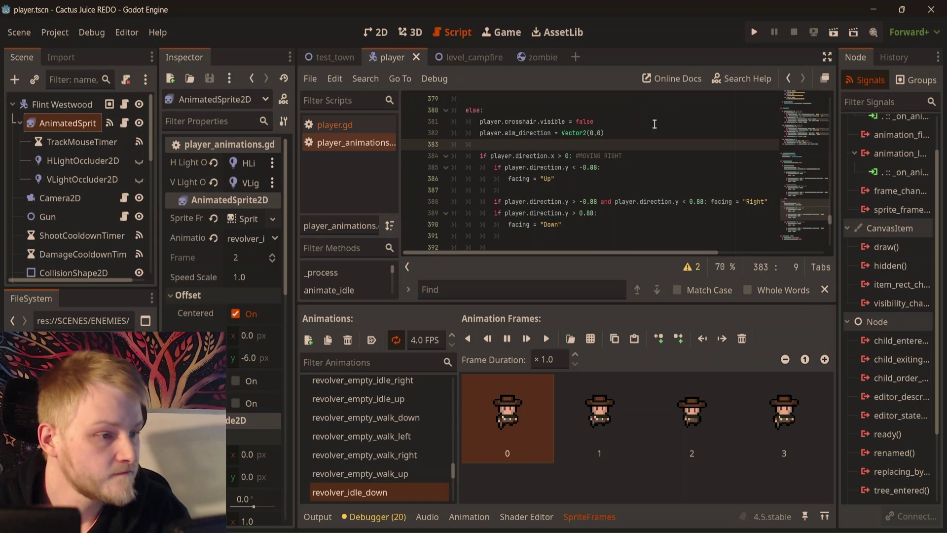
click(635, 124)
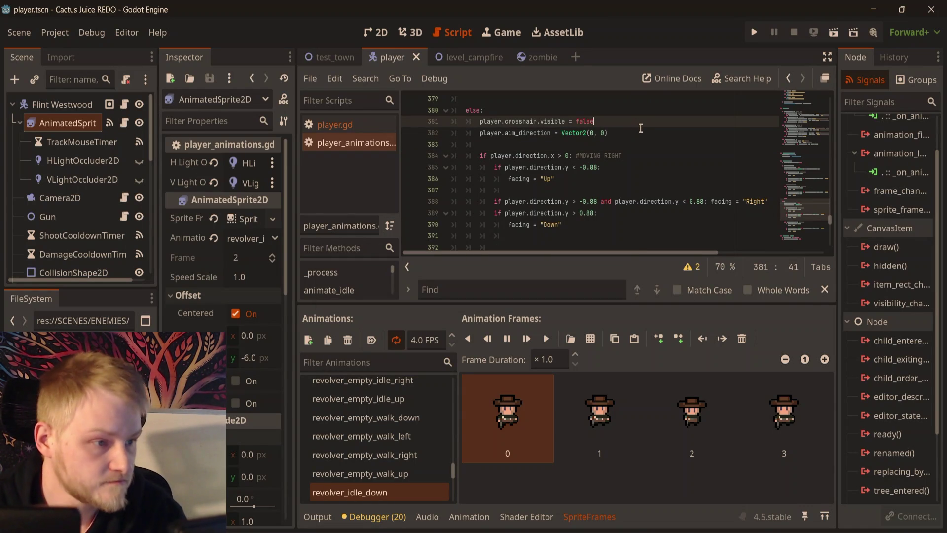
triple_click(641, 132)
click(644, 135)
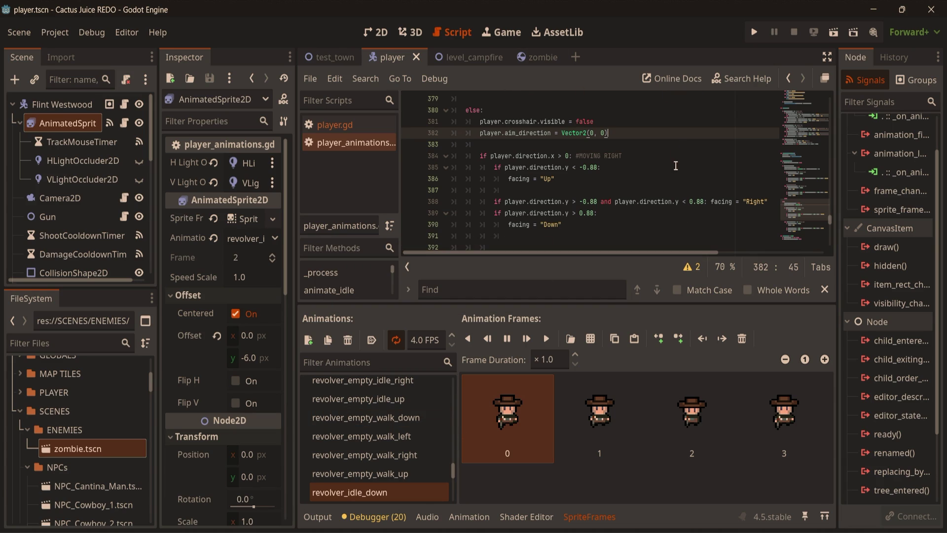
key(F6)
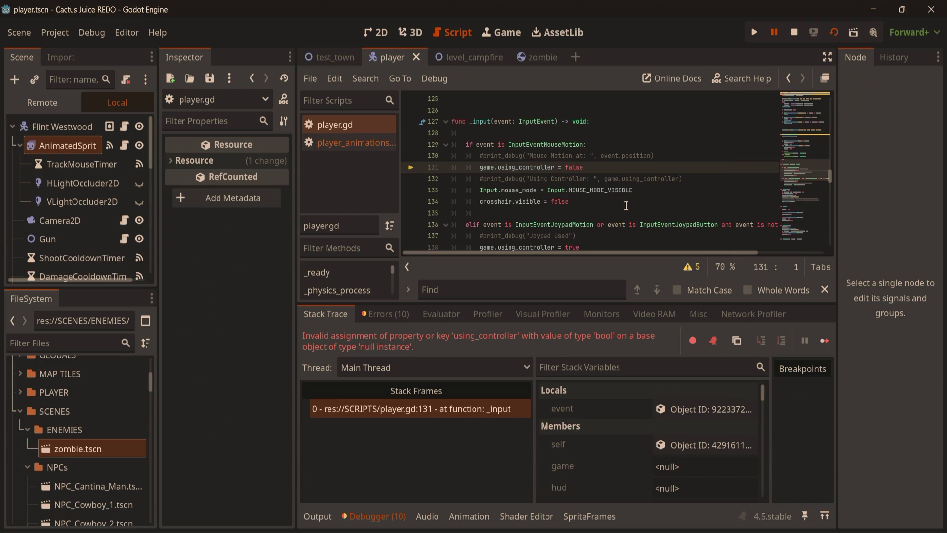
Check the failing using_controller line, stop the debugger, and run level_campfire with F6
click(633, 182)
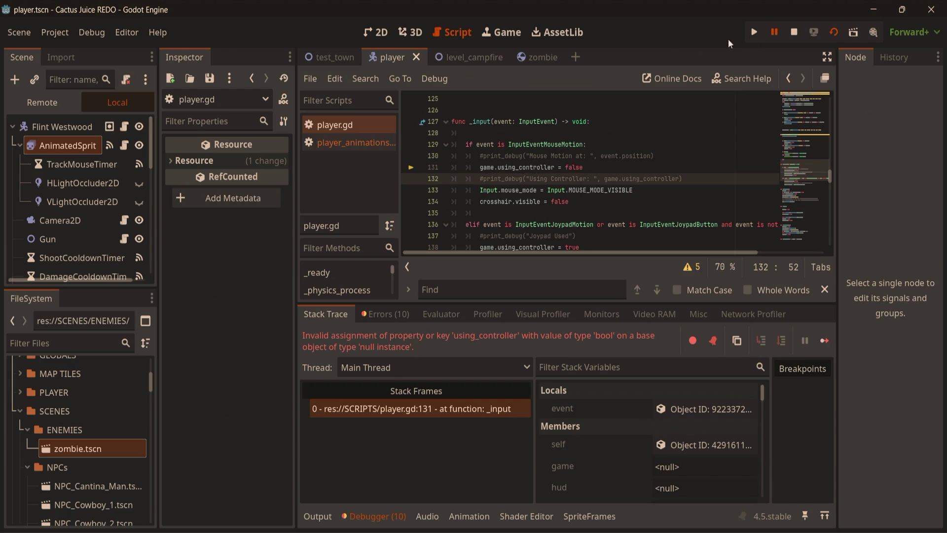
click(792, 32)
click(473, 58)
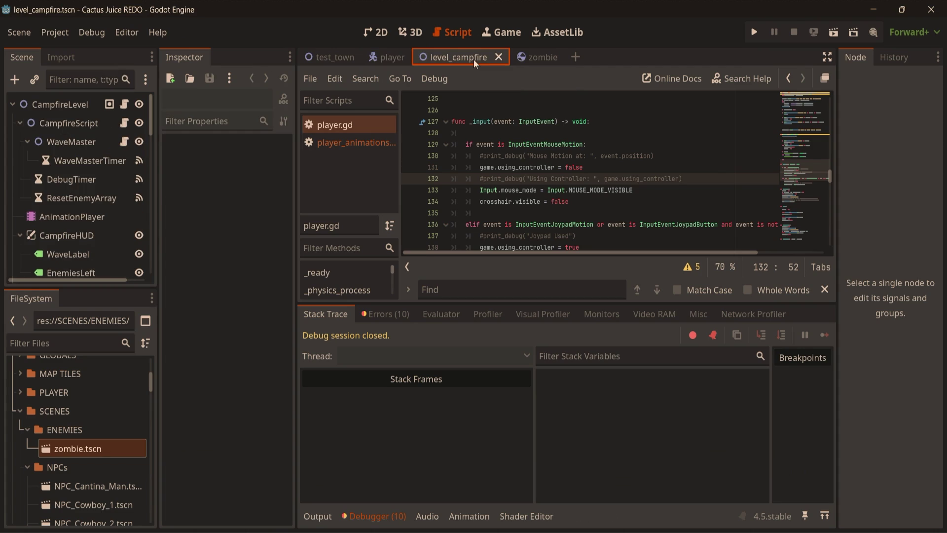
key(F6)
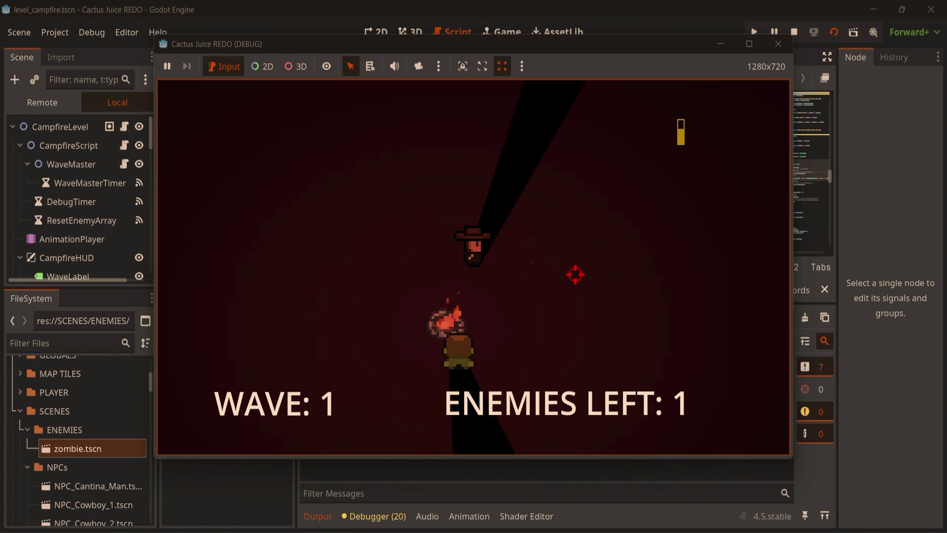
Walk the player over, shoot the wave 1 zombie, and collect the cactus juice
key(d)
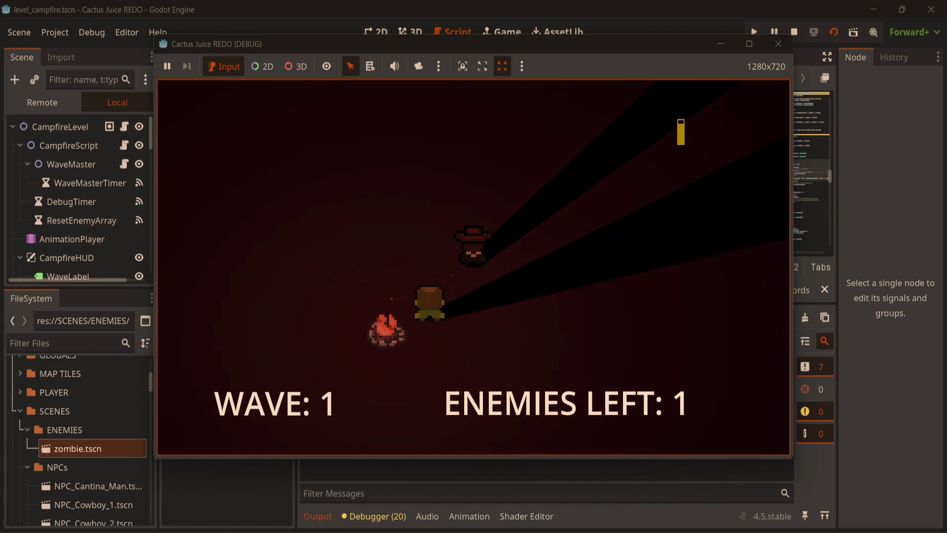
key(d)
key(d)
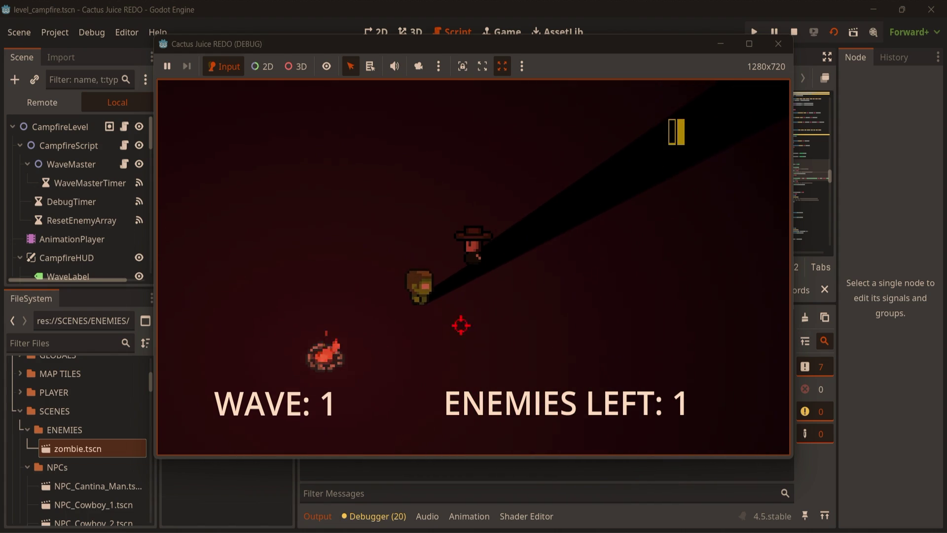
key(w)
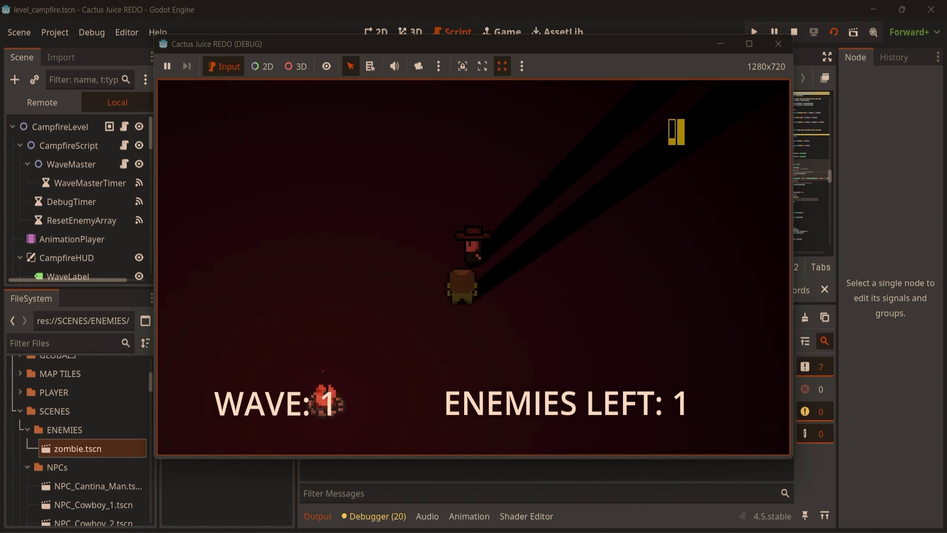
key(w)
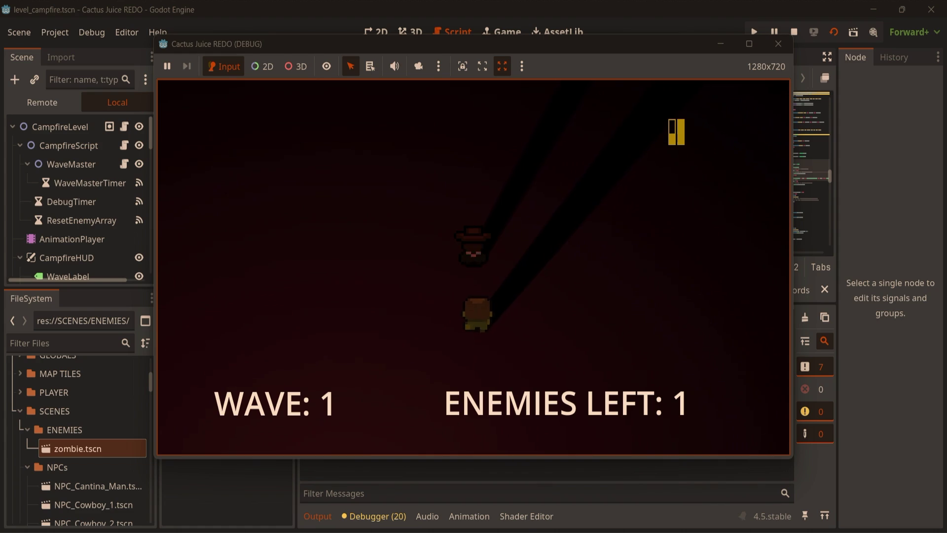
key(s)
click(577, 249)
click(576, 250)
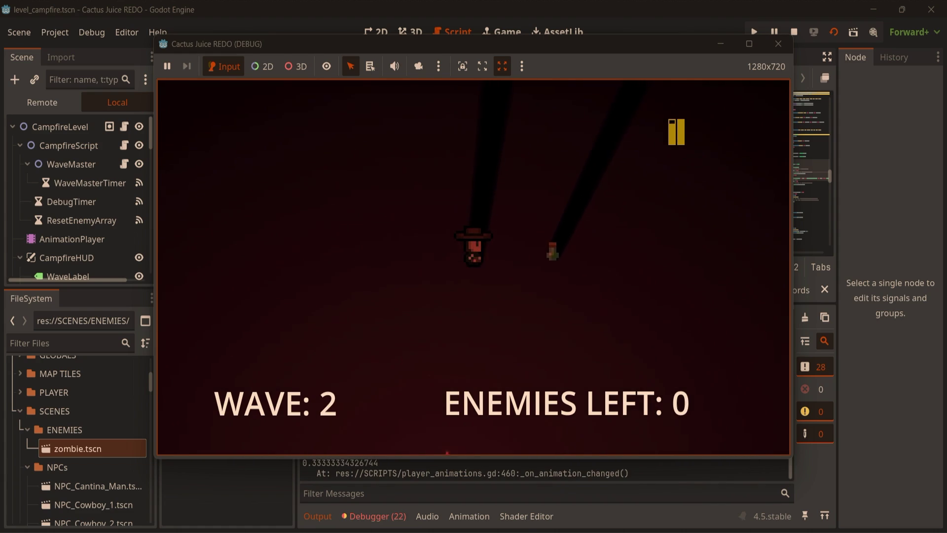
key(d)
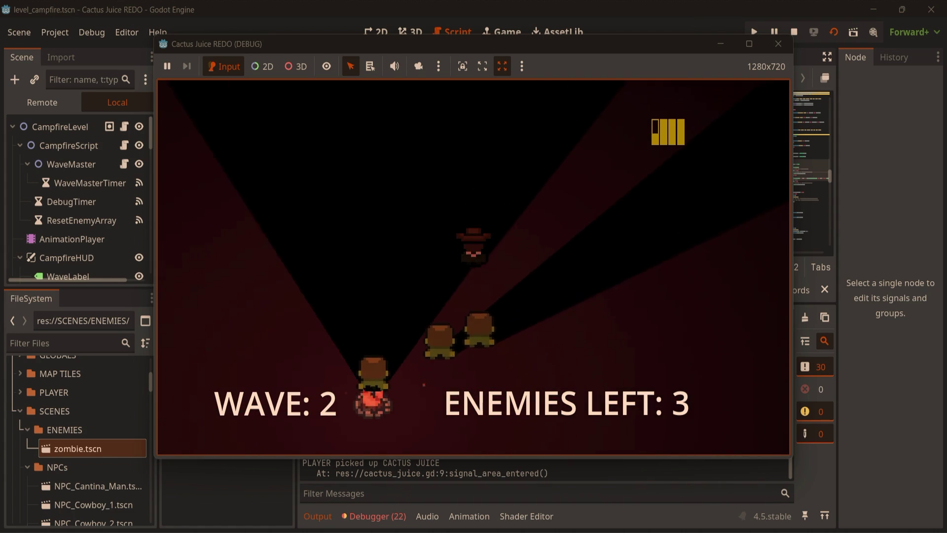
Shoot the wave 2 zombies, then close the running game
click(447, 356)
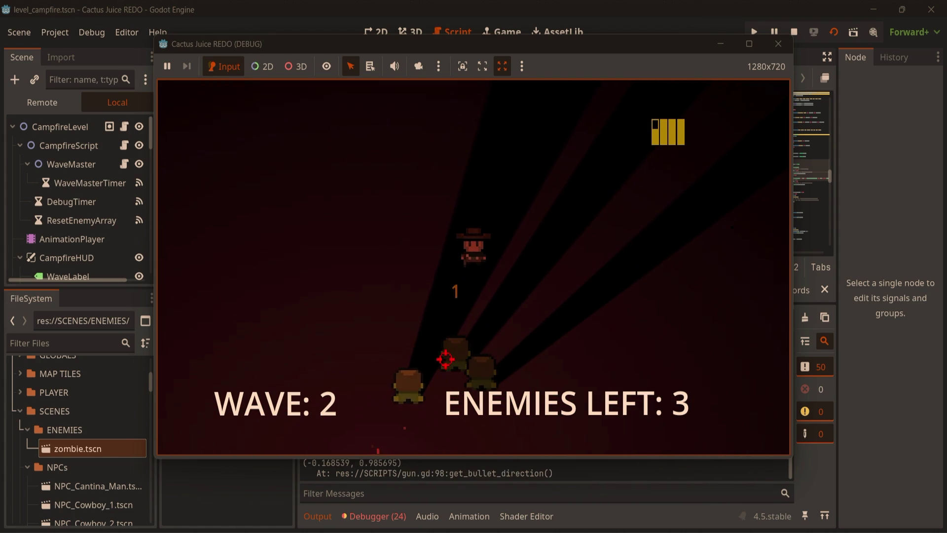
click(418, 347)
click(423, 356)
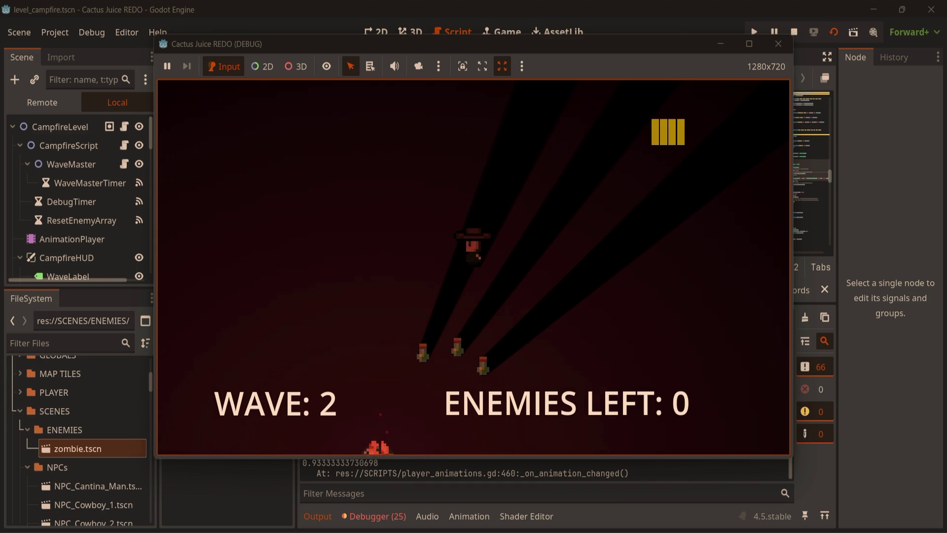
click(779, 43)
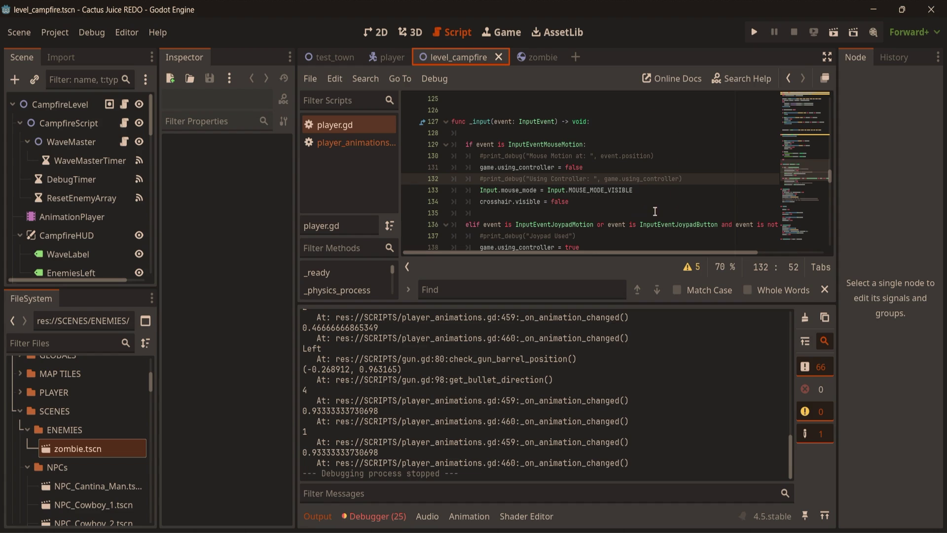
Show the campfire level in the 2D view, zoomed and panned onto the campfire area
scroll(649, 213, up, 5)
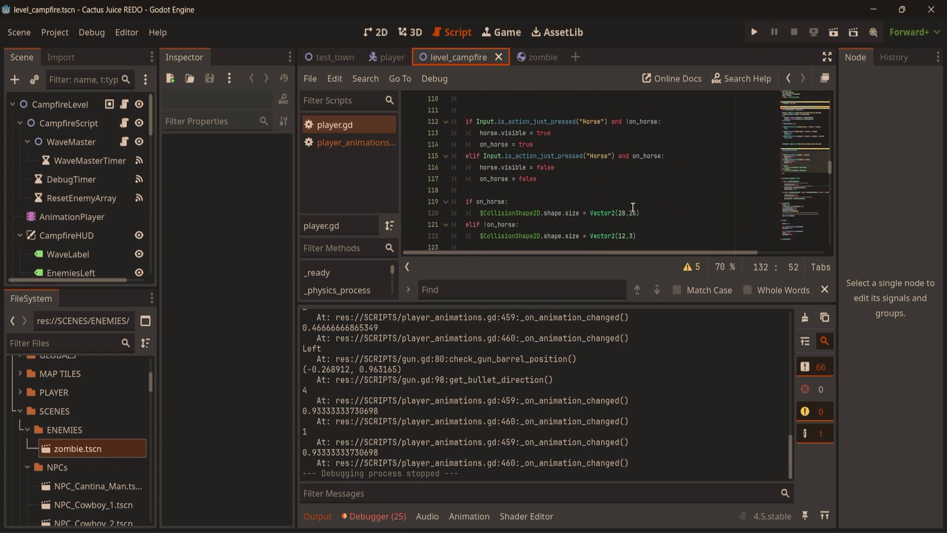
click(380, 34)
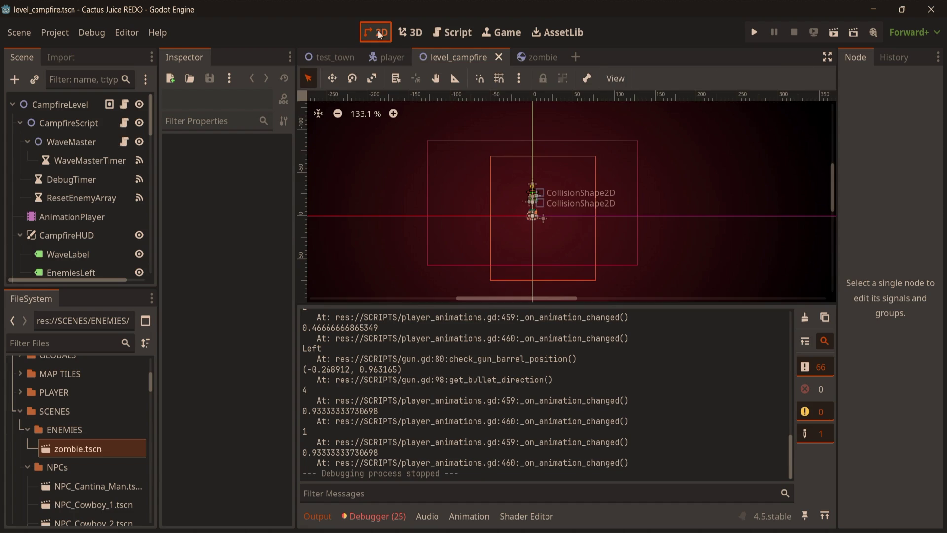
scroll(519, 203, up, 1)
scroll(519, 203, up, 3)
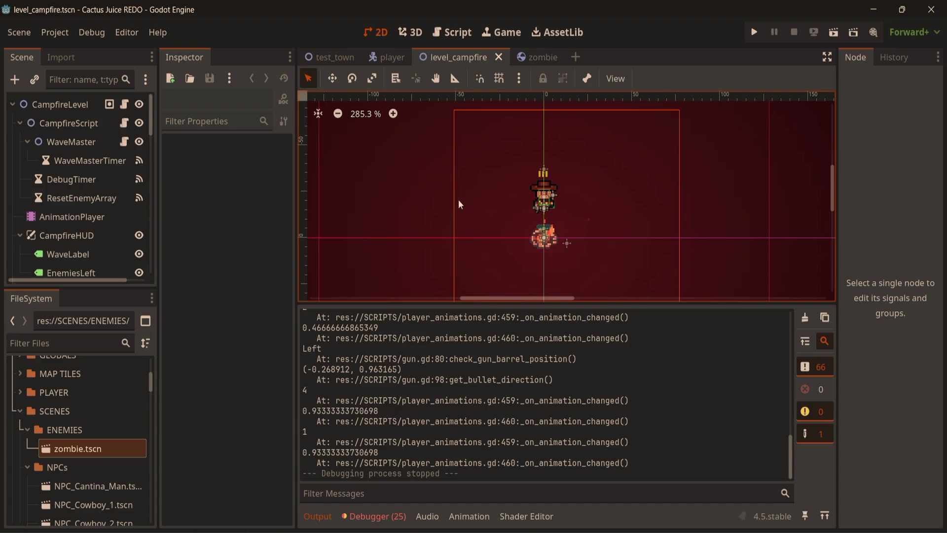
mouse_move(482, 226)
mouse_down()
mouse_move(474, 183)
mouse_move(442, 194)
mouse_up()
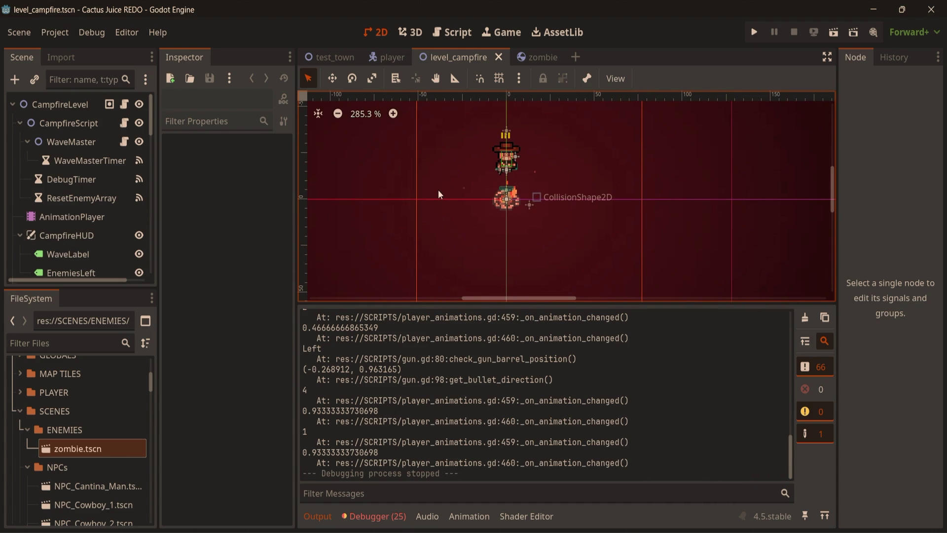
Rerun the campfire scene with F6, walk the player down-left, then close the game
key(F6)
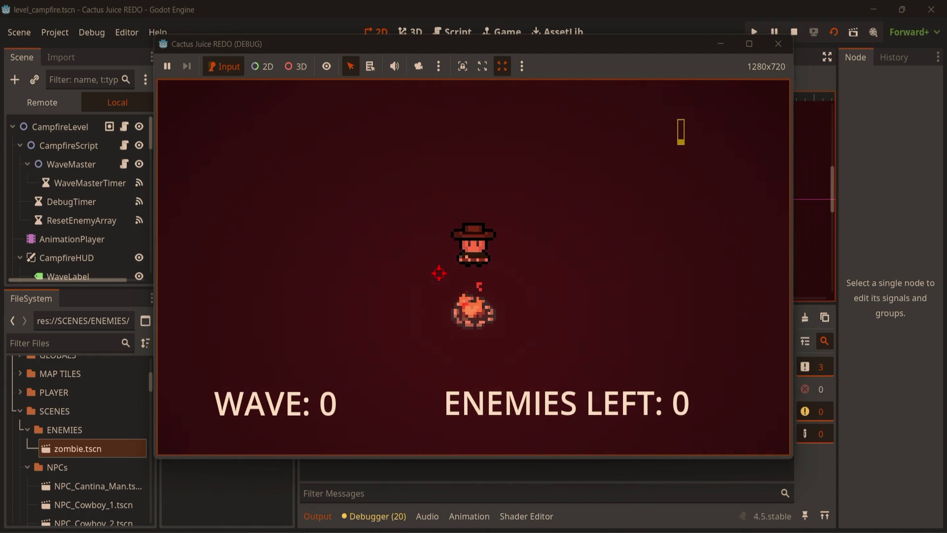
key(a)
key(s)
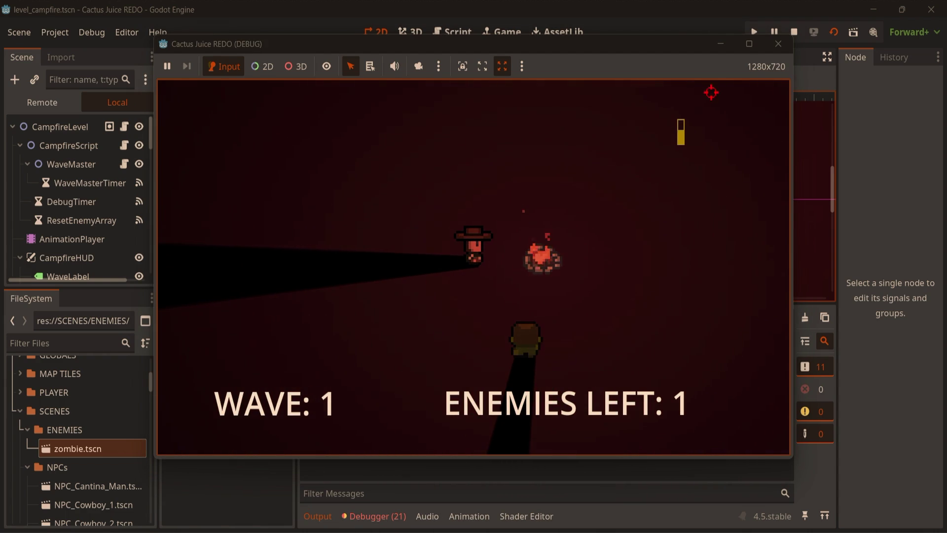
click(779, 43)
scroll(493, 197, down, 5)
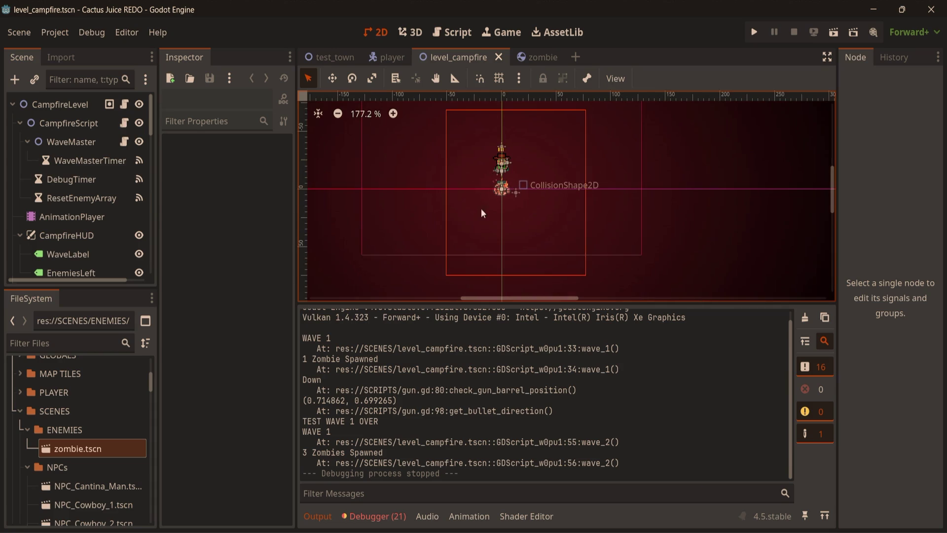
Select the WaveLabel node and open the campfire_level.gd script
scroll(123, 200, down, 5)
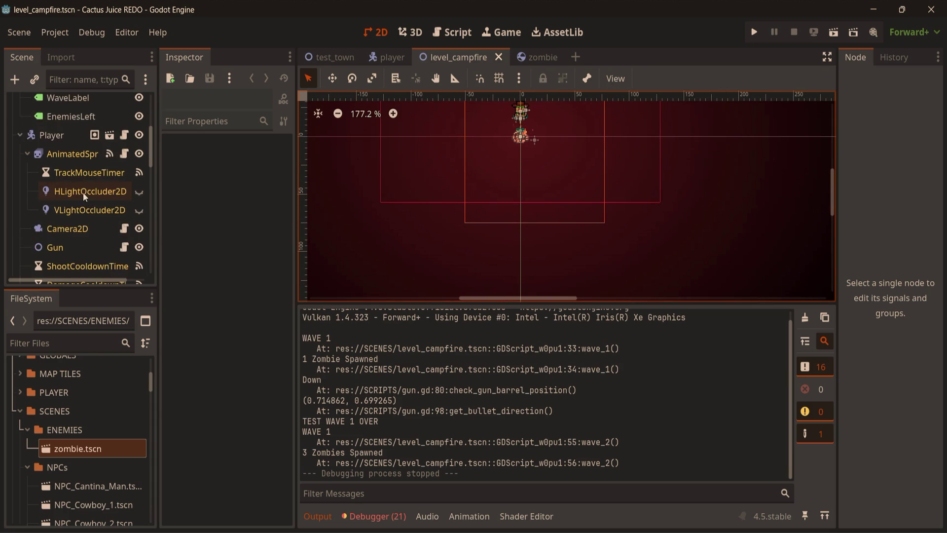
scroll(86, 197, up, 2)
click(87, 144)
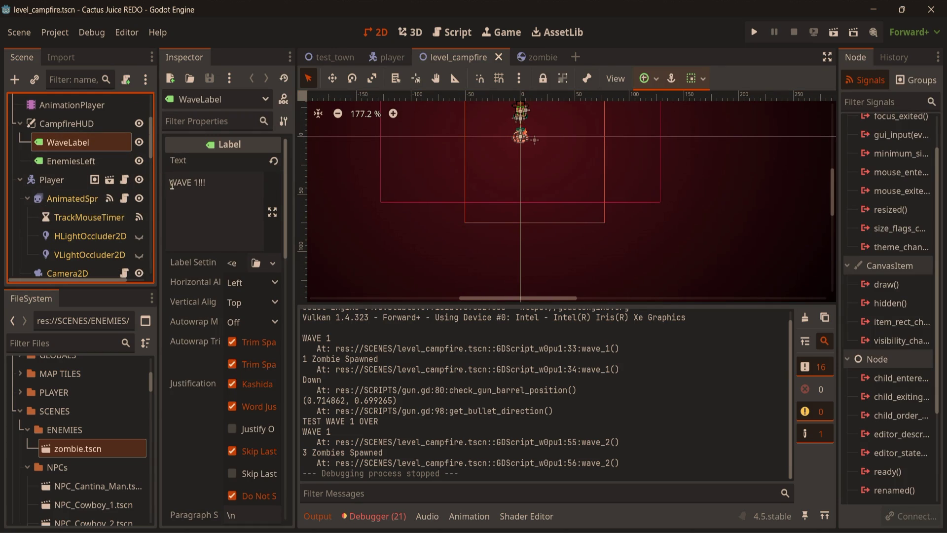
click(71, 161)
click(68, 142)
scroll(99, 143, up, 3)
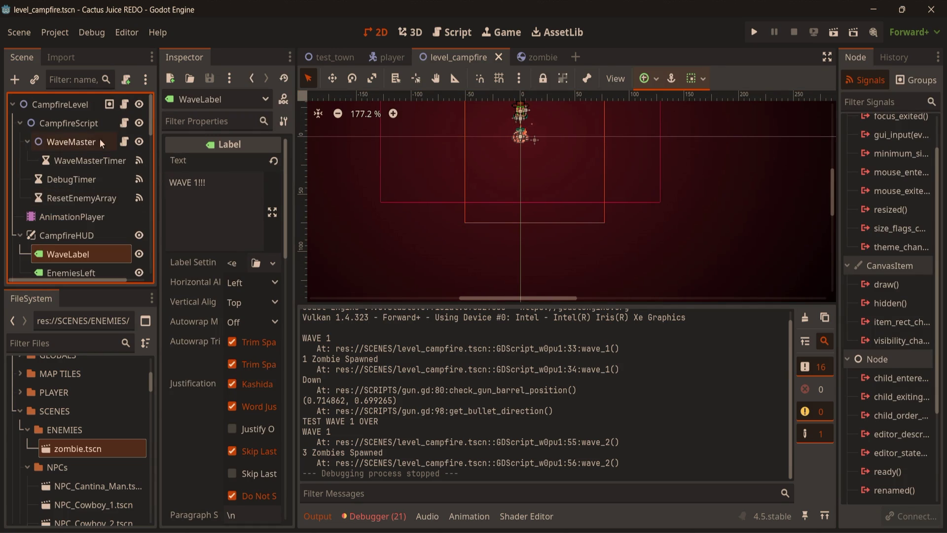
click(124, 123)
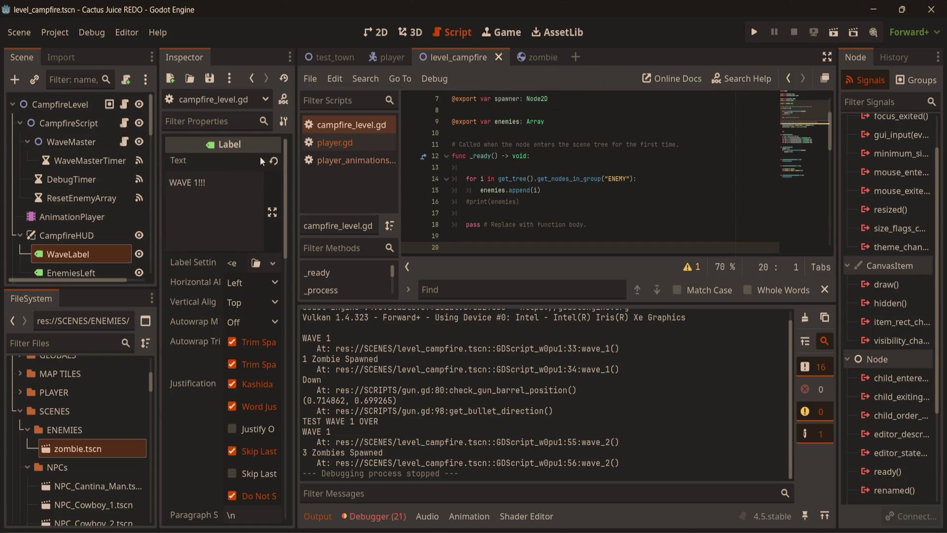
Insert 'TEST ' before 'WAVE: ' on line 24, then run the scene to check it
scroll(558, 206, down, 5)
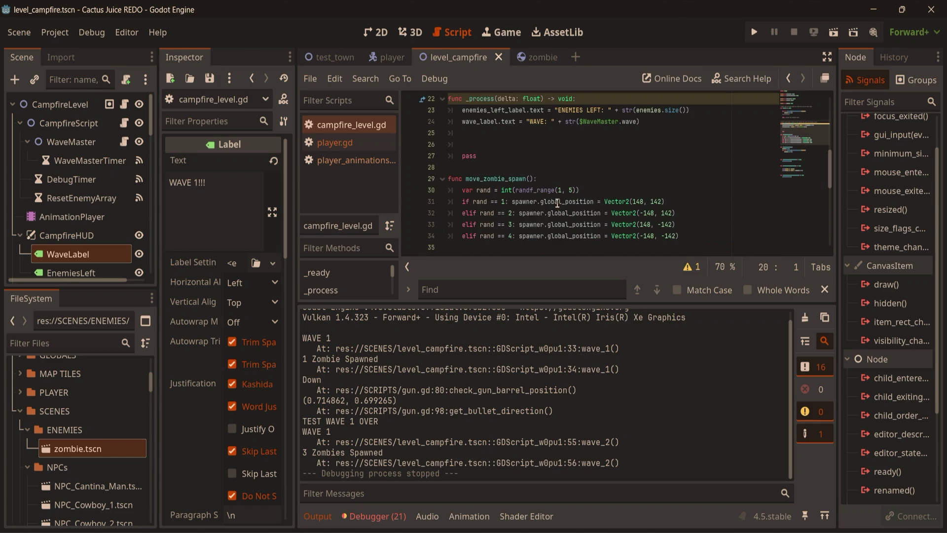
click(531, 121)
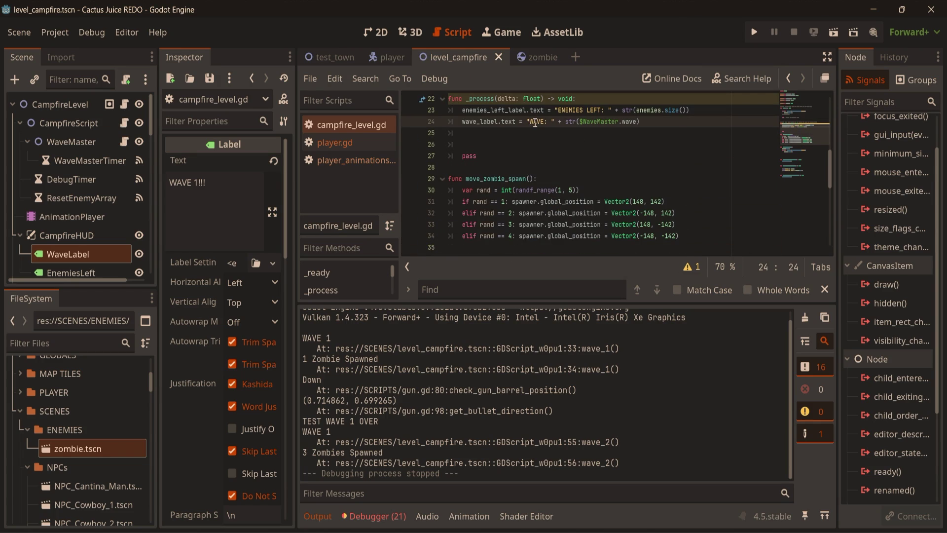
text(TEST)
click(535, 146)
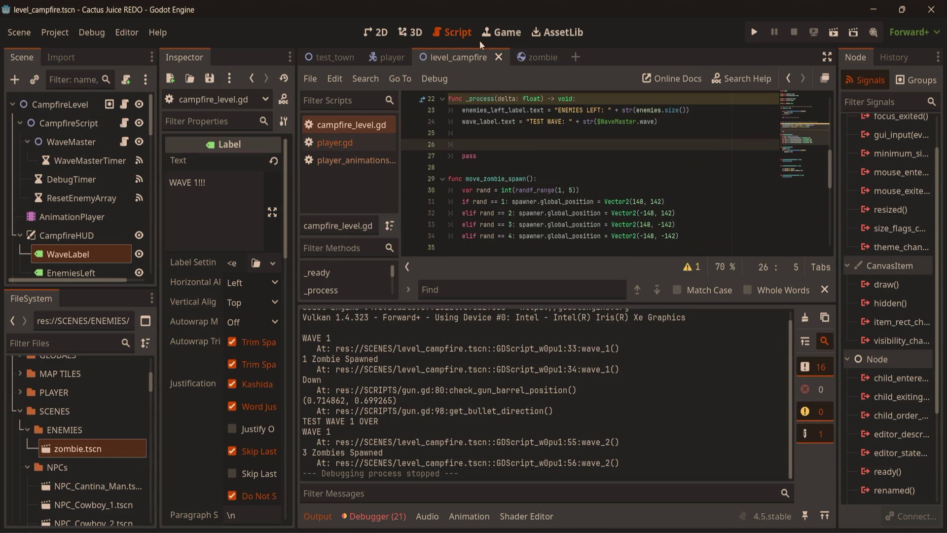
key(F6)
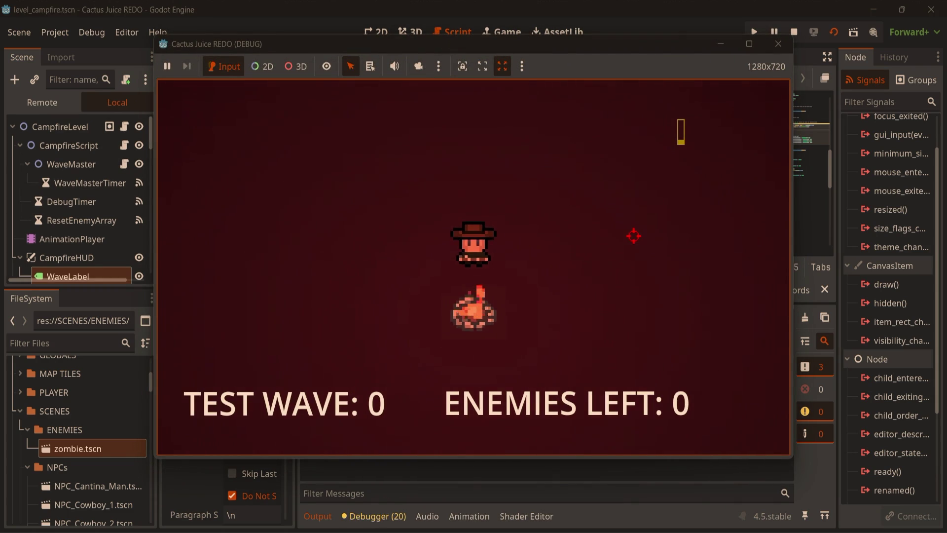
Move and shoot both wave-2 zombies until Enemies Left reads 0, then close the game window
key(a)
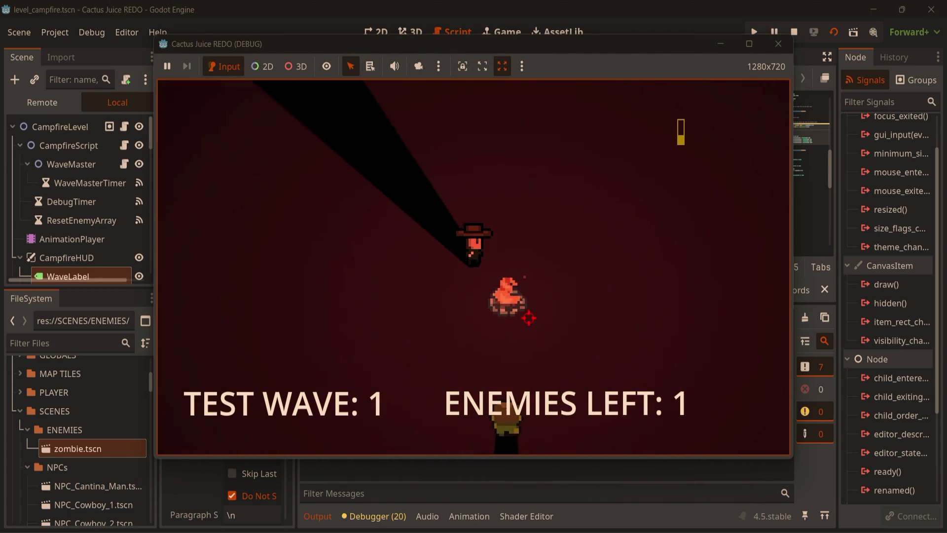
key(s)
click(563, 346)
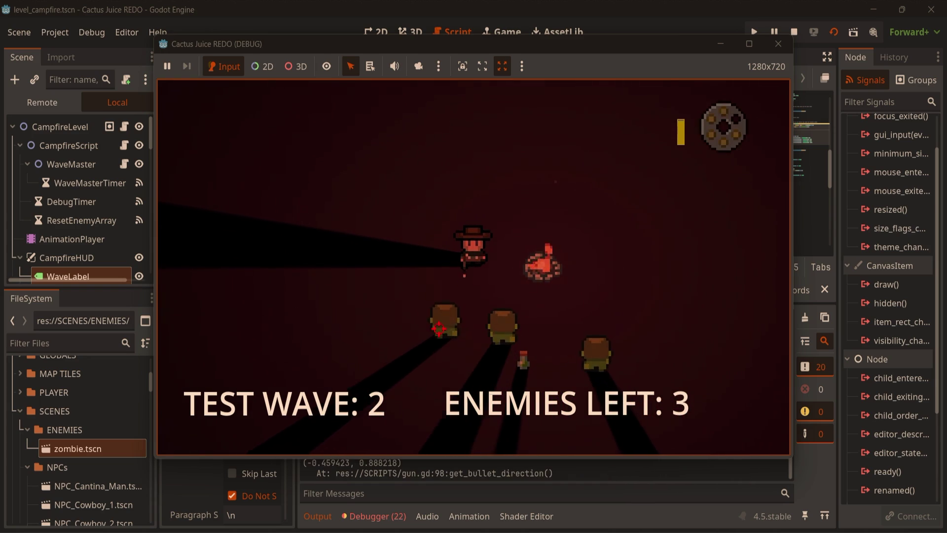
click(474, 338)
key(s)
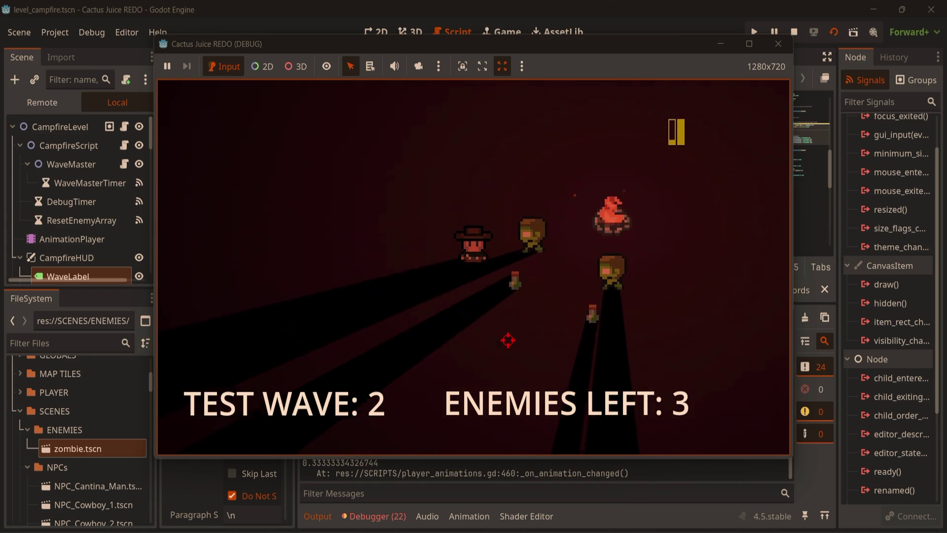
key(d)
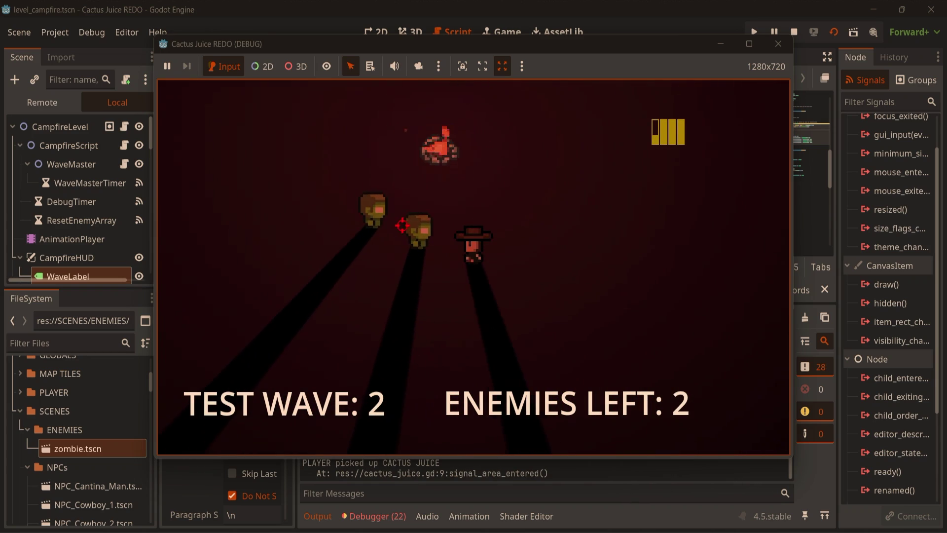
key(w)
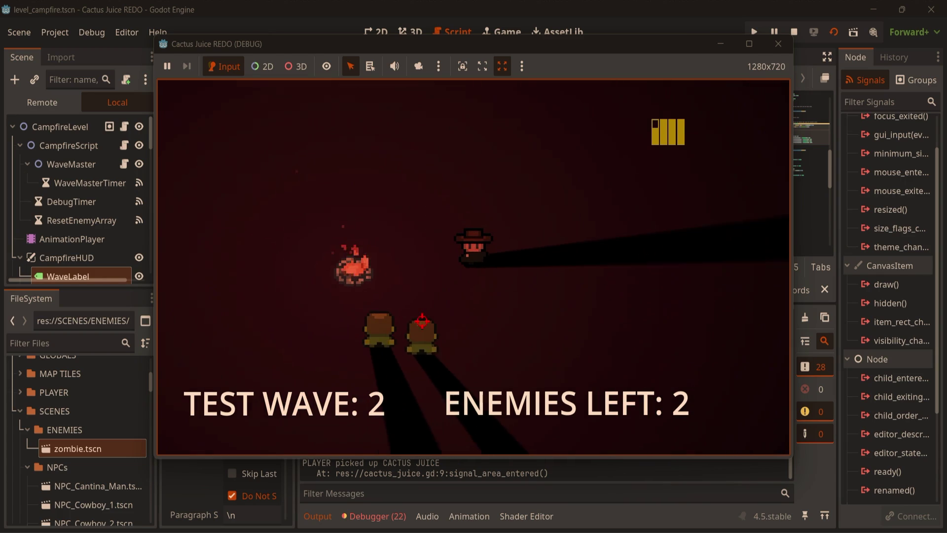
click(422, 321)
click(419, 323)
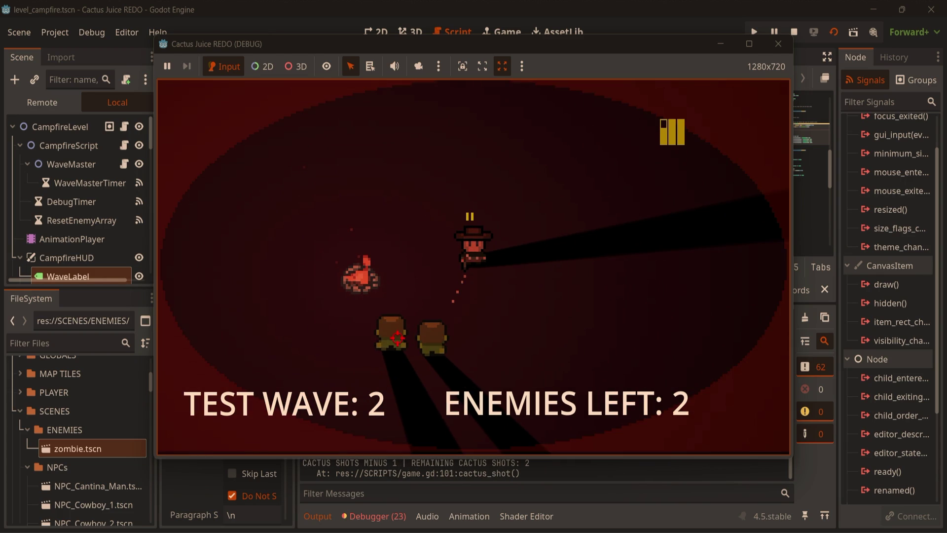
key(w)
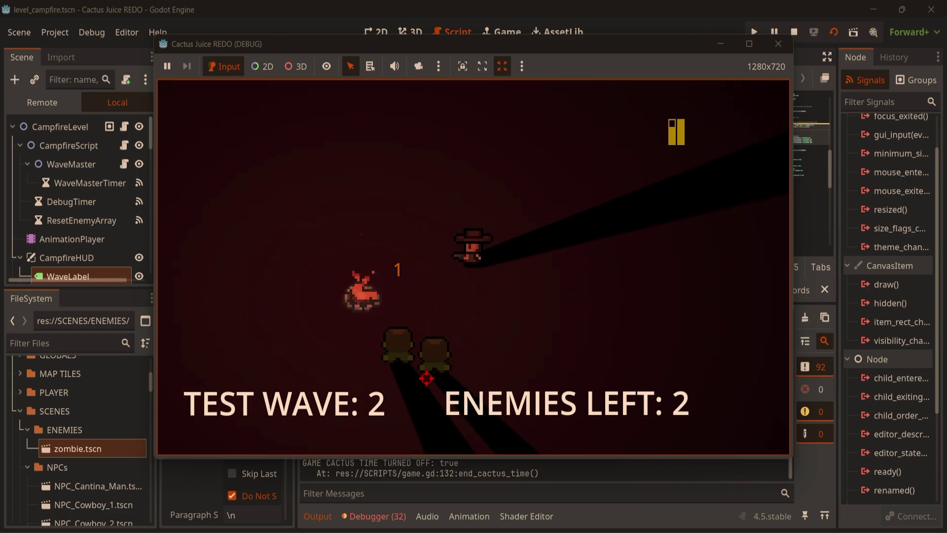
key(a)
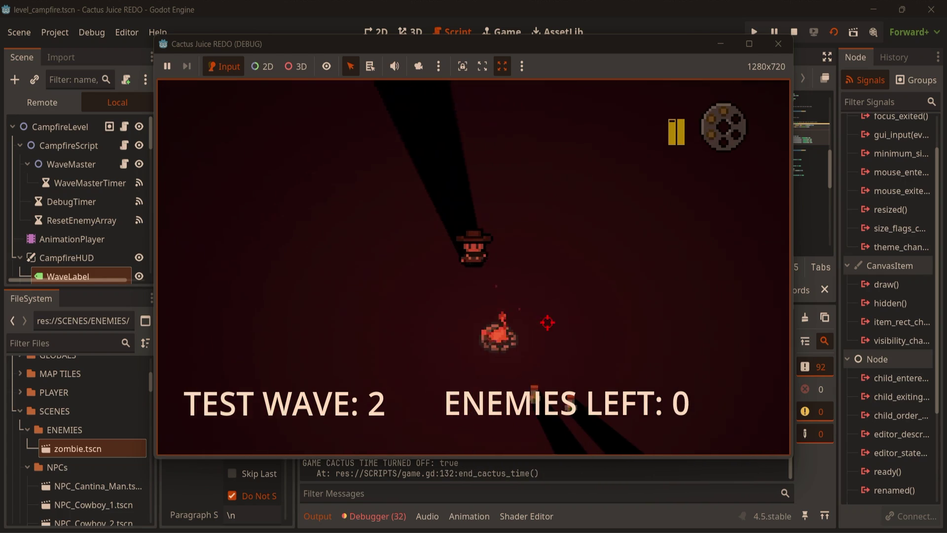
click(785, 48)
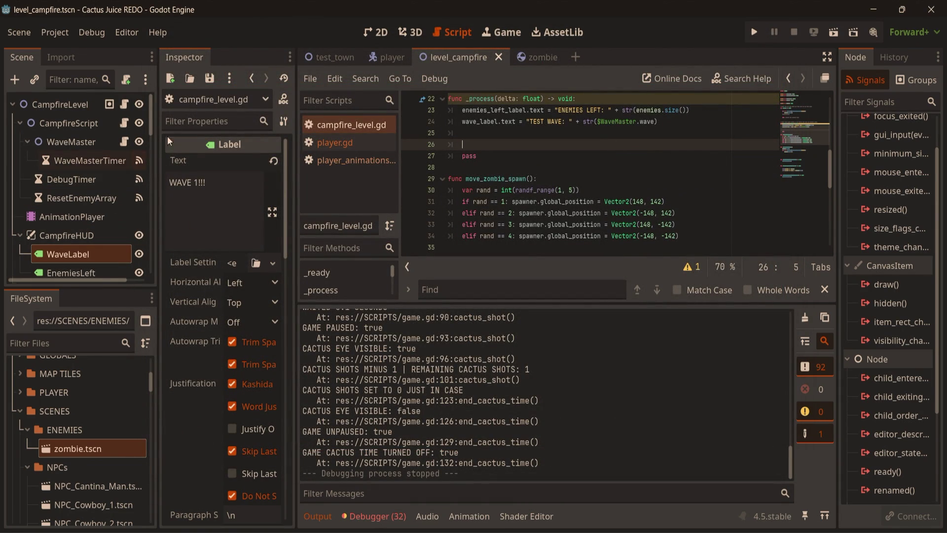
In the player scene, set Flint Westwood's base stat from 42 to 30 and save
click(385, 57)
click(82, 105)
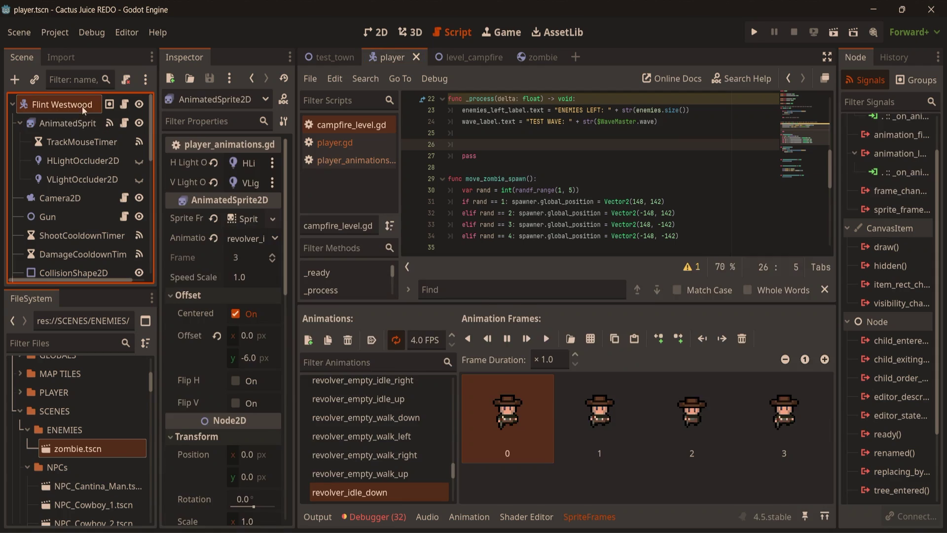
click(255, 246)
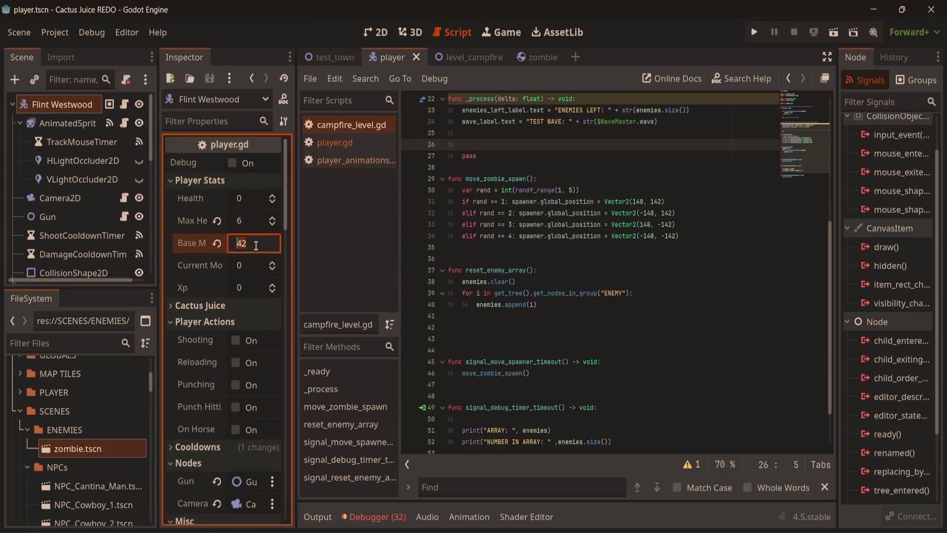
text(35)
key(Return)
key(ctrl+s)
click(260, 247)
key(Return)
key(ctrl+s)
Run the level_campfire scene and shoot the wave 1 zombie
click(451, 59)
key(F6)
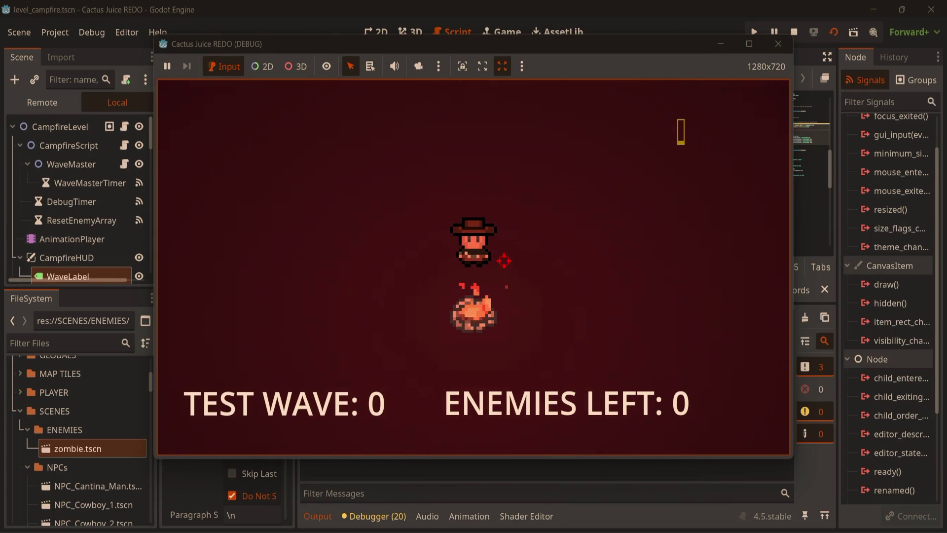
key(w)
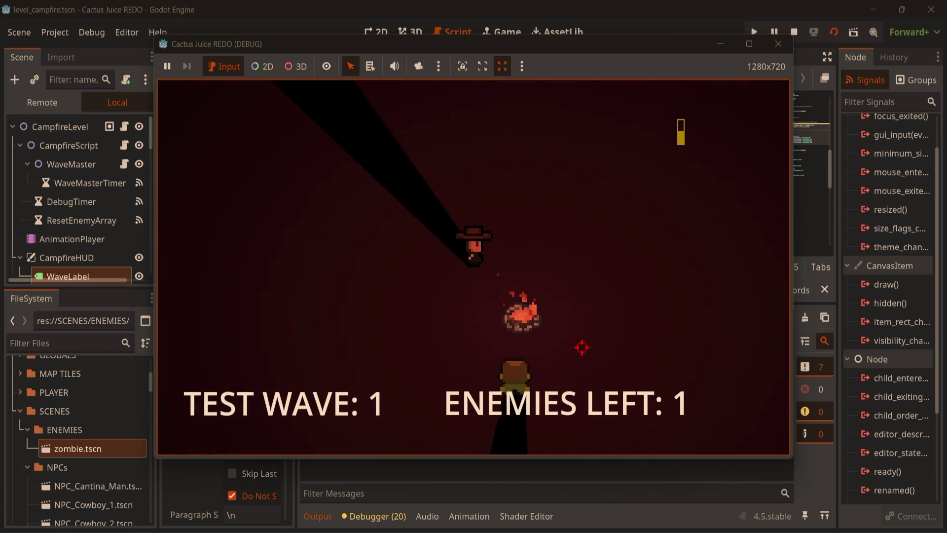
key(d)
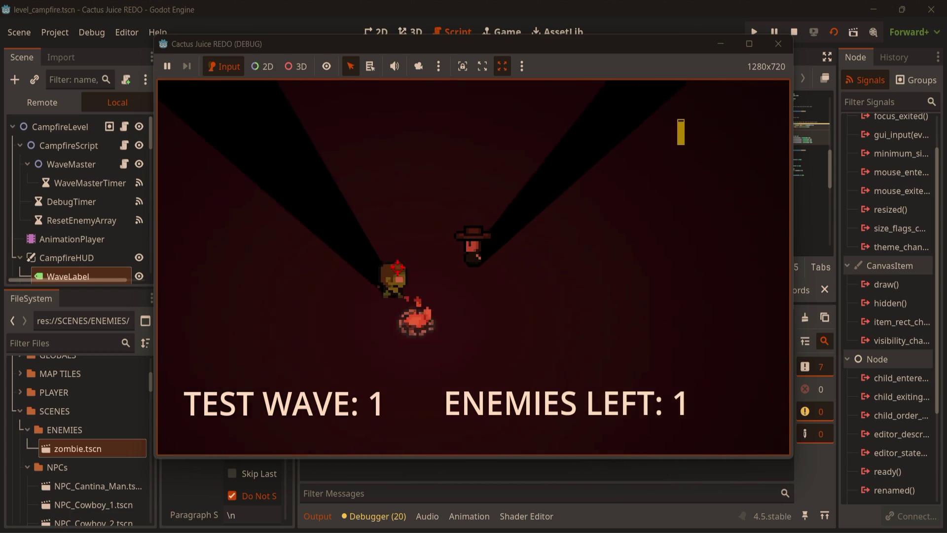
key(s)
key(w)
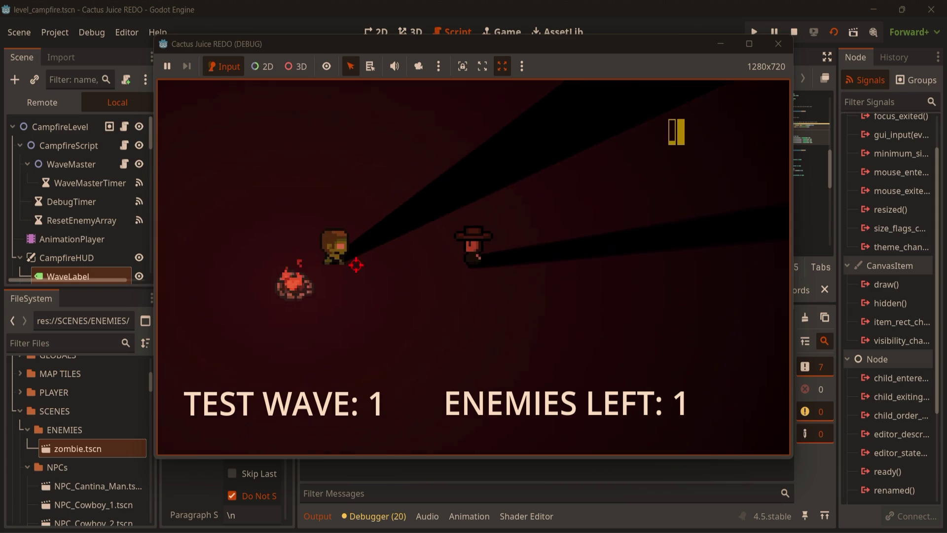
key(d)
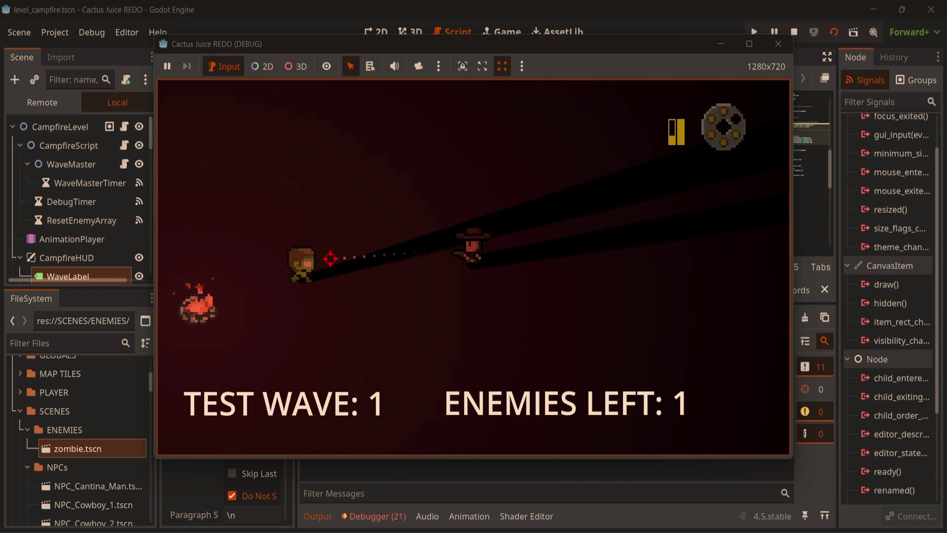
key(a)
click(329, 258)
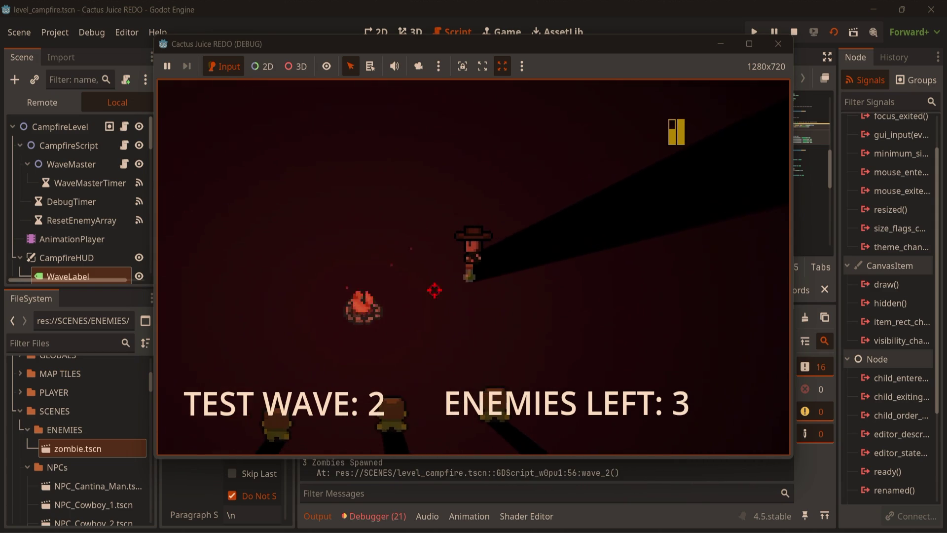
Collect cactus juice, kill the three wave 2 zombies, then close the game window
key(s)
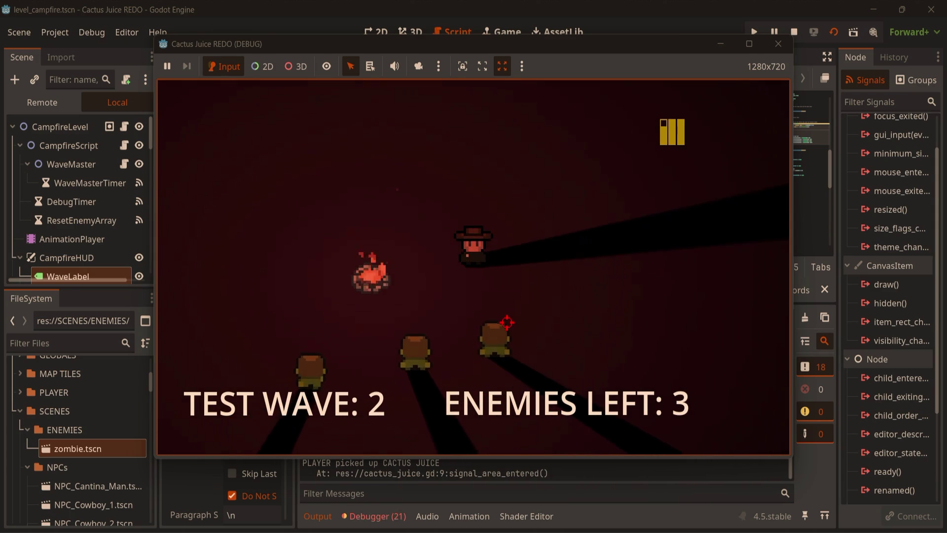
key(w)
key(w)
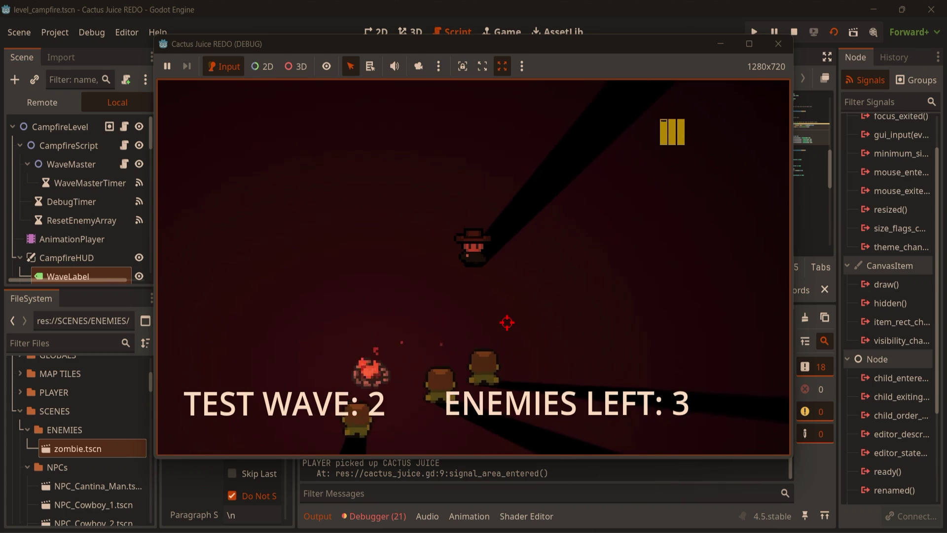
click(481, 362)
click(488, 355)
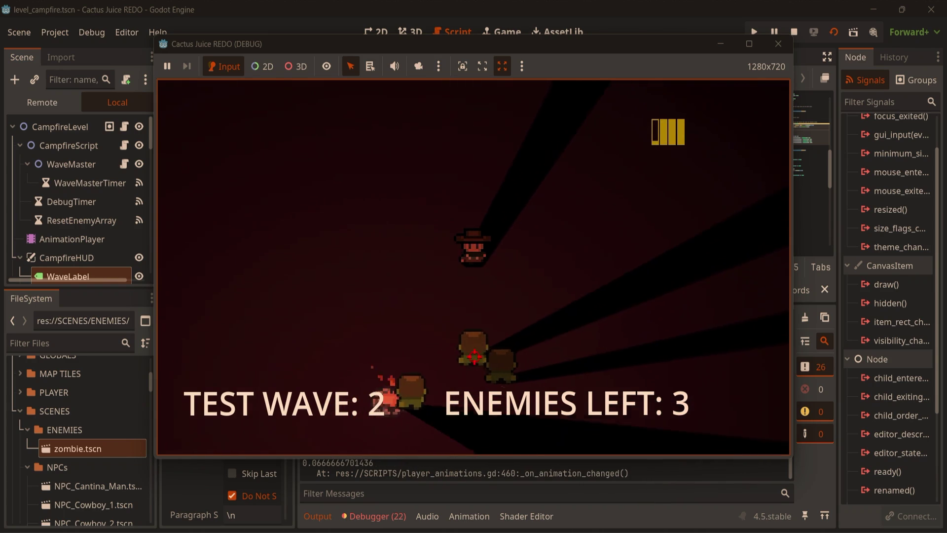
click(449, 340)
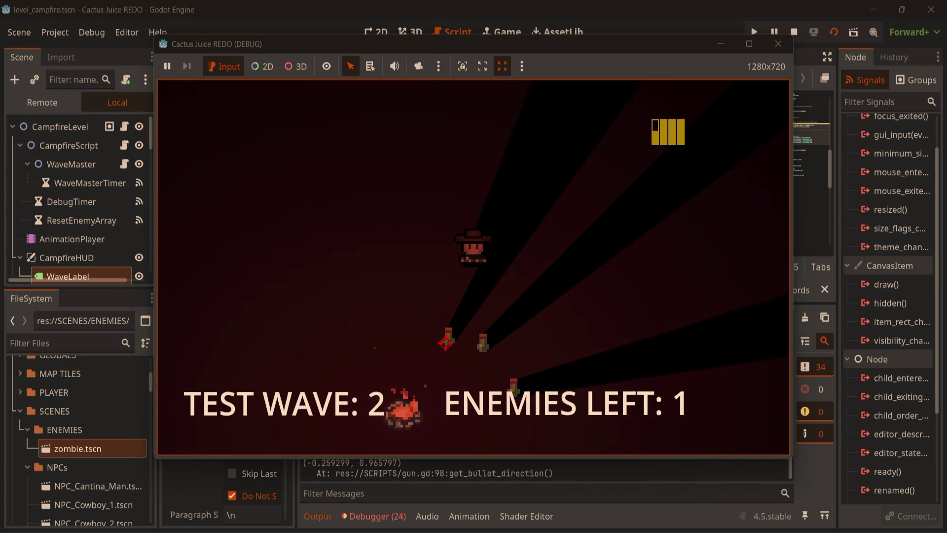
key(s)
key(s)
key(d)
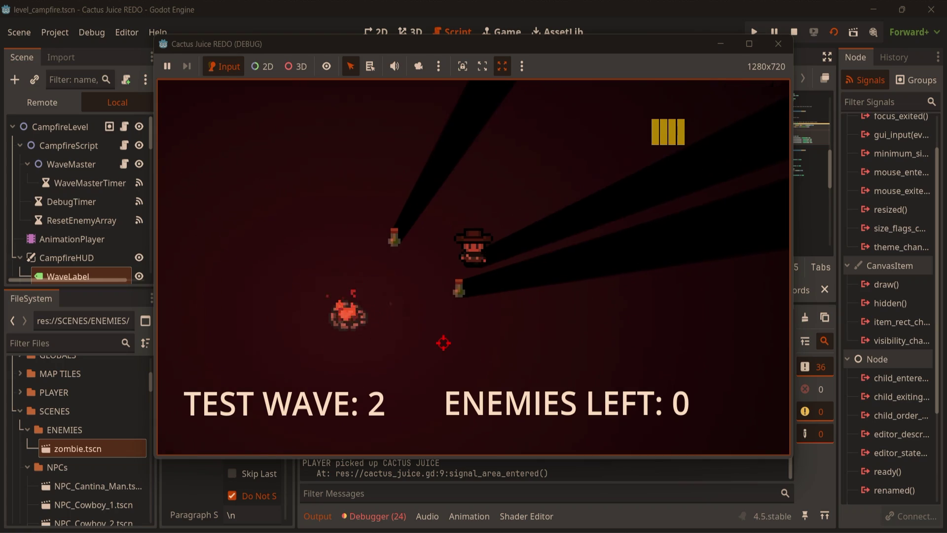
key(a)
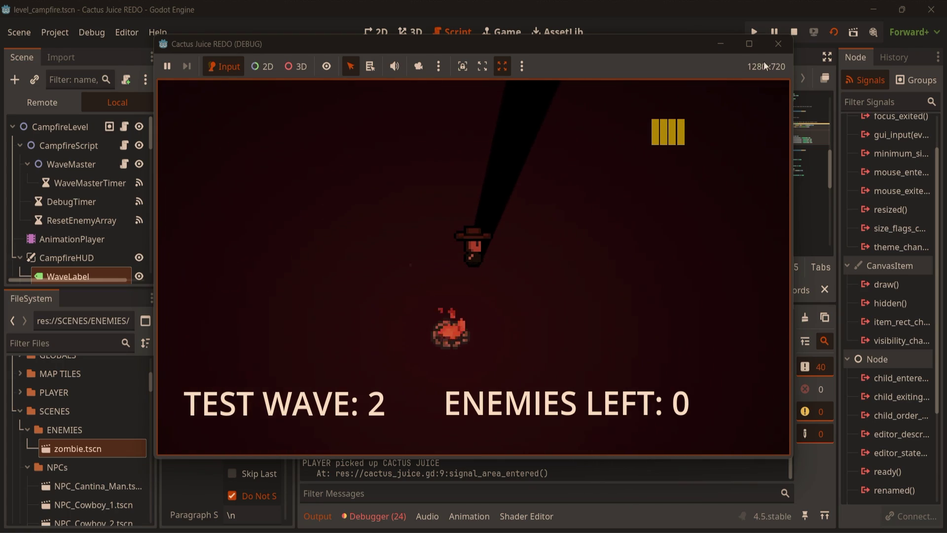
click(778, 50)
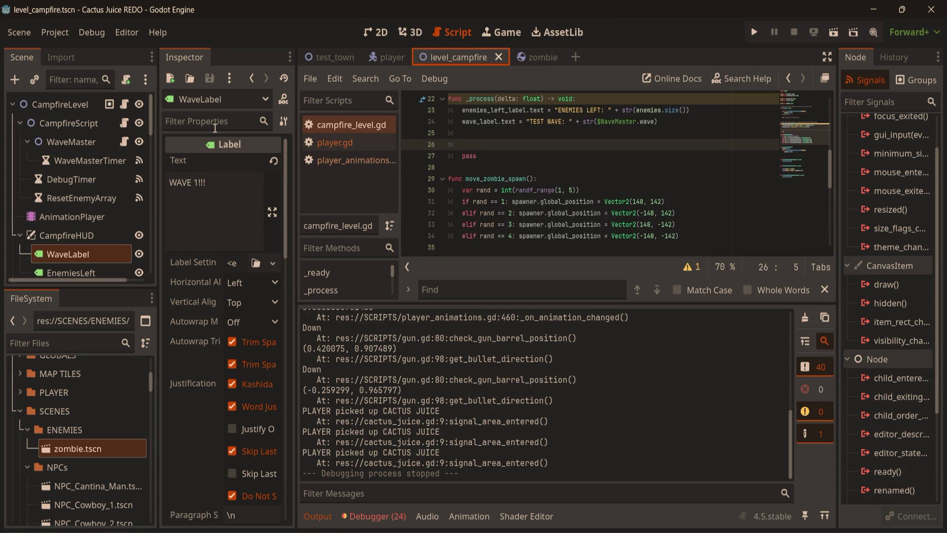
Open CampfireScript's built-in wave script and place the caret at the end of the 'wave = 2' line
scroll(585, 168, down, 6)
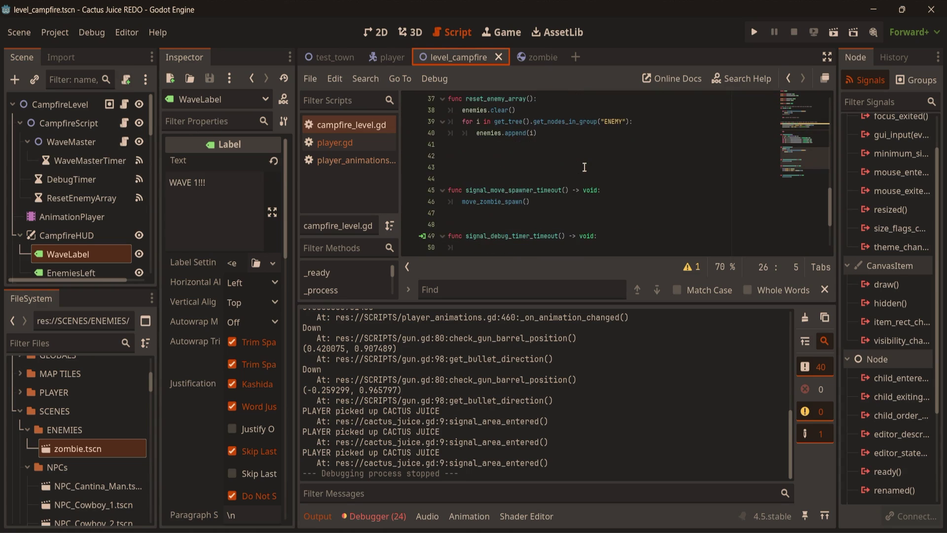
scroll(609, 188, up, 12)
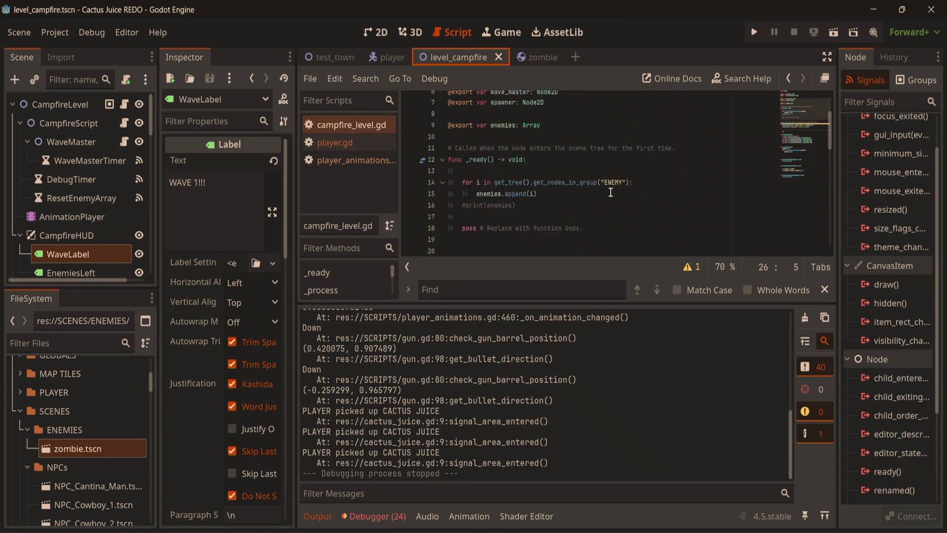
scroll(577, 182, down, 1)
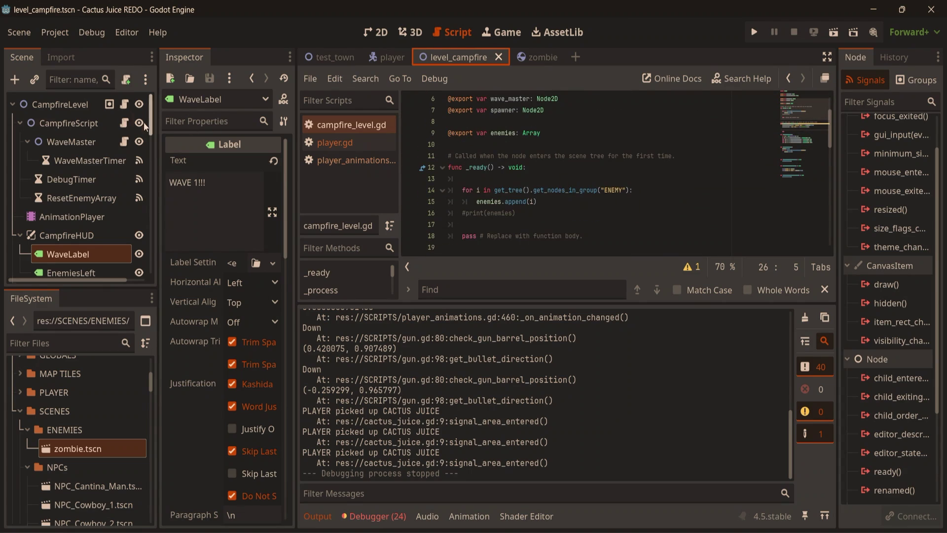
click(124, 123)
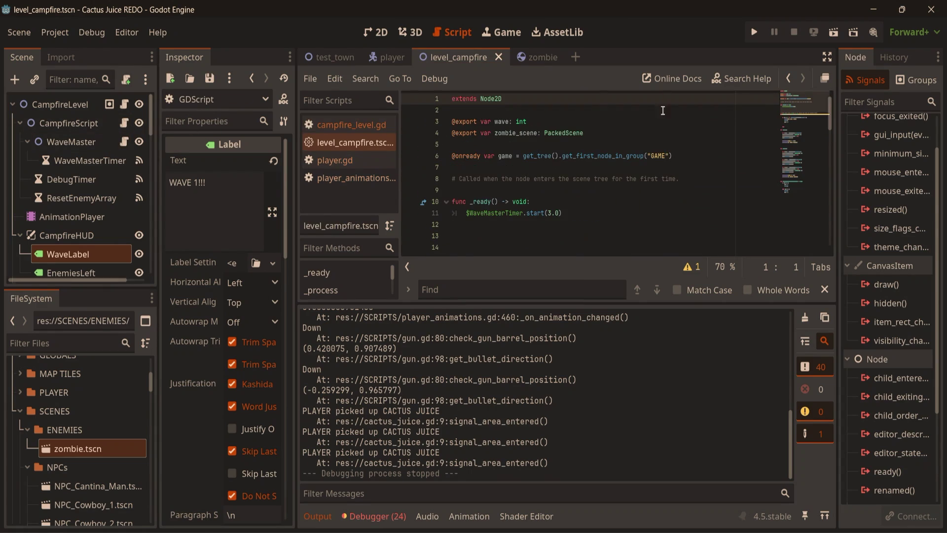
scroll(653, 197, down, 3)
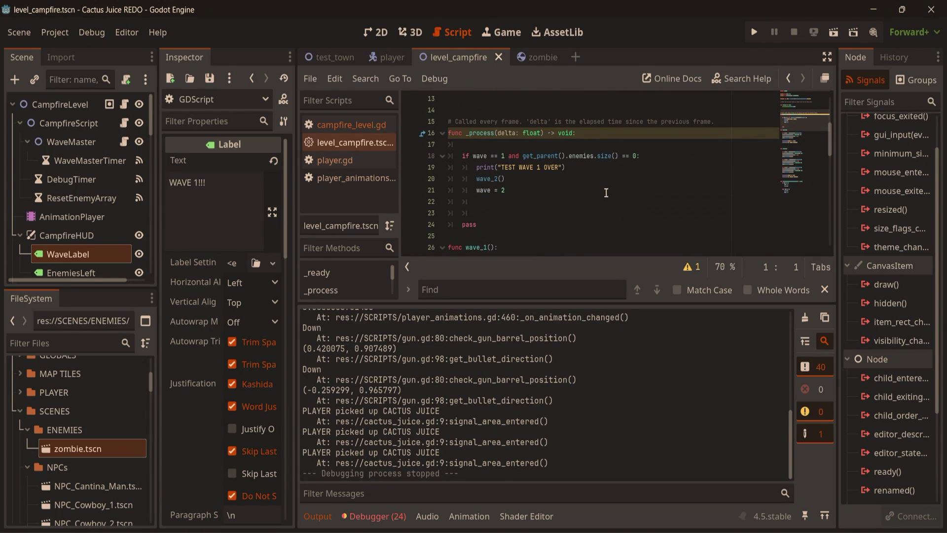
click(540, 207)
Add an 'elif wave == 2' branch and paste the enemies-cleared check and wave 1 body under it
key(Return)
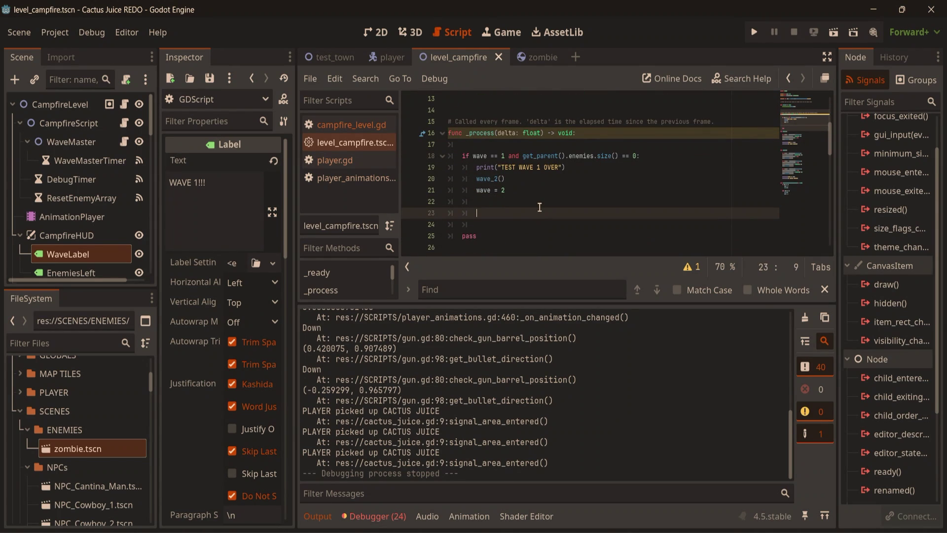
key(BackSpace)
text(lif )
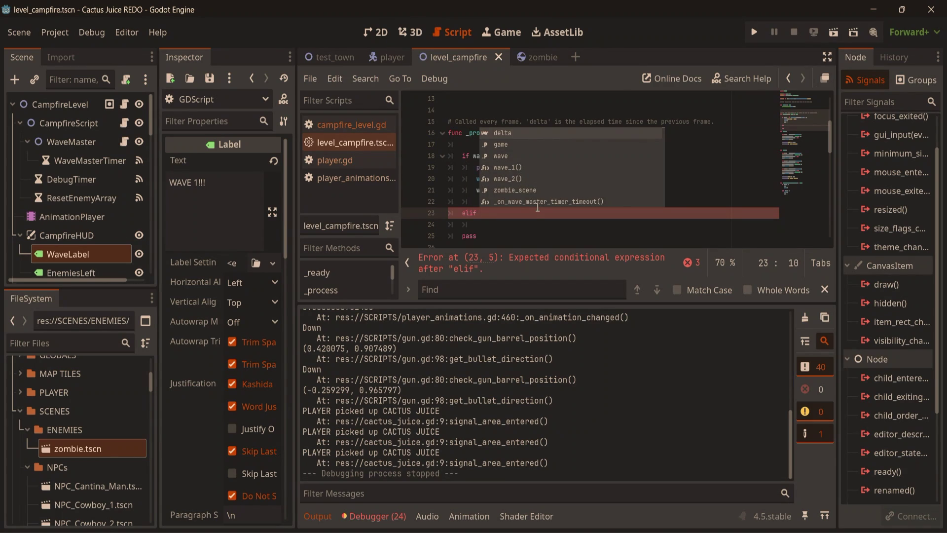
text(wave )
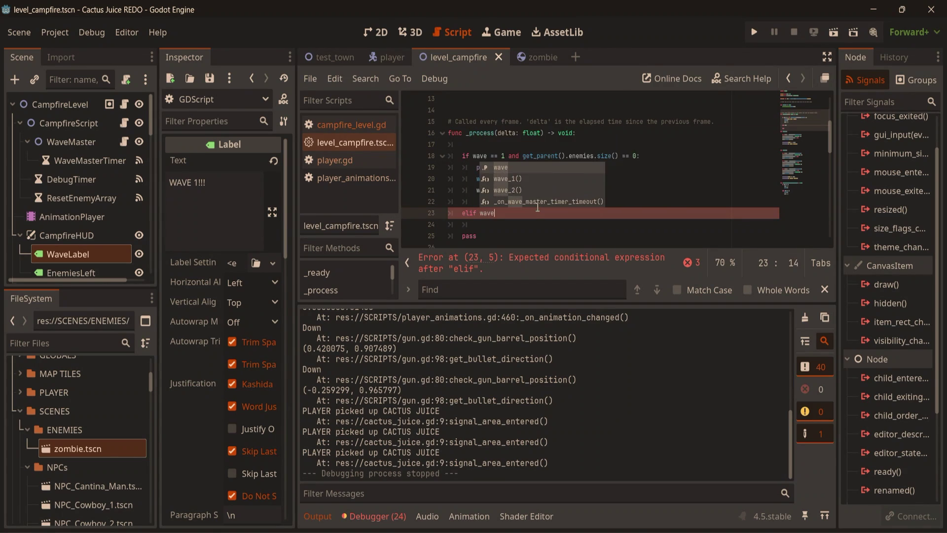
text(== 2)
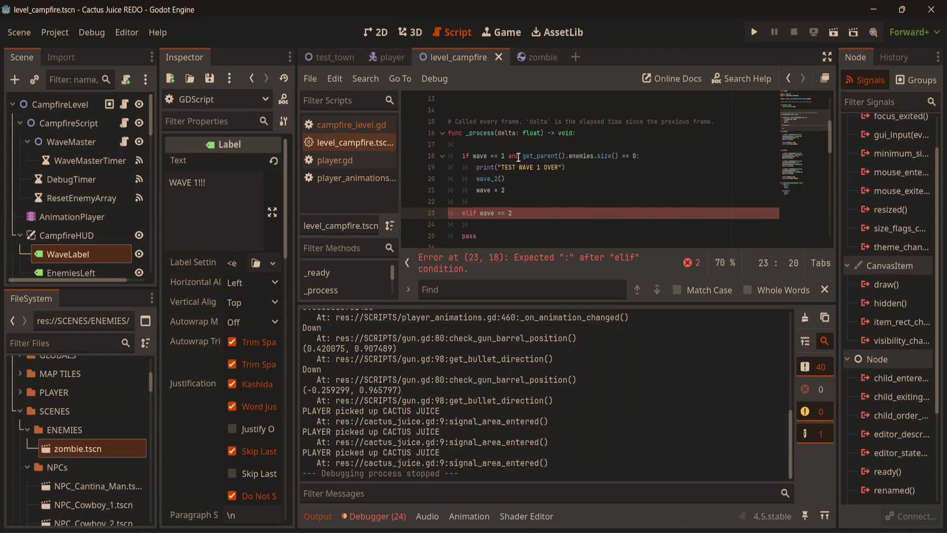
mouse_move(524, 157)
mouse_down()
mouse_move(523, 178)
mouse_move(537, 191)
mouse_up()
key(ctrl+c)
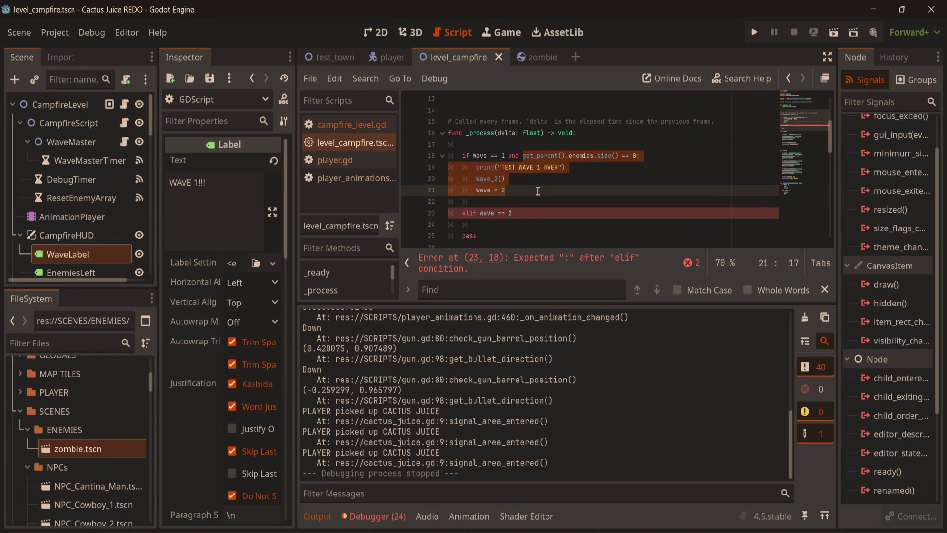
click(535, 213)
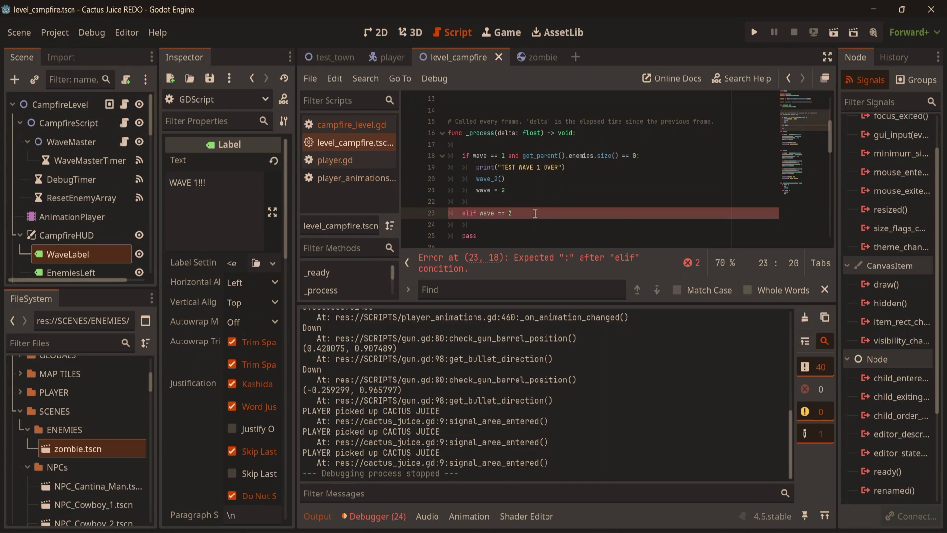
key(ctrl+v)
Join the pasted condition with 'and' and change the print message to WAVE 2
click(515, 200)
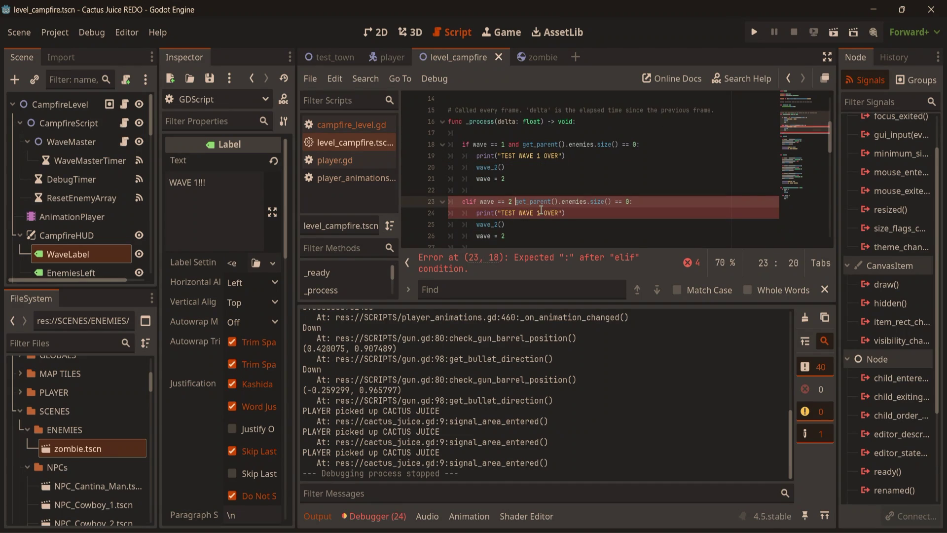
text(and)
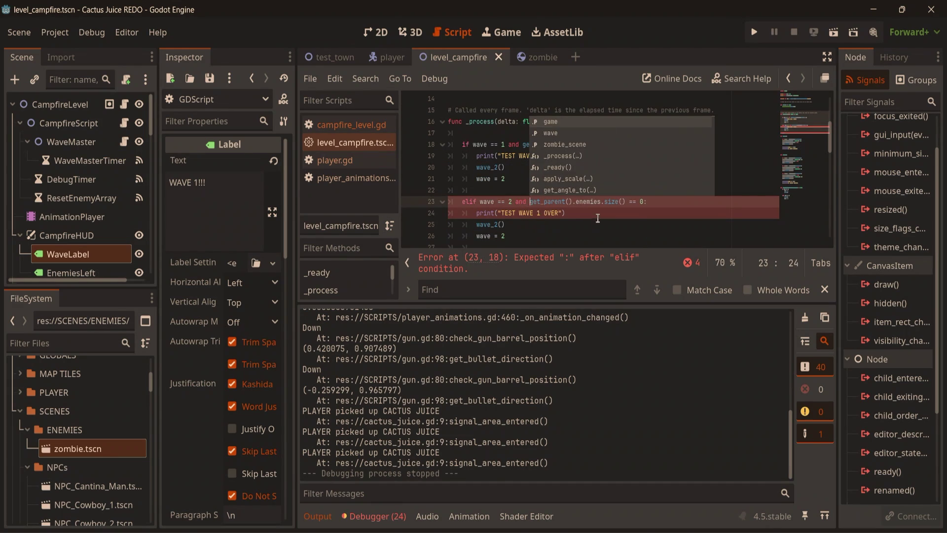
click(617, 214)
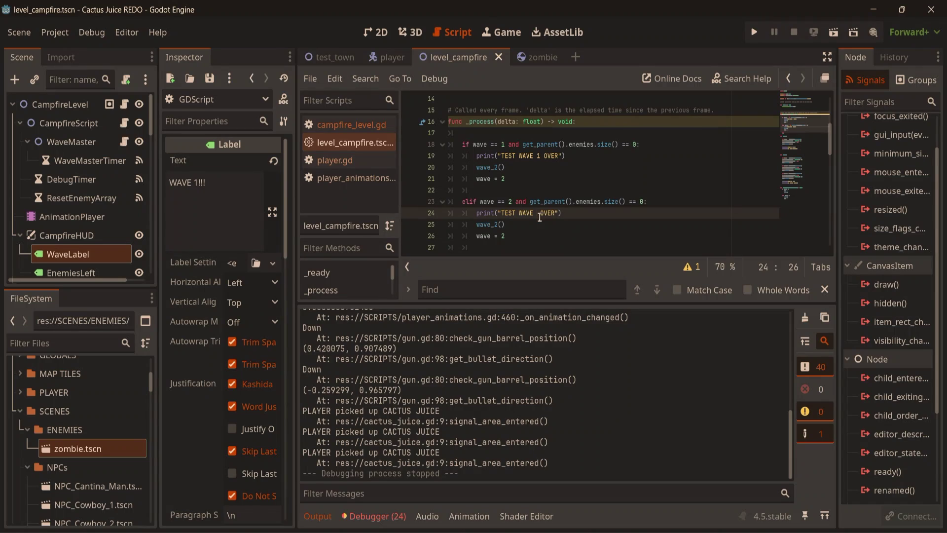
text(2)
key(Down)
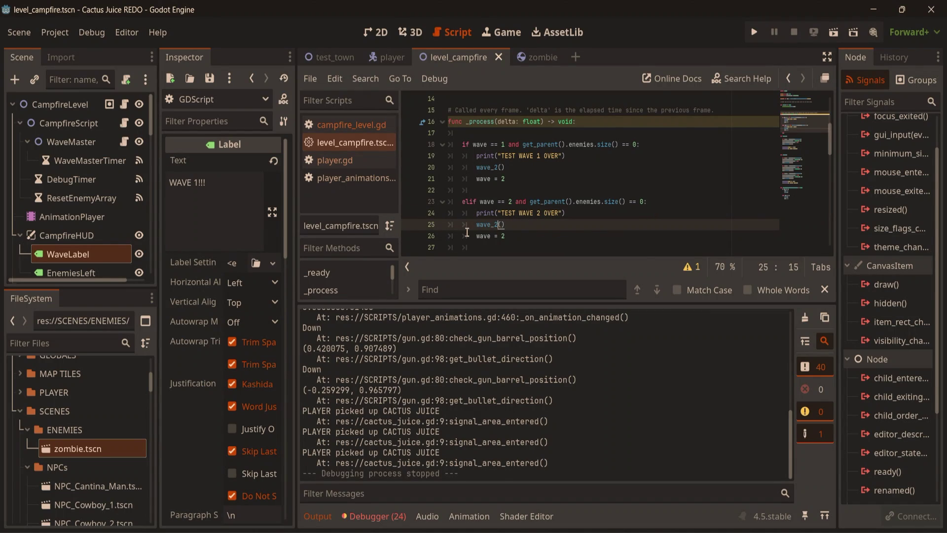
key(Down)
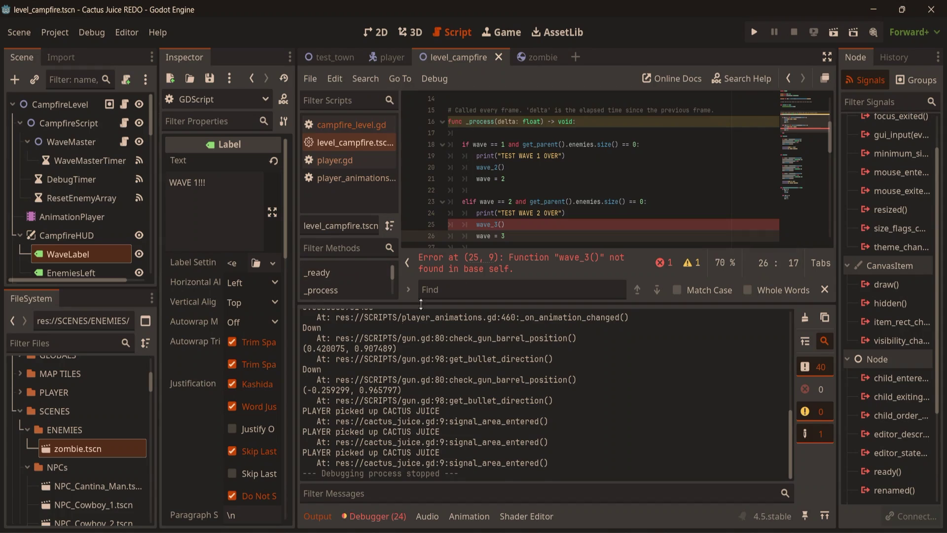
Create an empty 'func wave_3():' below the spawn function
scroll(577, 183, down, 7)
scroll(578, 183, down, 6)
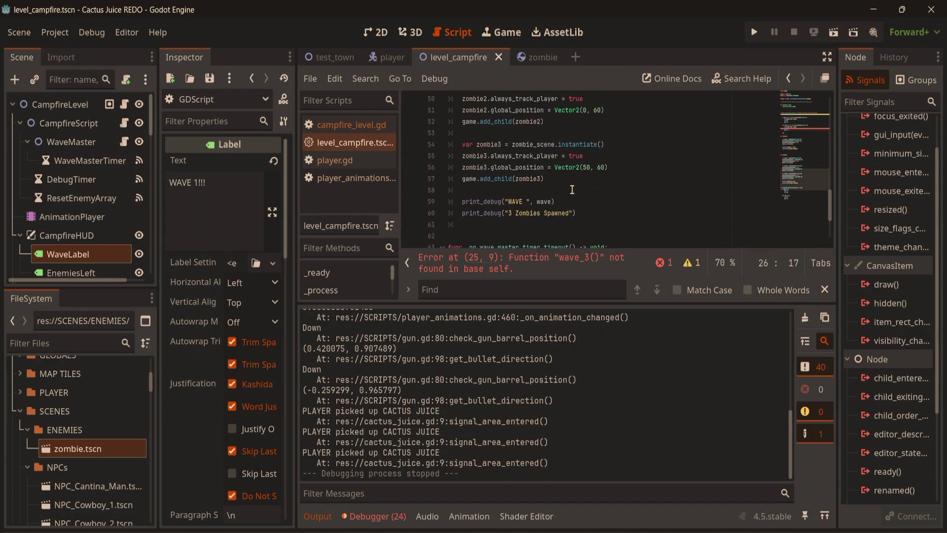
click(535, 190)
key(Return)
key(Return)
key(Return)
click(531, 206)
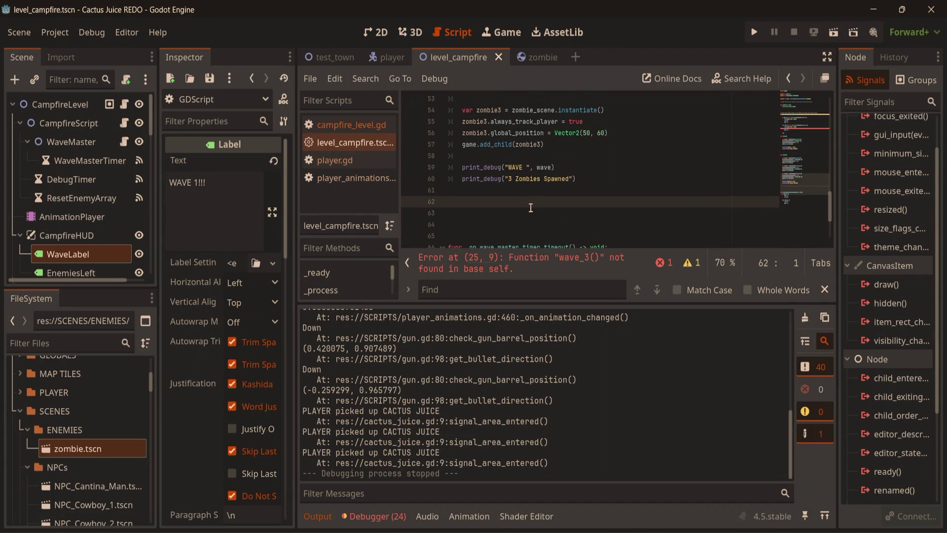
key(Return)
text(wave_3():)
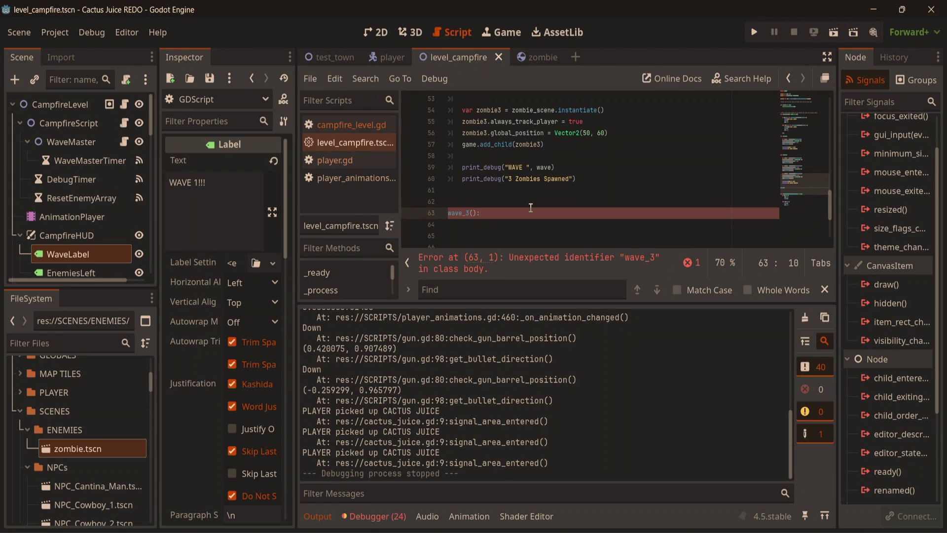
key(Left)
text(func)
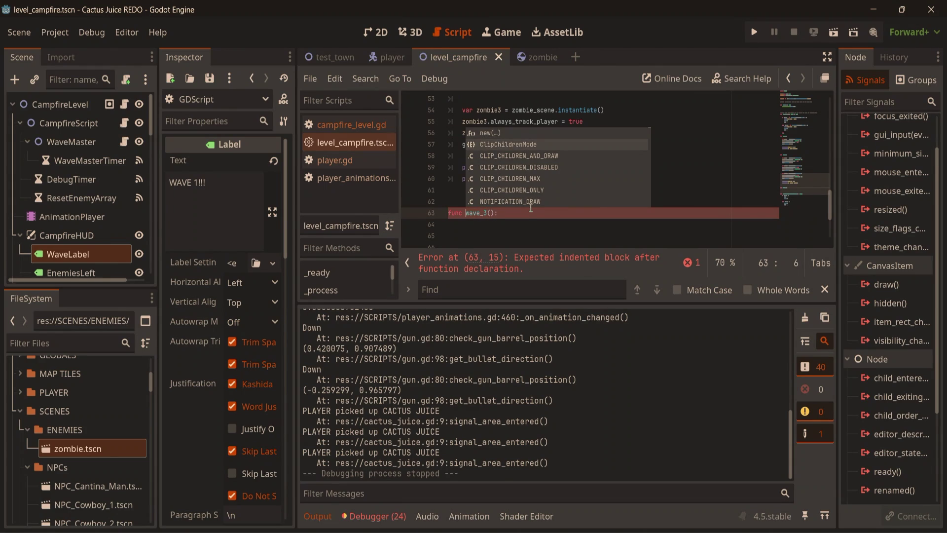
key(End)
key(Return)
key(Return)
key(Return)
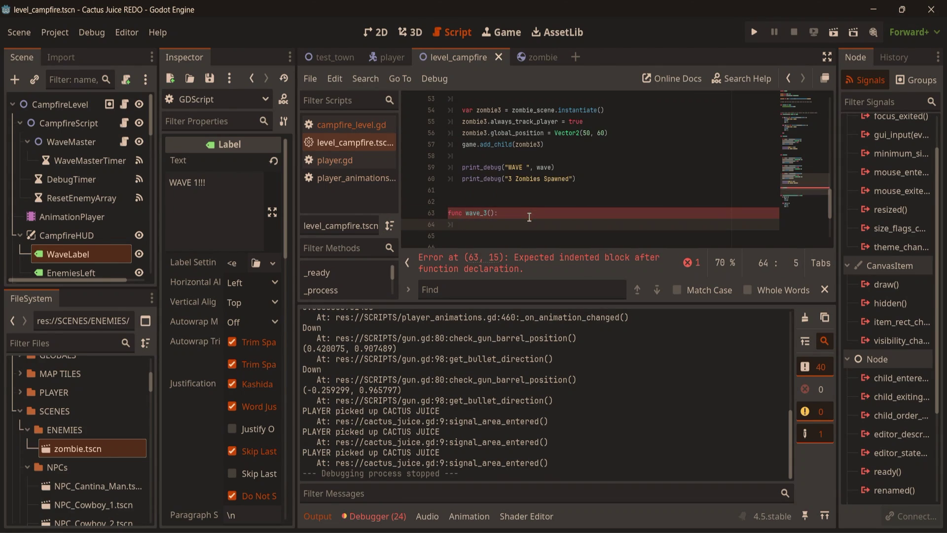
Copy the three-zombie spawn code and paste it into the wave_3() body
scroll(532, 217, up, 4)
mouse_move(466, 121)
mouse_down()
mouse_move(646, 150)
mouse_move(644, 199)
mouse_up()
scroll(647, 177, down, 2)
scroll(645, 202, down, 2)
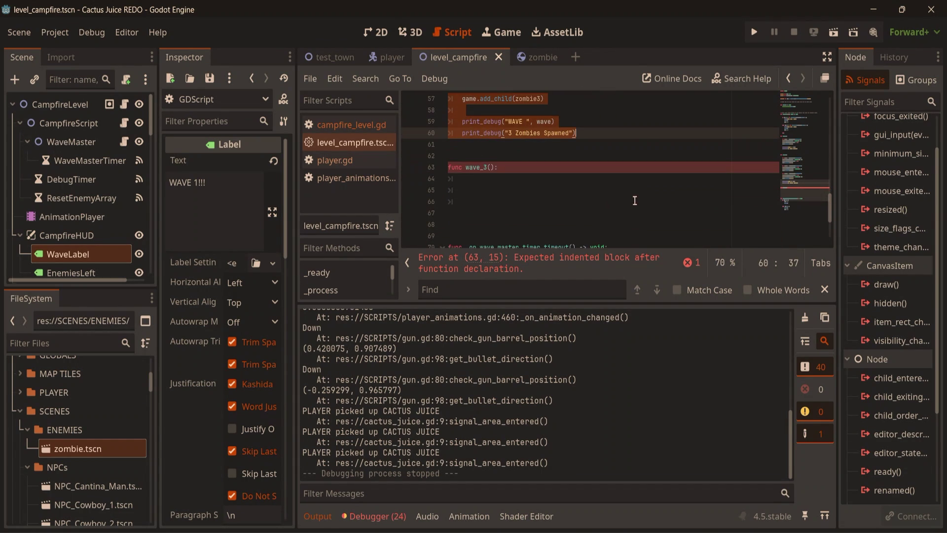
click(562, 189)
text(var zombie = zombie_scene.instantiate() 	zombie.global_position = Vector2(-50, 60) 	zombie.always_track_player = true 	game.add_child(zombie) 	 	var zombie2 = zombie_scene.instantiate() 	zombie2.always_track_player = true 	zombie2.global_position = Vector2(0, 60) 	game.add_child(zombie2) 	 	var zombie3 = zombie_scene.instantiate() 	zombie3.always_track_player = true 	zombie3.global_position = Vector2(50, 60) 	game.add_child(zombie3) 	 	print_debug("WAVE ", wave) 	print_debug("3 Zombies Spawned"))
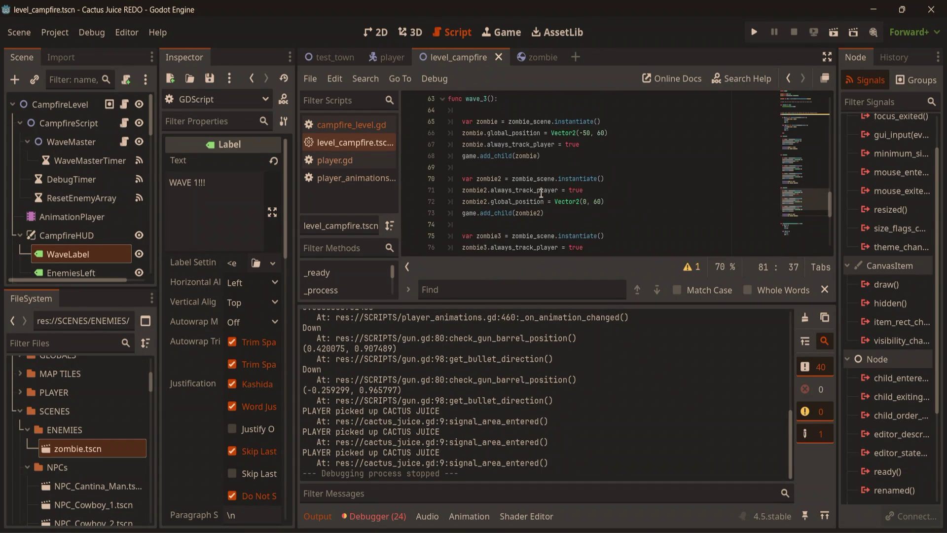
Duplicate the zombie3 spawn block twice inside wave_3()
mouse_move(548, 204)
mouse_down()
mouse_move(493, 169)
mouse_move(456, 157)
mouse_move(456, 169)
mouse_up()
key(ctrl+c)
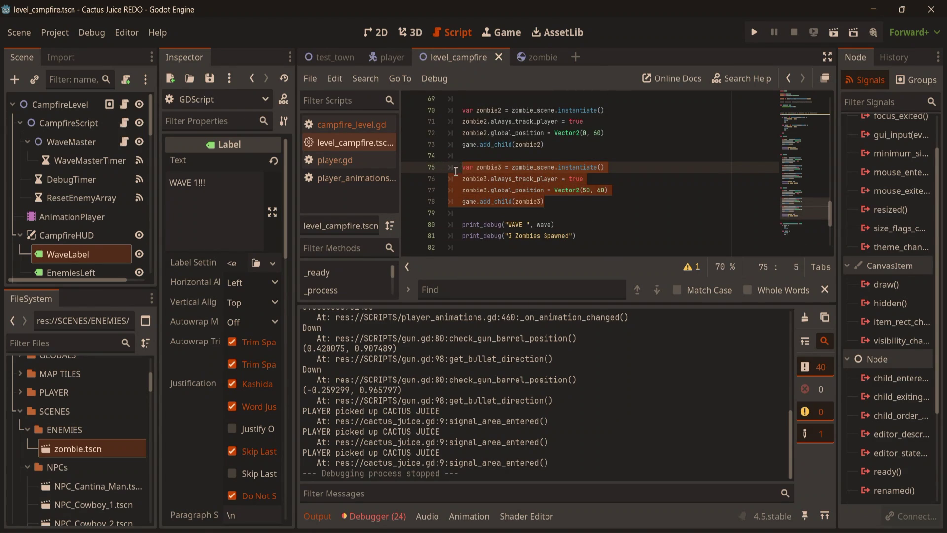
click(551, 203)
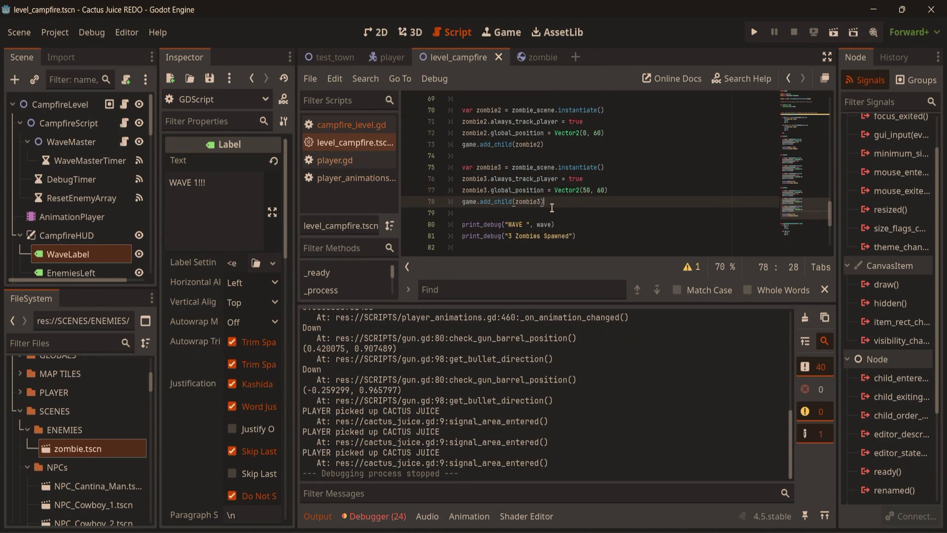
key(Return)
key(Return)
key(Tab)
key(ctrl+v)
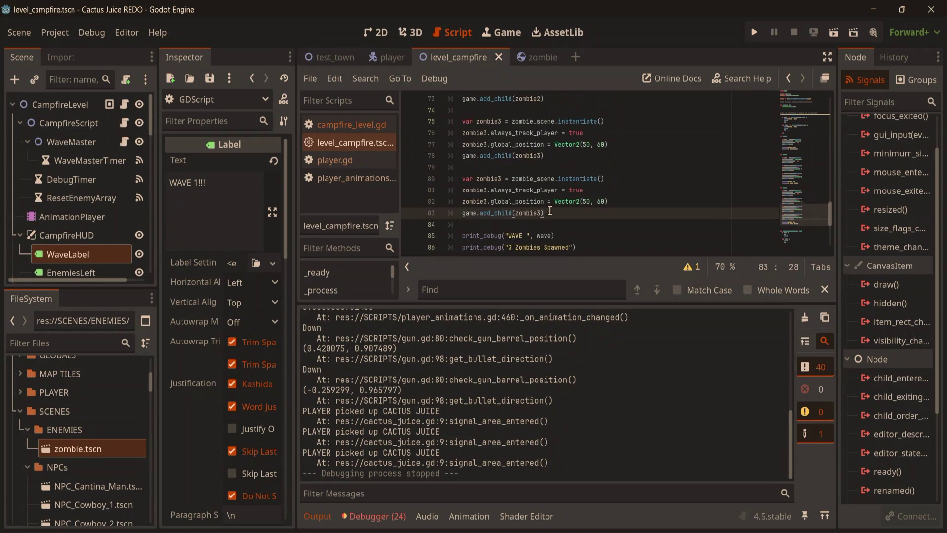
key(Return)
key(ctrl+v)
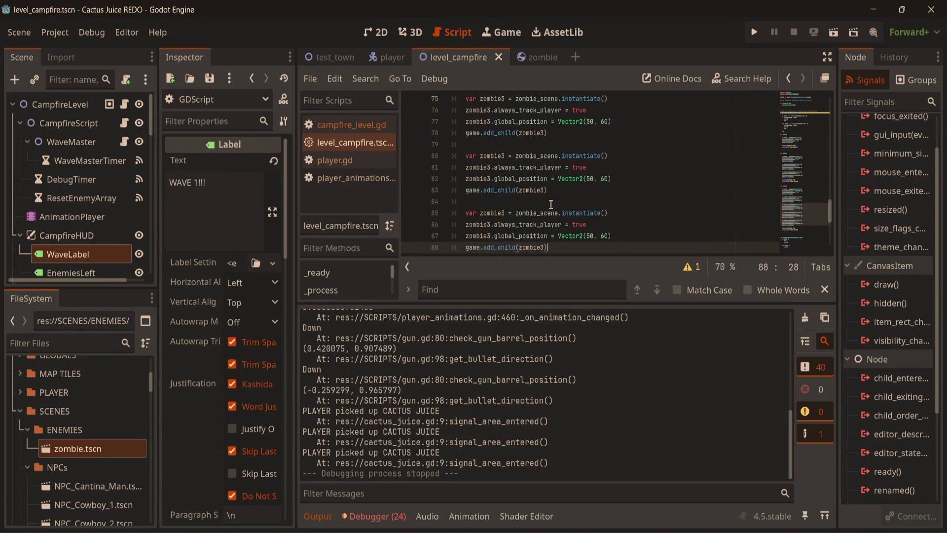
mouse_move(554, 190)
mouse_down()
mouse_move(493, 147)
mouse_move(463, 158)
mouse_up()
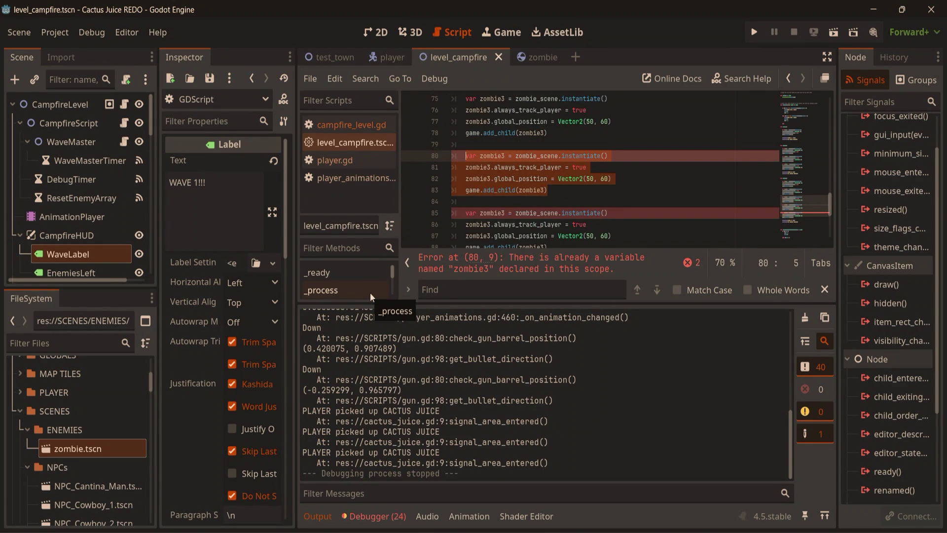
Replace zombie3 with zombie4 in the first duplicate block using selection-only Replace All
key(ctrl+r)
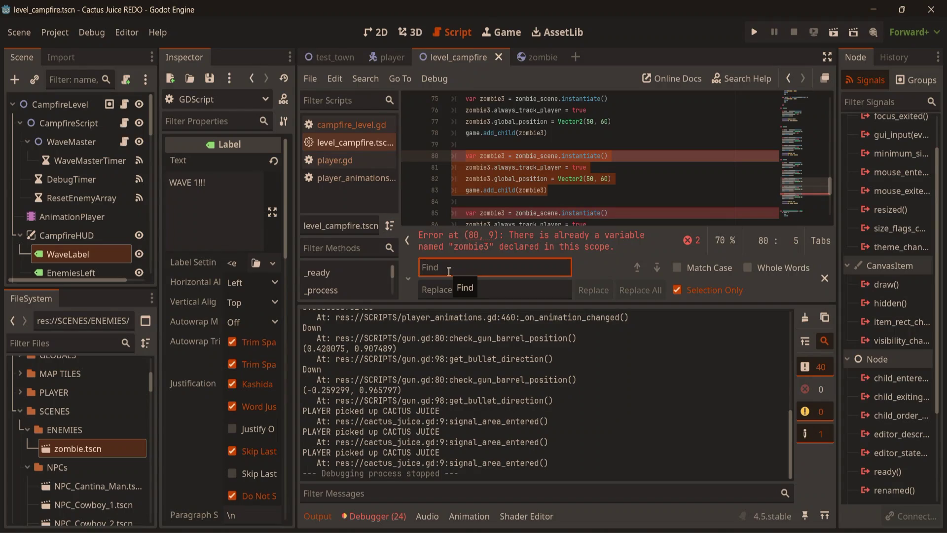
text(zombie3)
click(454, 290)
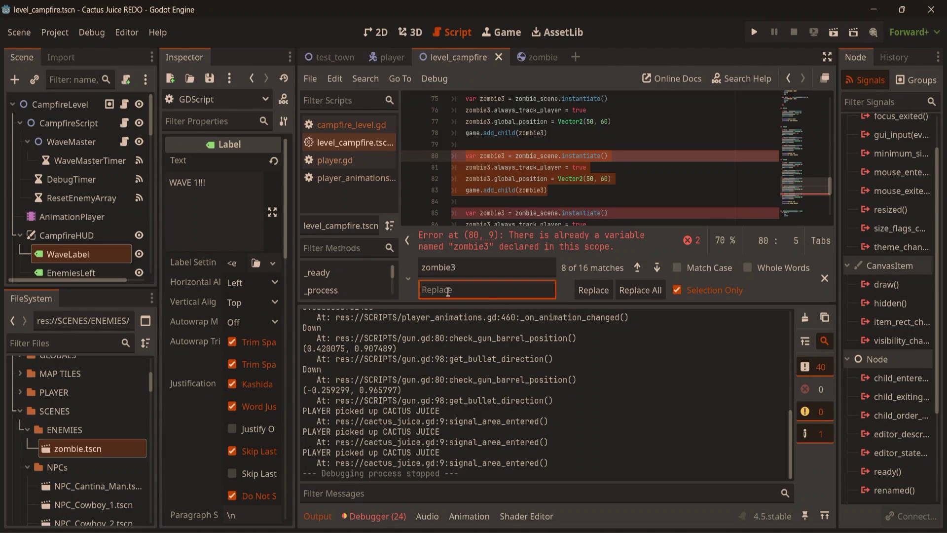
text(zombie4)
scroll(596, 197, down, 1)
click(570, 162)
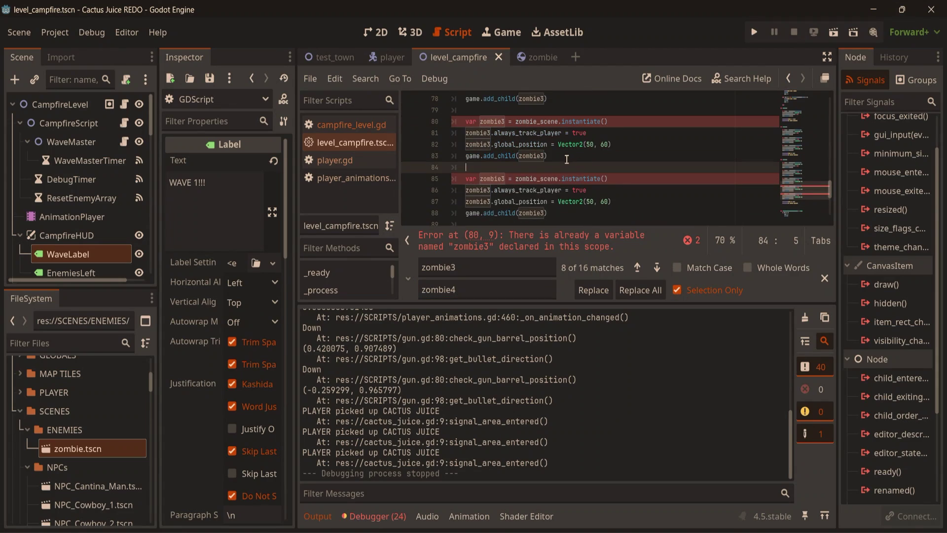
drag(570, 162, 467, 123)
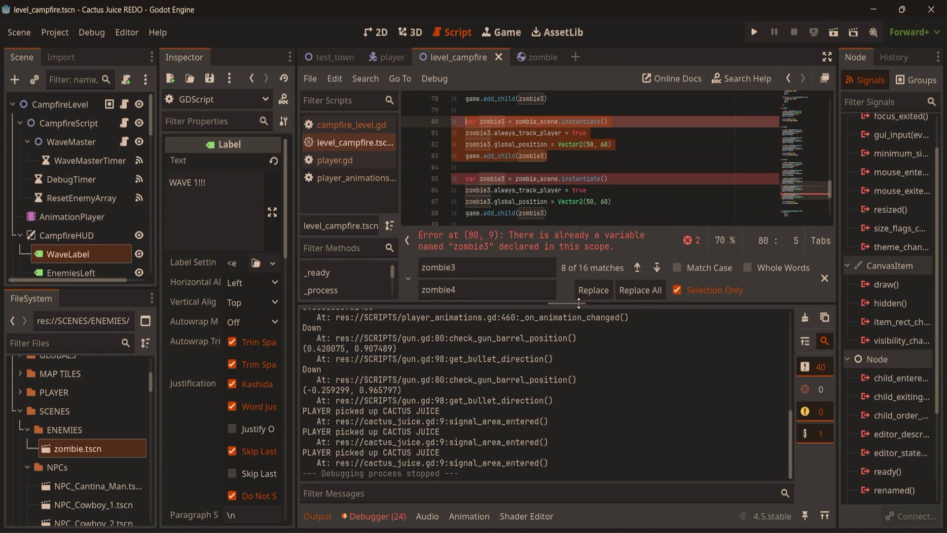
click(637, 292)
Replace zombie3 with zombie5 in the second duplicate block
drag(549, 212, 466, 180)
click(479, 286)
key(BackSpace)
text(5)
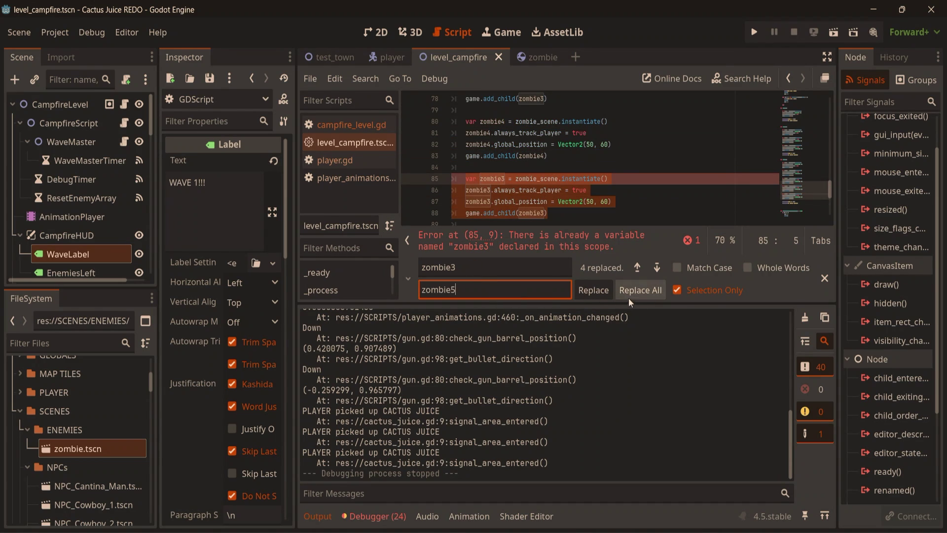
click(638, 298)
Change zombie4's x spawn position to -10
click(634, 180)
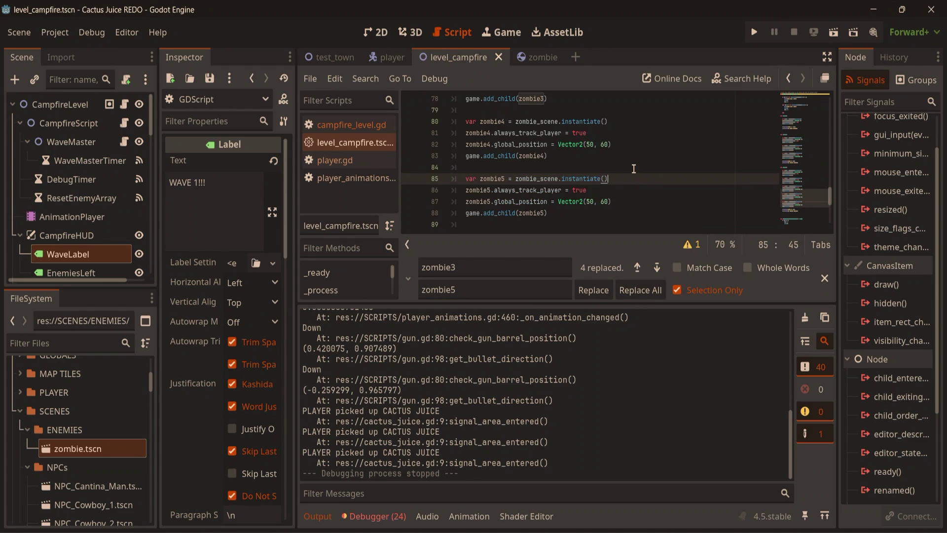
click(634, 169)
scroll(625, 177, up, 1)
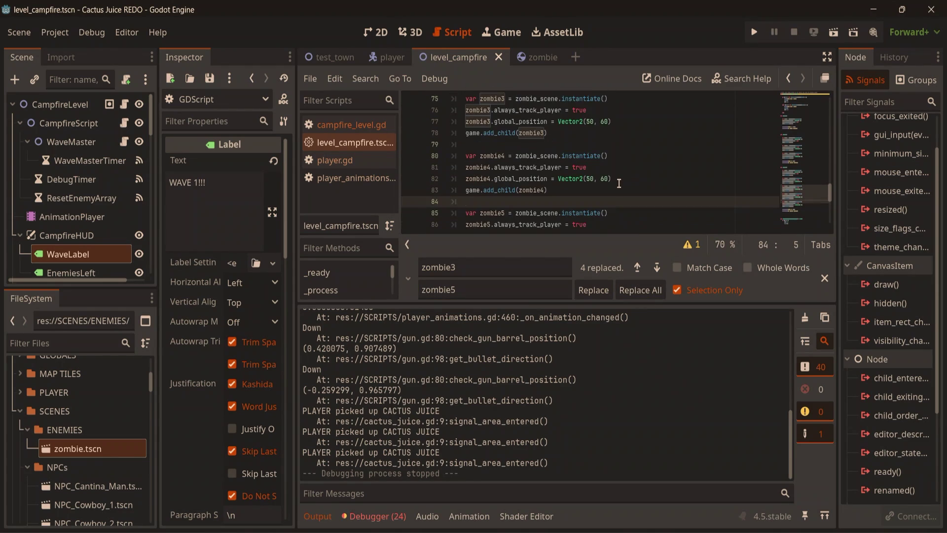
click(596, 179)
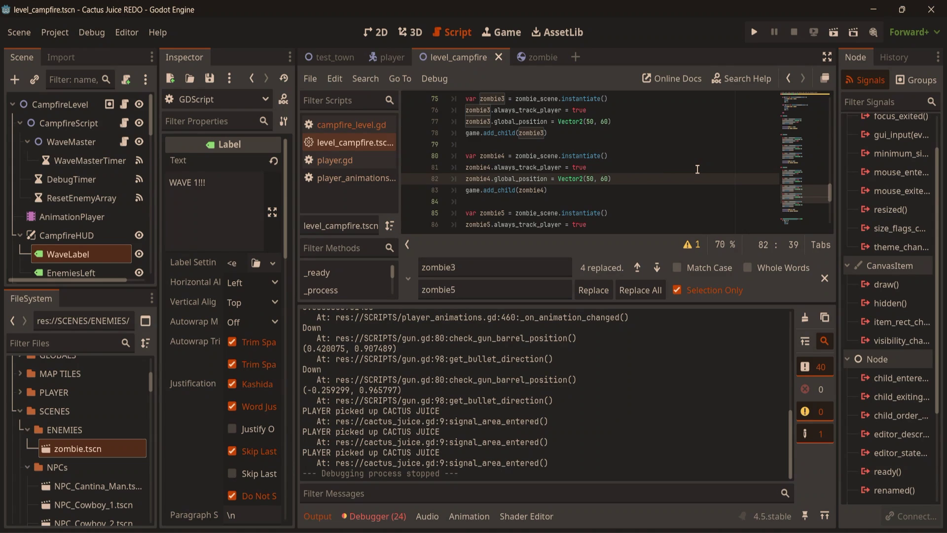
key(BackSpace)
text(-10)
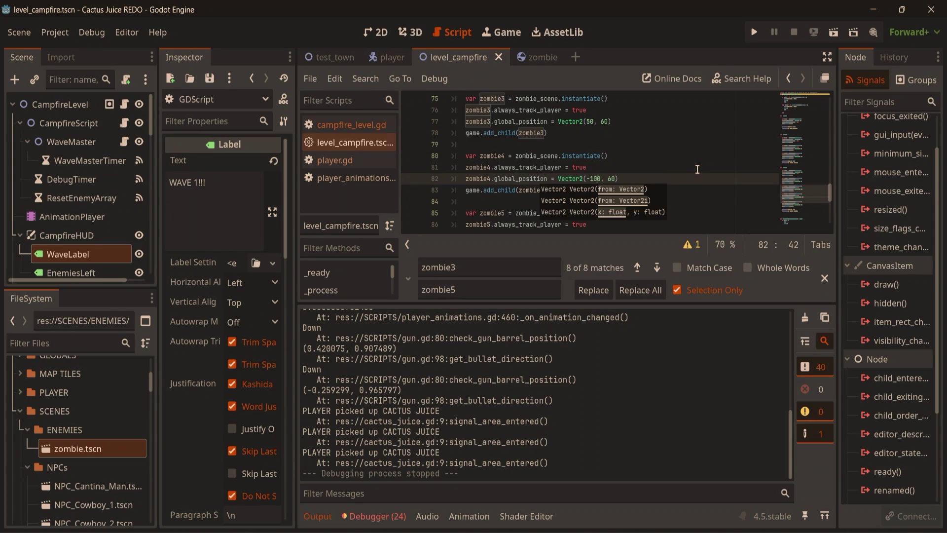
Change zombie5's spawn position from Vector2(50, 60) to Vector2(100, 60)
key(Up)
scroll(656, 182, down, 3)
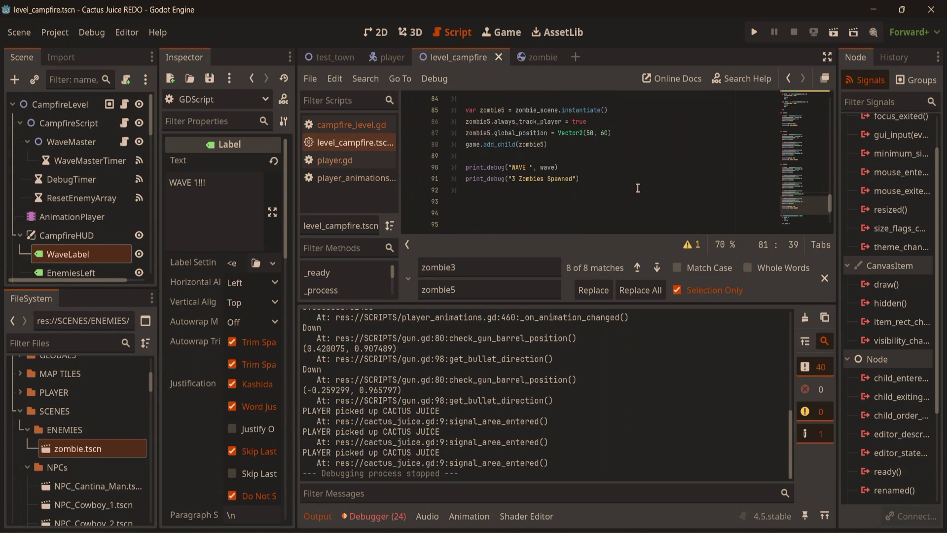
click(589, 133)
key(BackSpace)
text(10)
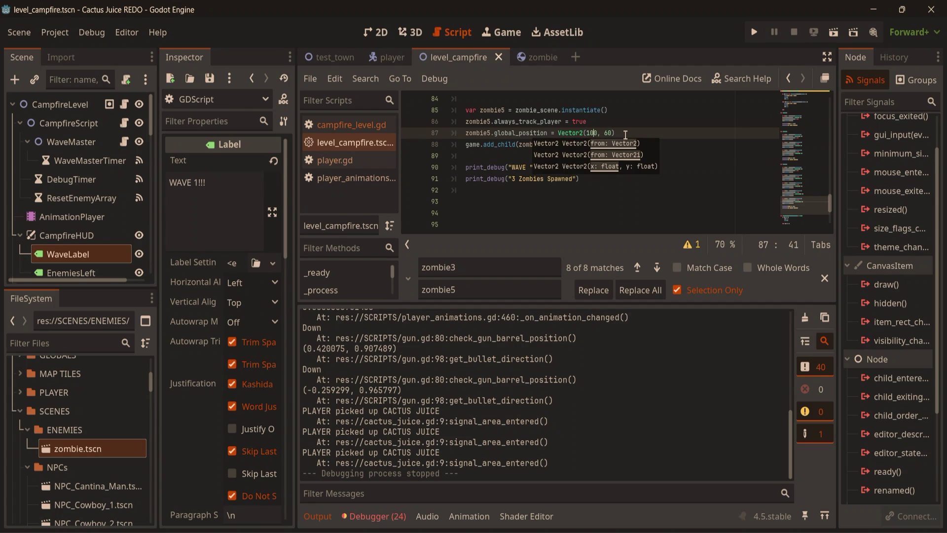
click(513, 193)
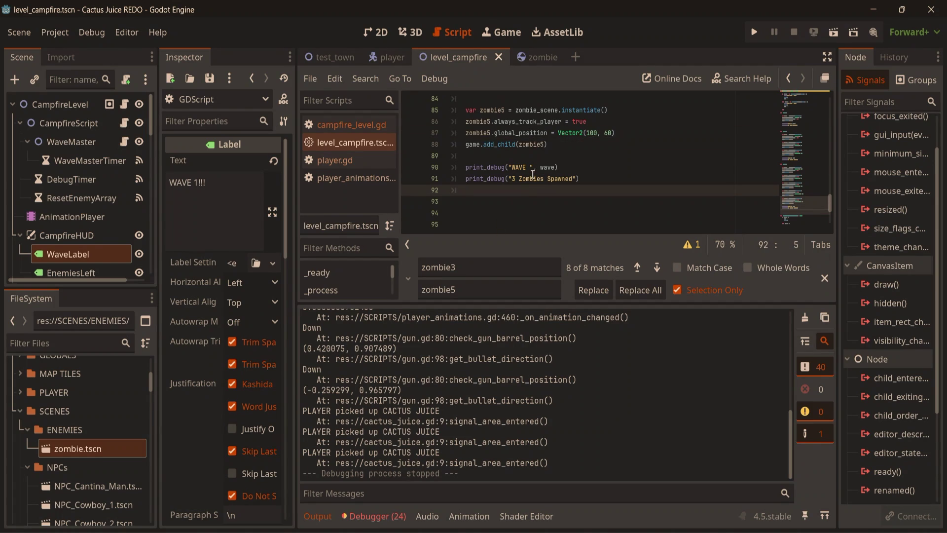
Change the wave_3() debug message to "5 Zombies Spawned"
click(517, 181)
key(BackSpace)
text(5)
click(674, 171)
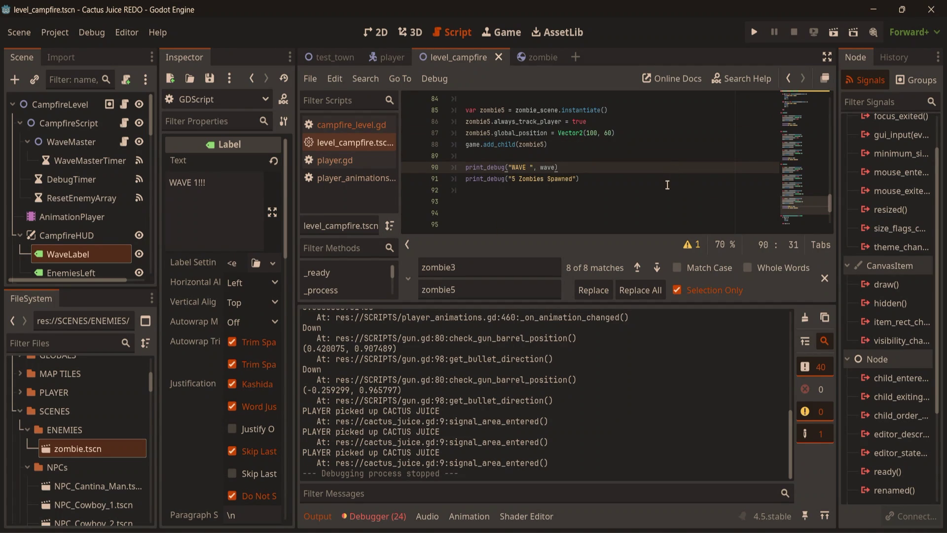
scroll(641, 202, down, 2)
Delete the timer timeout function by mistake, then paste it back below the wave 3 code
scroll(604, 189, down, 1)
drag(521, 201, 466, 178)
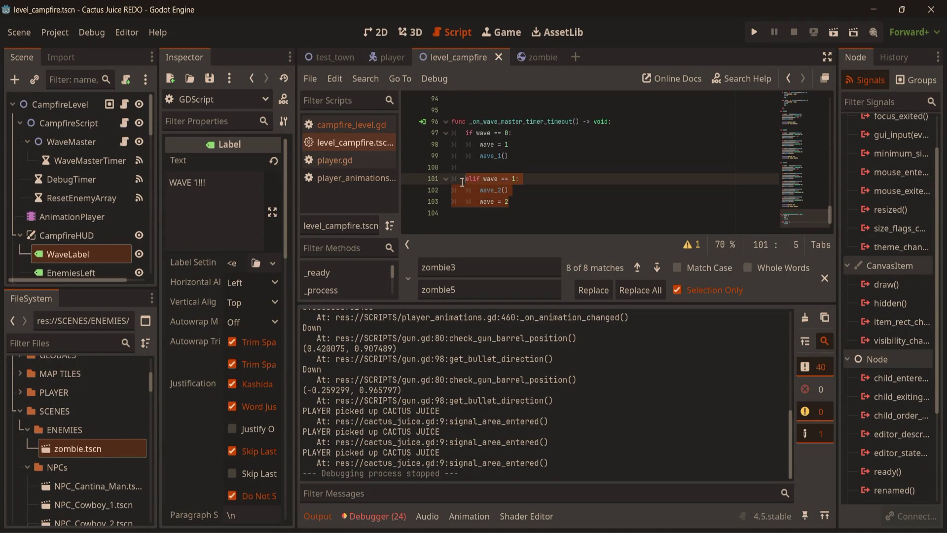
click(530, 206)
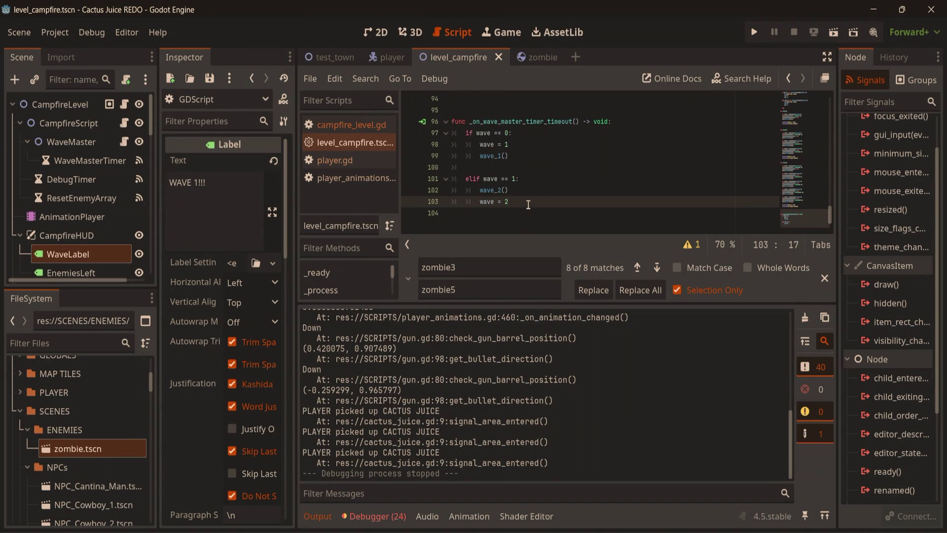
scroll(570, 204, up, 10)
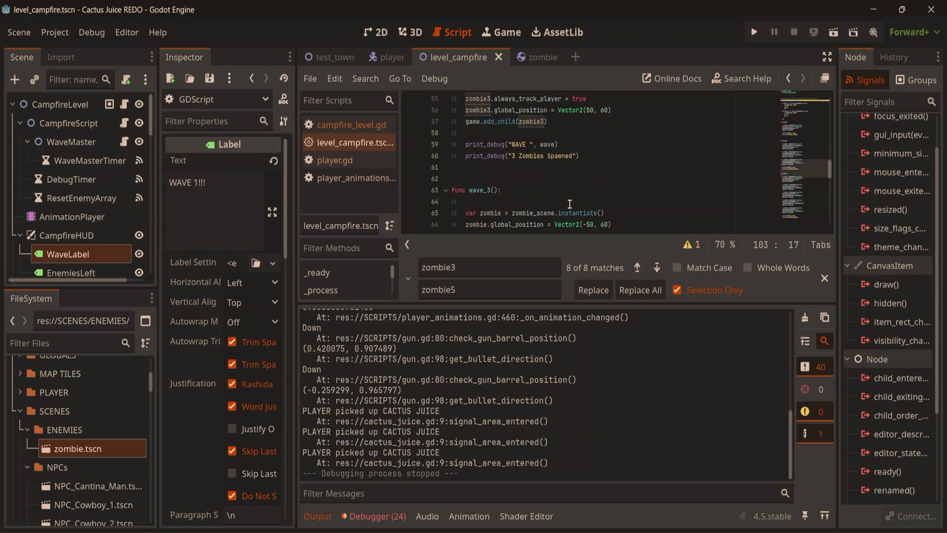
scroll(570, 204, up, 10)
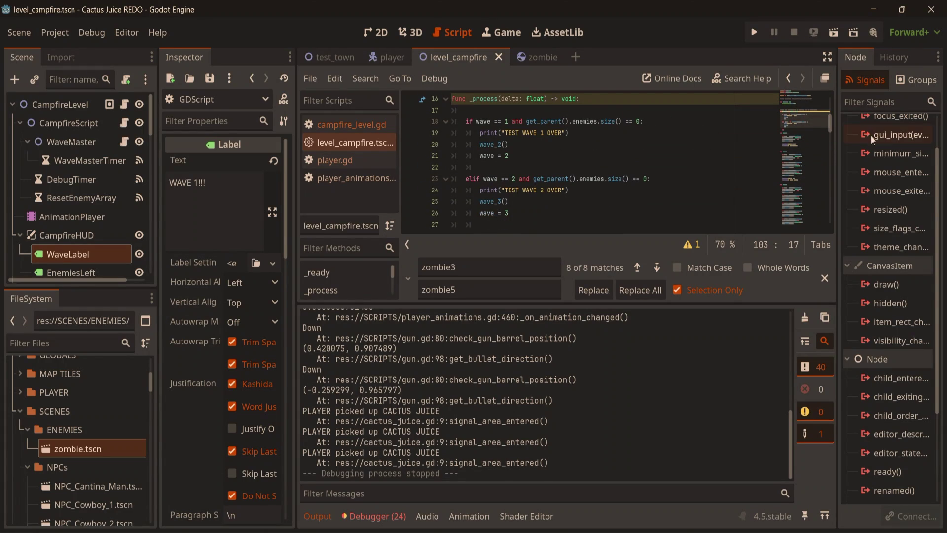
scroll(827, 148, down, 2)
drag(826, 146, 810, 231)
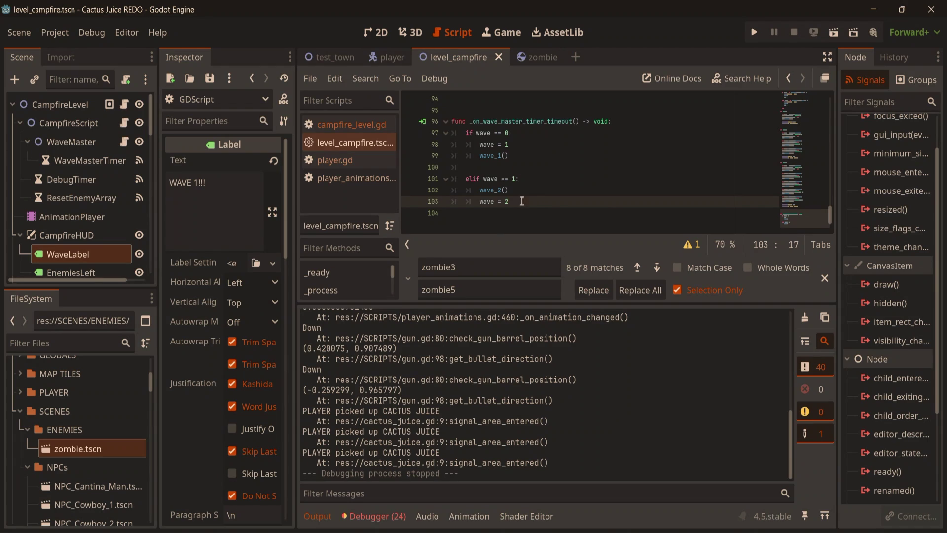
drag(531, 206, 459, 112)
key(BackSpace)
key(BackSpace)
key(BackSpace)
click(648, 188)
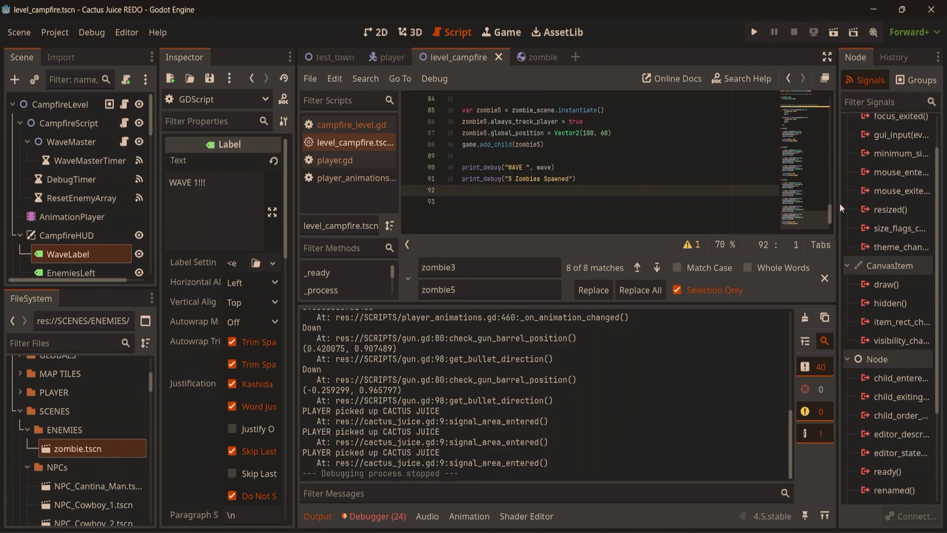
drag(831, 215, 822, 87)
scroll(572, 156, down, 3)
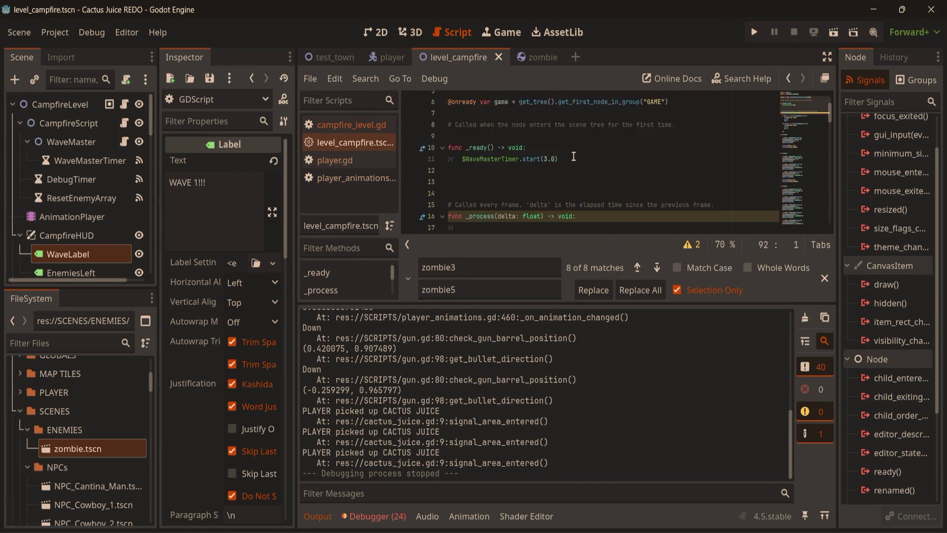
scroll(520, 178, down, 1)
scroll(521, 179, down, 20)
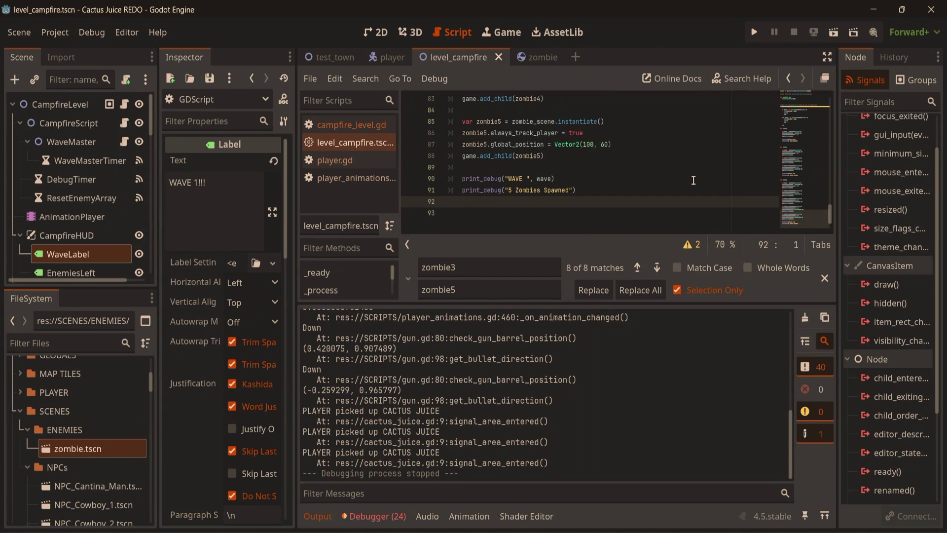
key(ctrl+v)
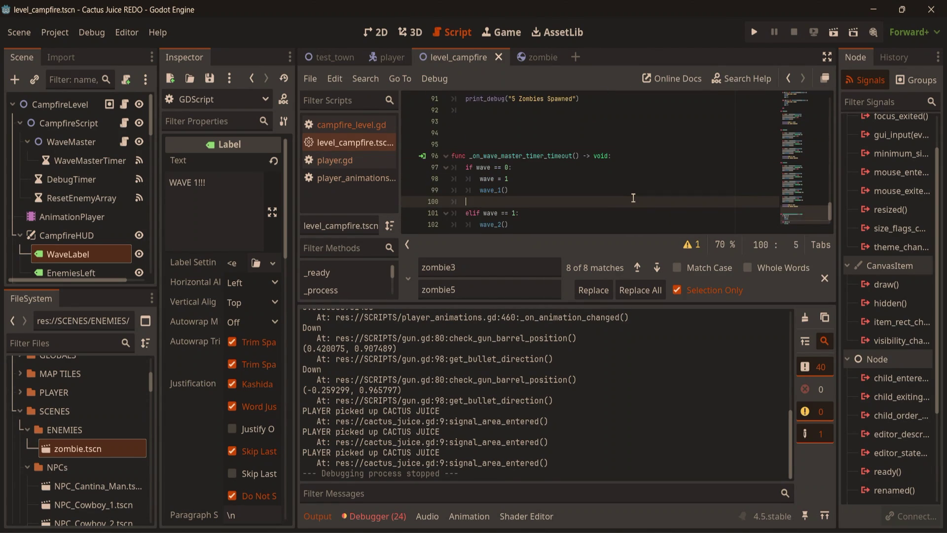
Delete the elif wave == 1 branch and its extra blank line, leaving only wave_1()
scroll(515, 194, down, 1)
drag(515, 202, 433, 167)
key(BackSpace)
key(BackSpace)
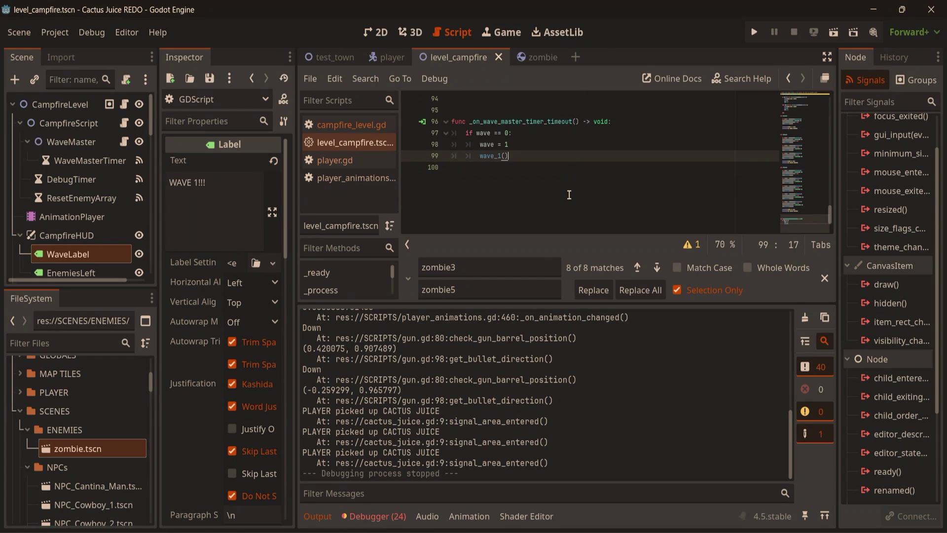
key(Down)
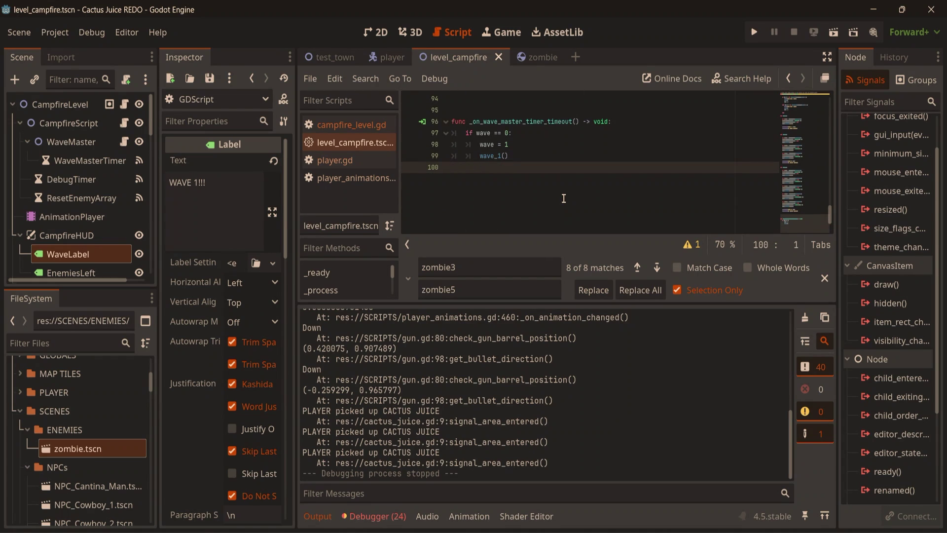
key(BackSpace)
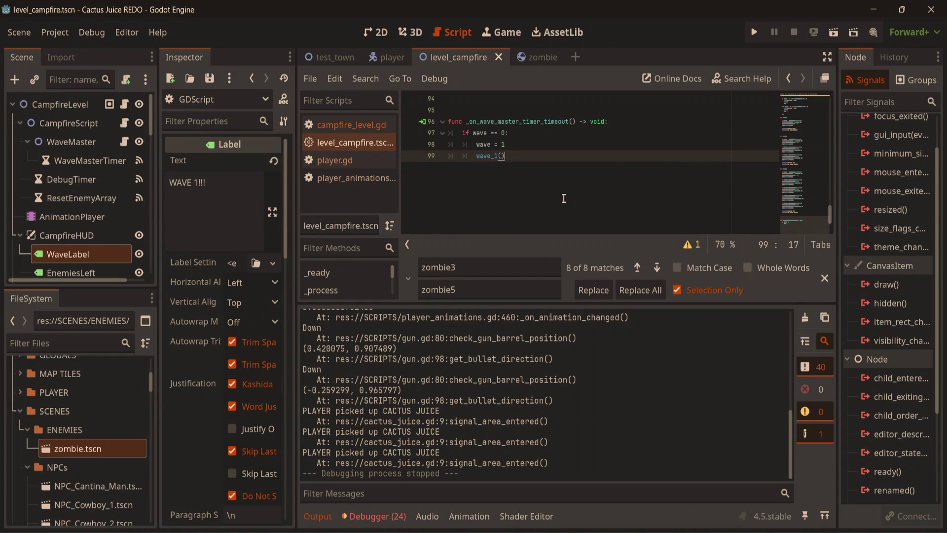
scroll(563, 198, up, 20)
scroll(564, 198, up, 1)
scroll(563, 198, up, 6)
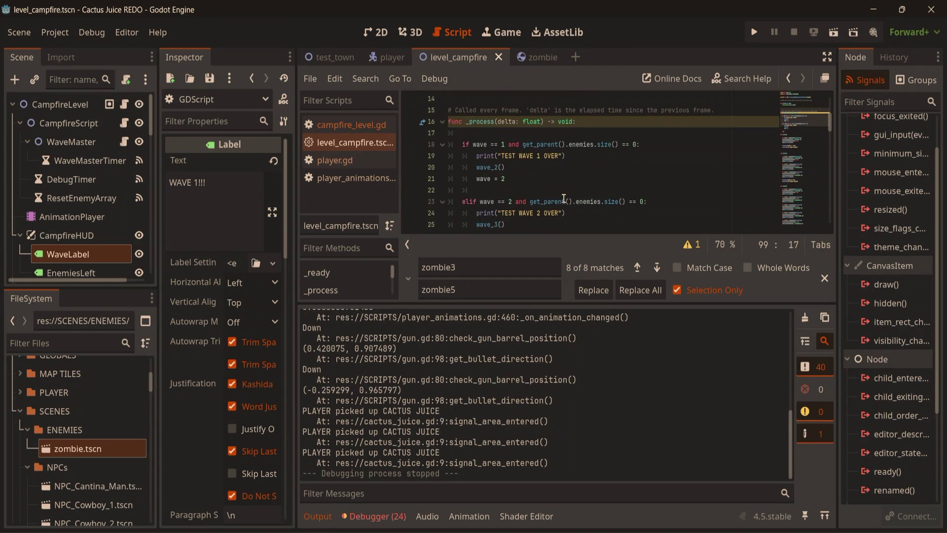
scroll(564, 198, down, 2)
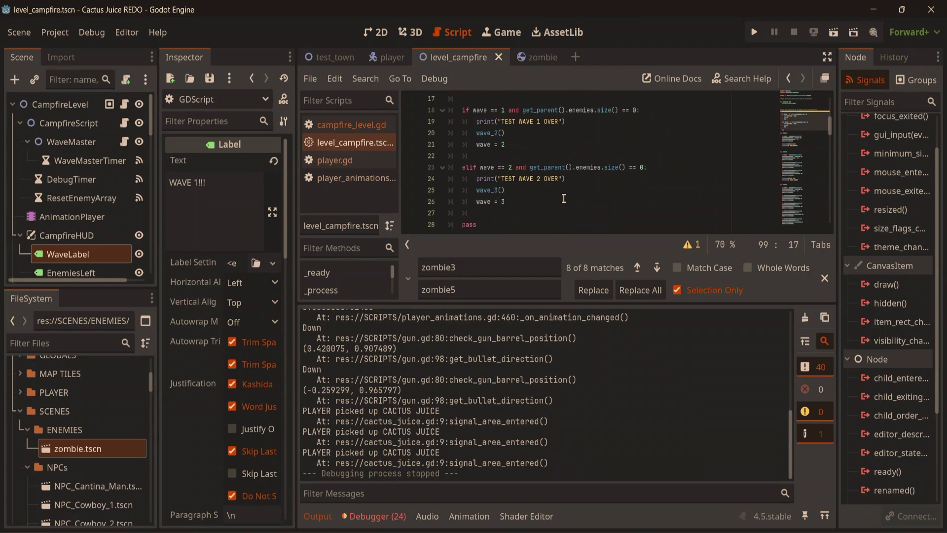
scroll(564, 199, up, 5)
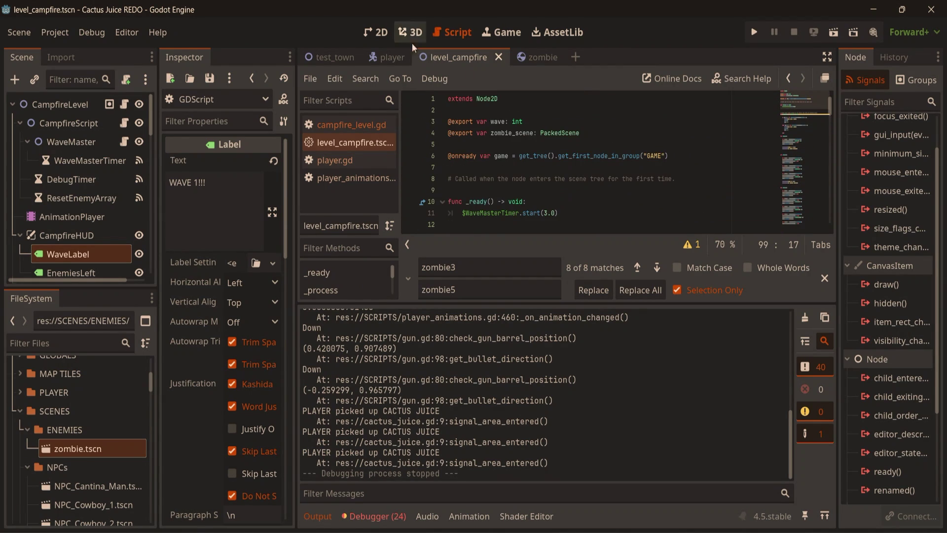
Run the campfire scene with F6, move the player with A and S, then stop the game
key(F6)
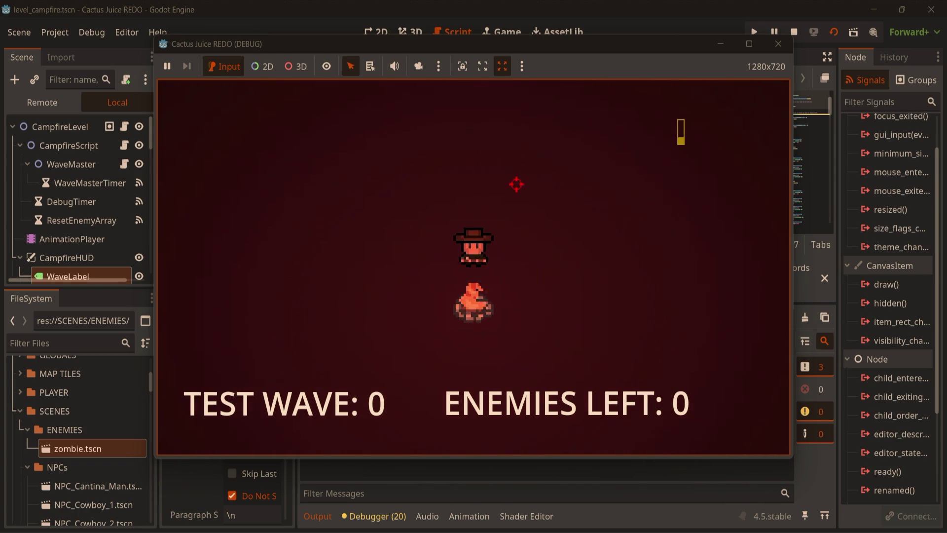
key(a)
key(s)
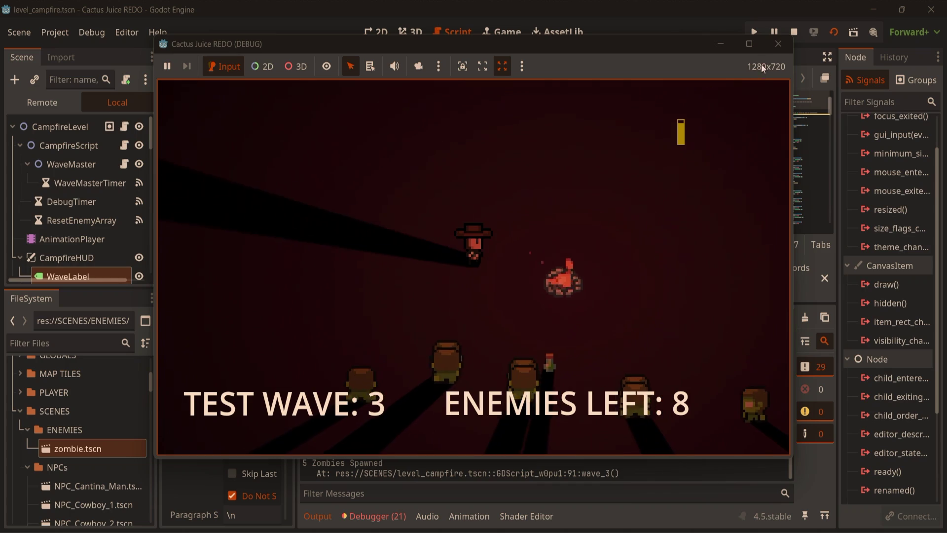
click(775, 46)
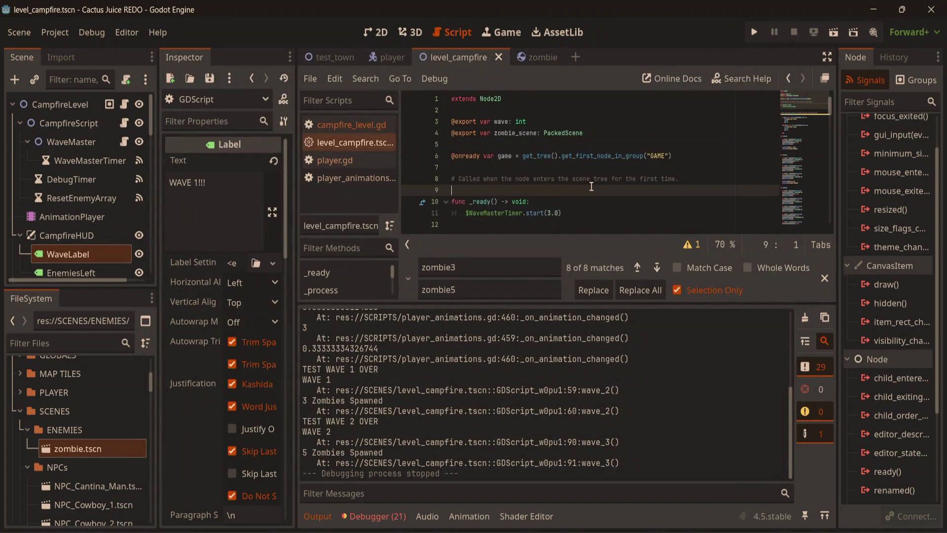
scroll(584, 201, down, 4)
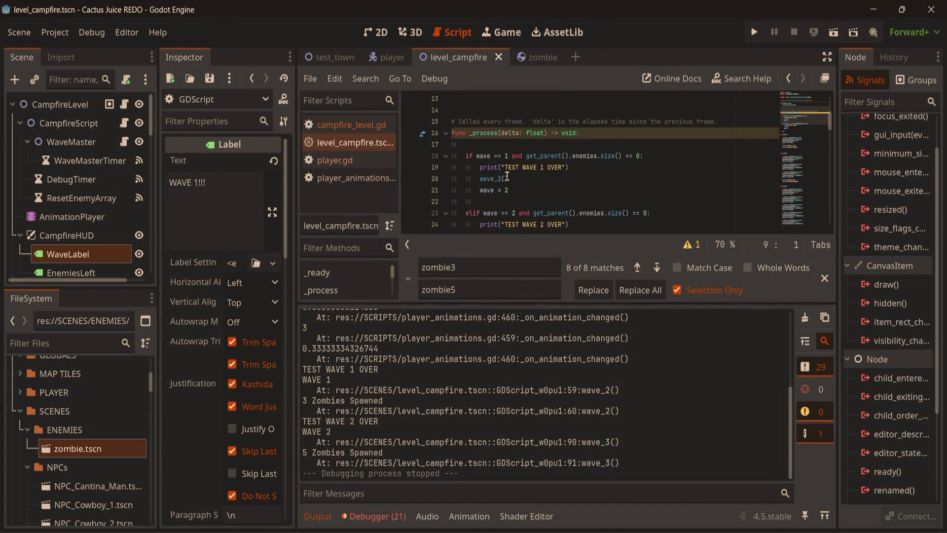
scroll(494, 203, down, 2)
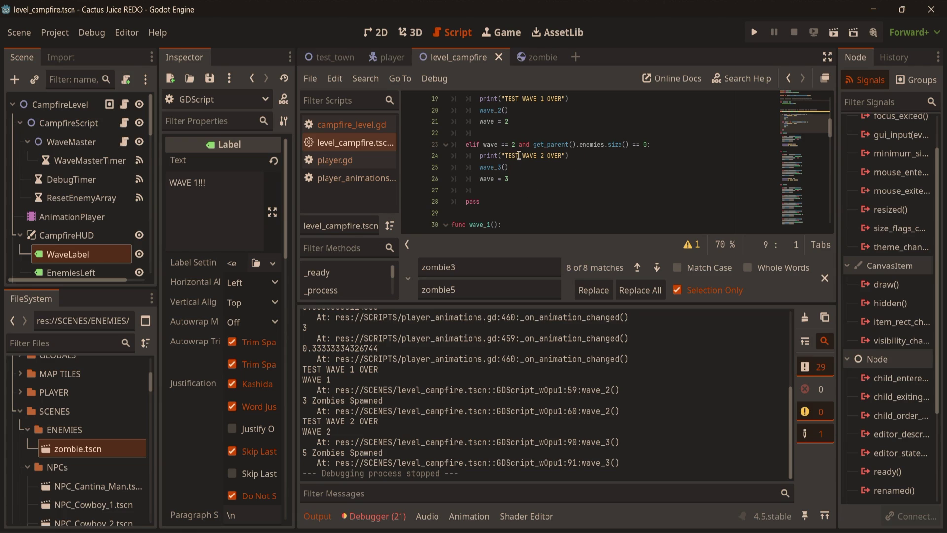
click(580, 180)
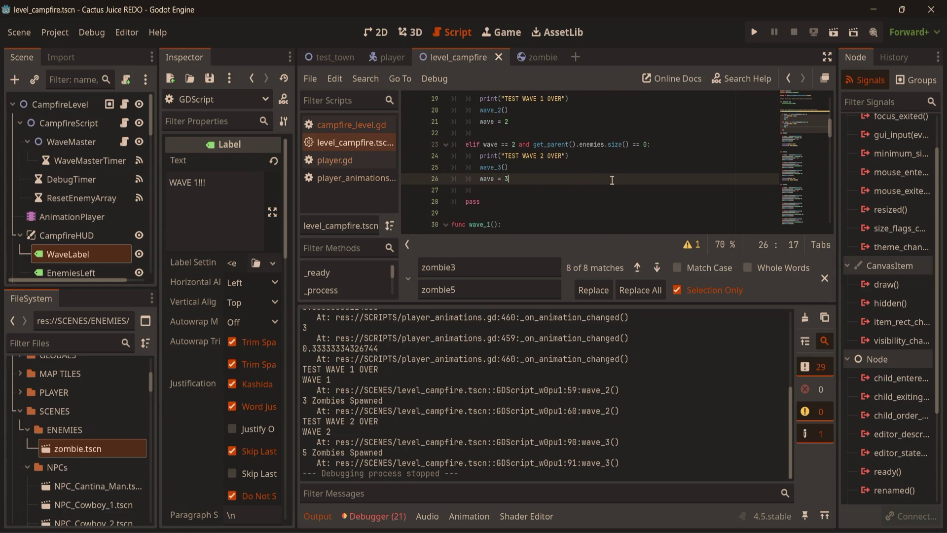
scroll(612, 180, up, 1)
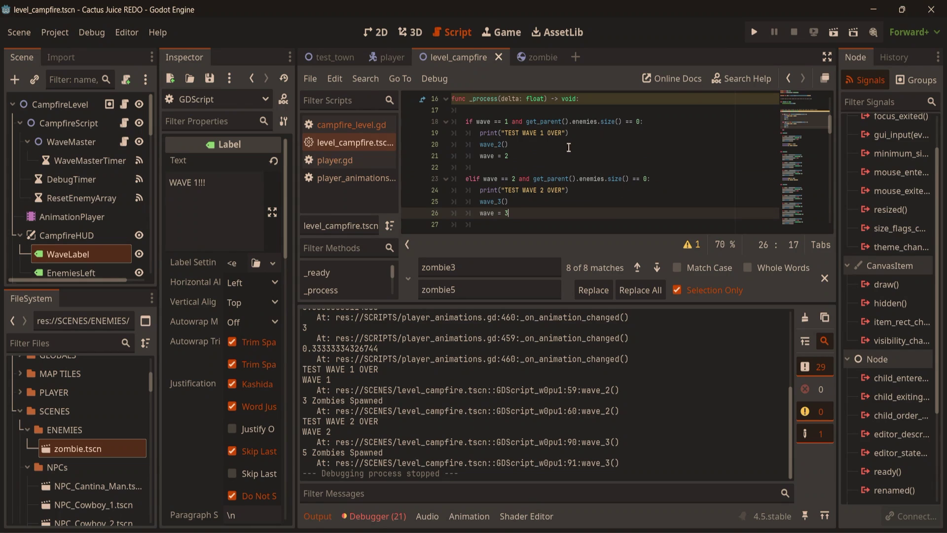
scroll(583, 166, up, 5)
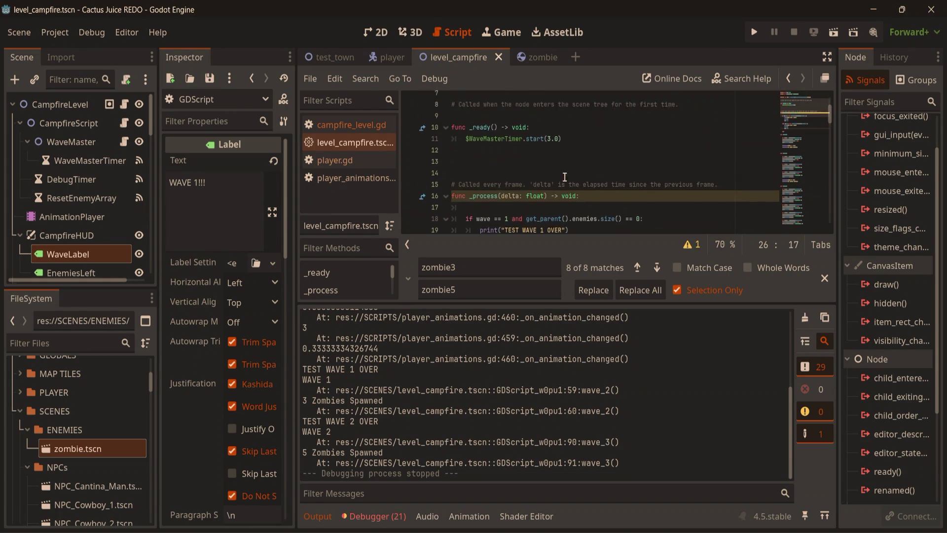
click(614, 135)
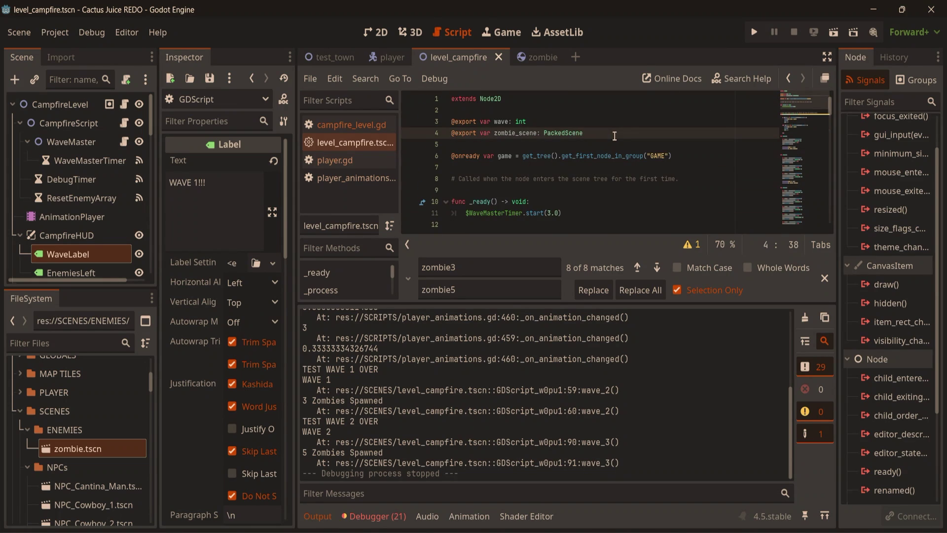
click(616, 128)
key(Return)
key(Return)
key(Up)
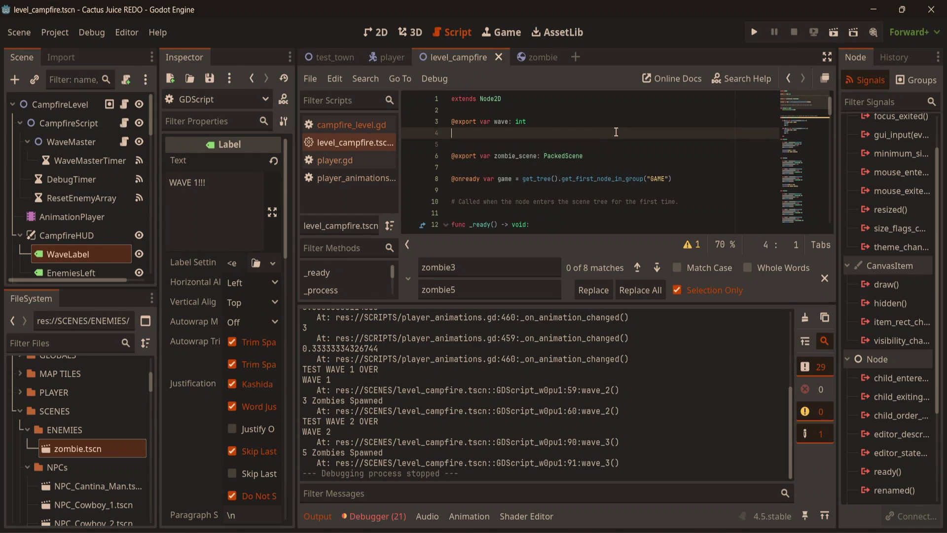
text(export )
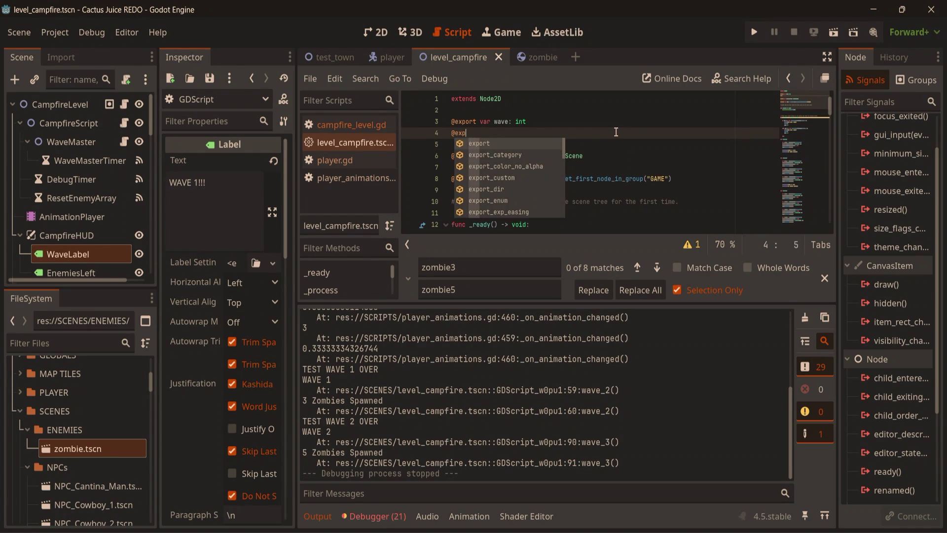
text(var )
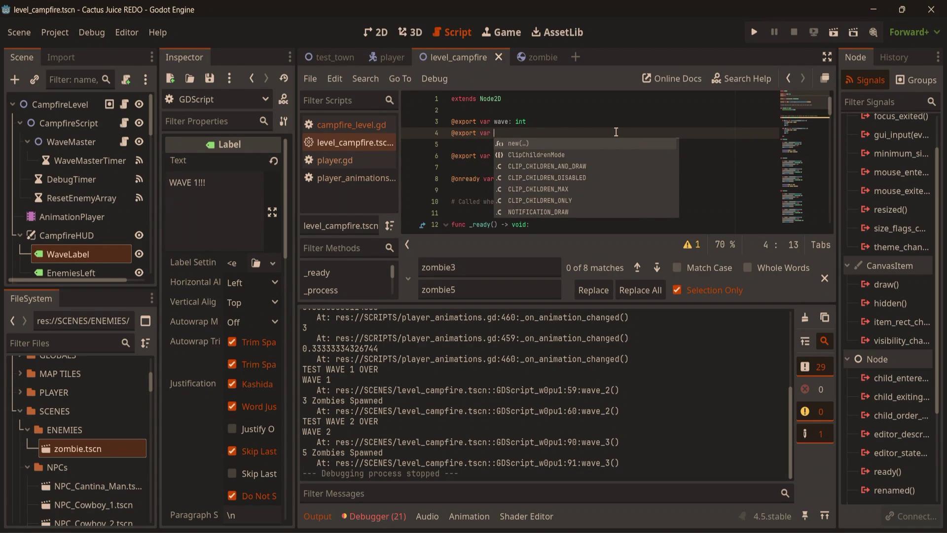
text(wave_done: )
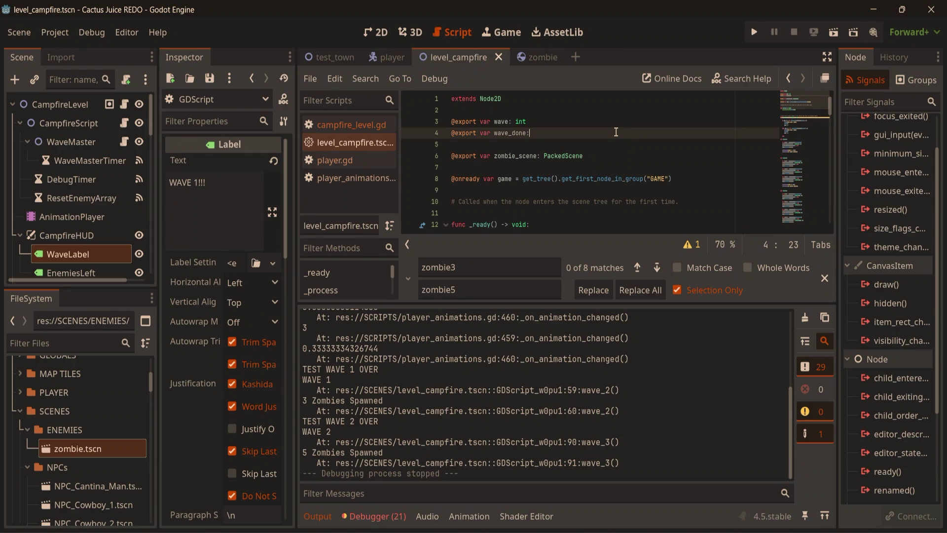
text(bool)
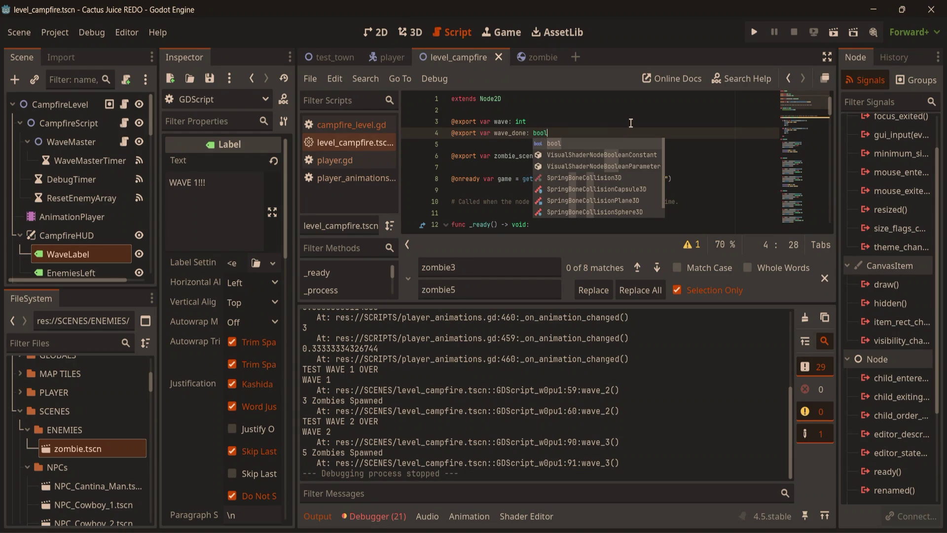
click(630, 123)
Insert a blank line at the start of the _ready function
scroll(598, 123, down, 4)
click(575, 170)
scroll(588, 177, up, 2)
click(603, 155)
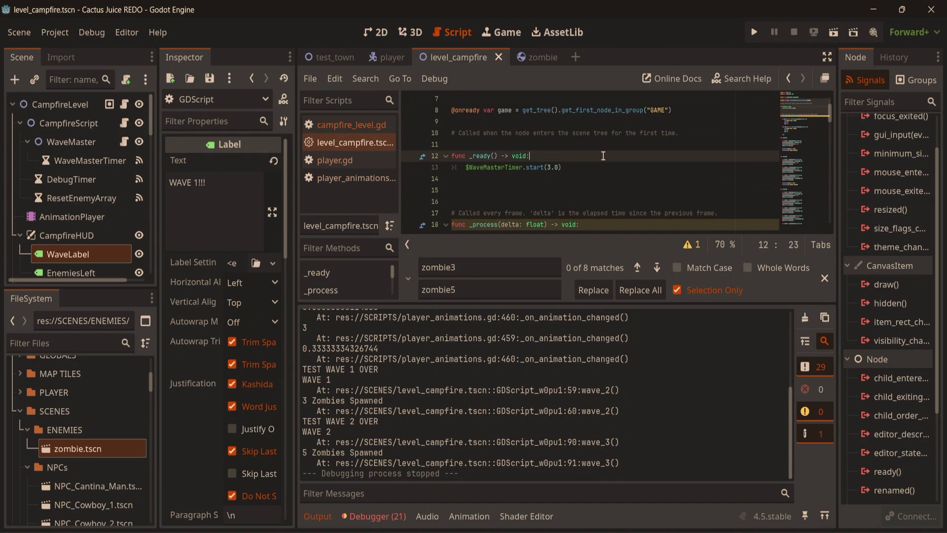
key(Return)
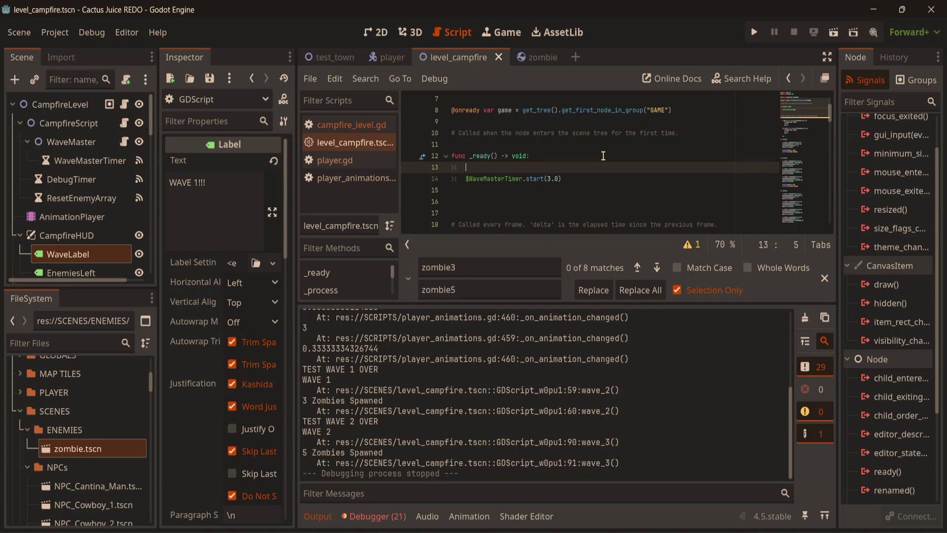
scroll(603, 156, down, 3)
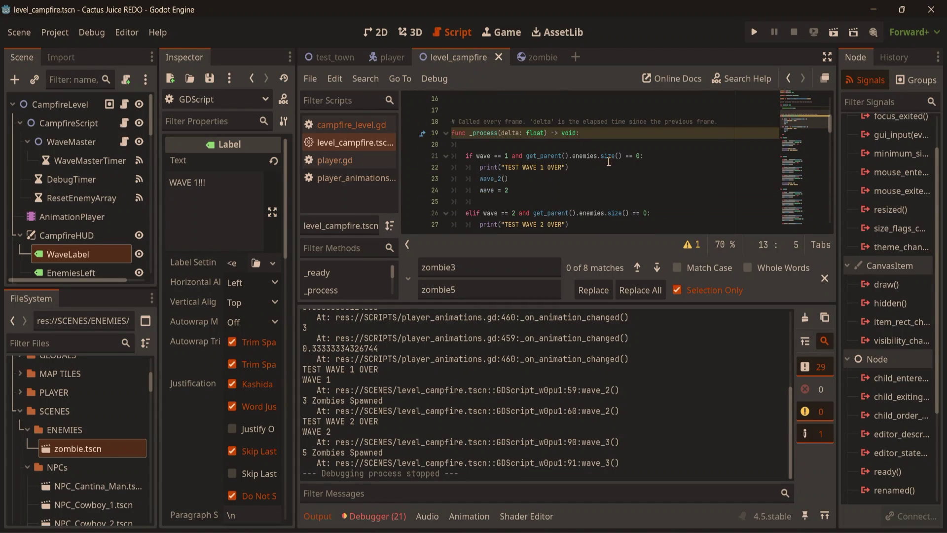
click(641, 143)
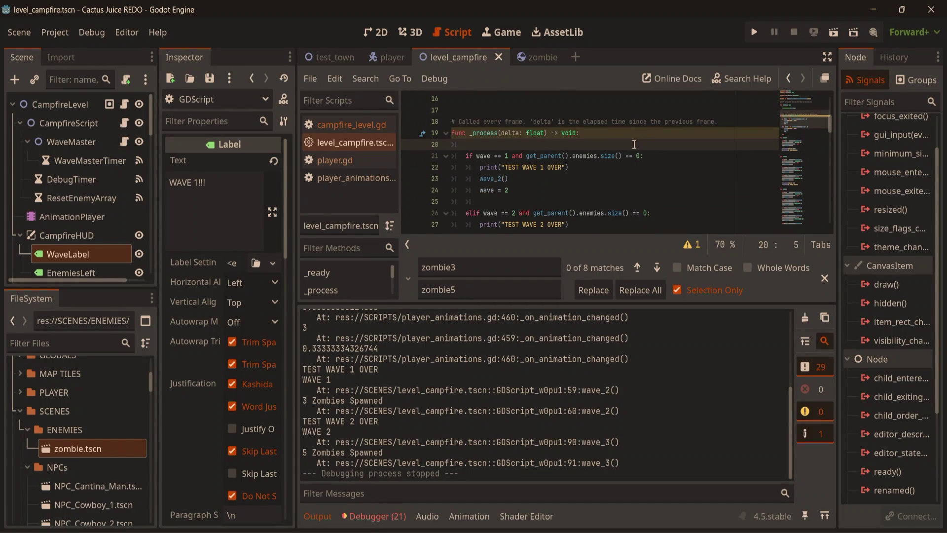
Add 'wave_done = false' on a new line after 'wave = 2'
click(608, 180)
click(602, 144)
click(578, 191)
key(Return)
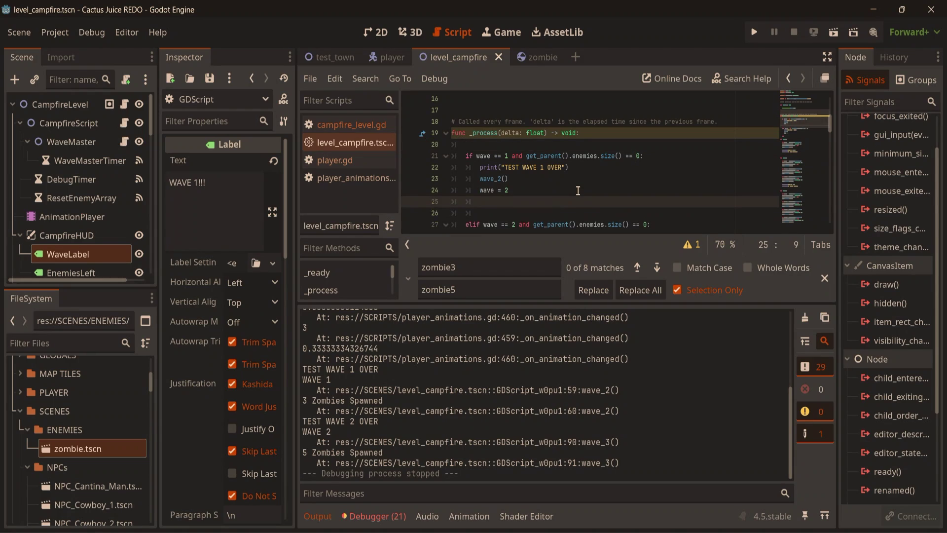
text(wave)
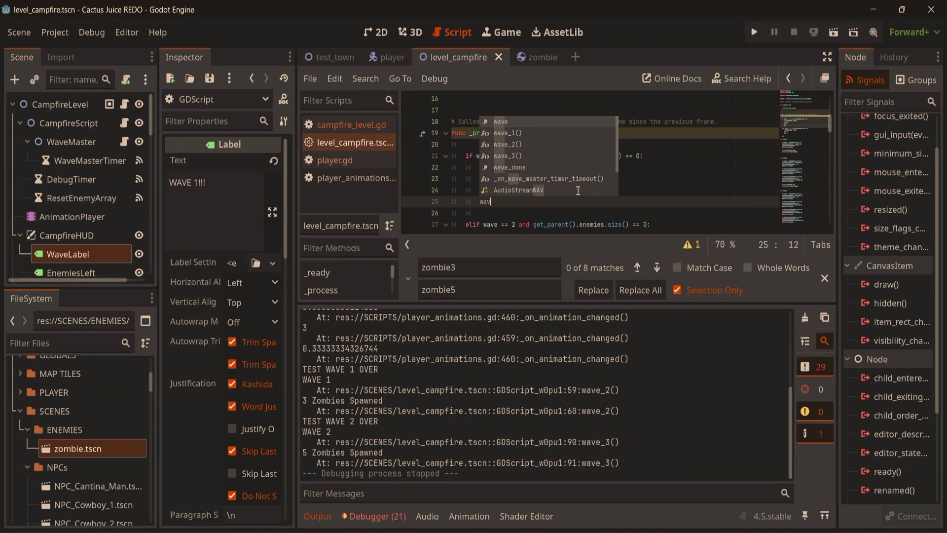
text(_done )
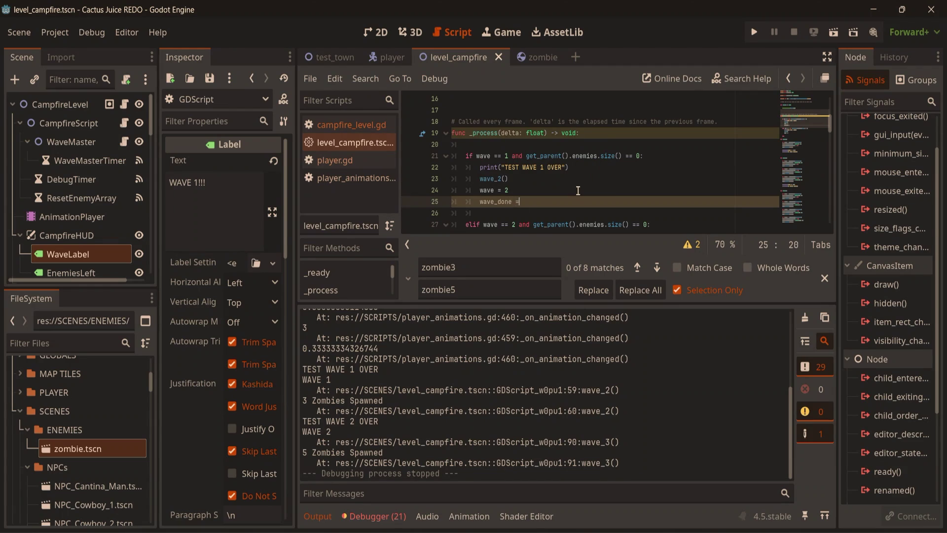
text(= false)
Append 'and wave_done' to the wave == 2 condition on line 27
click(514, 226)
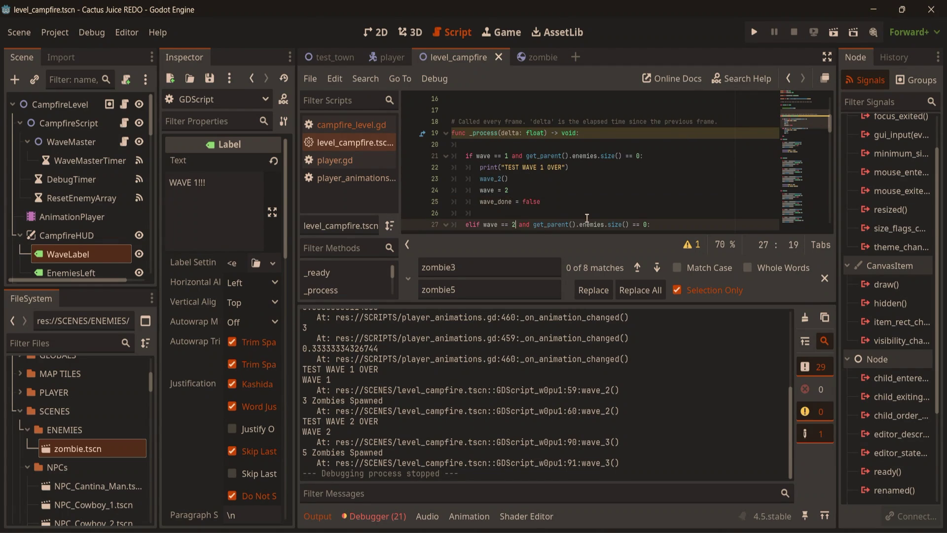
text(and w)
text(ave_d)
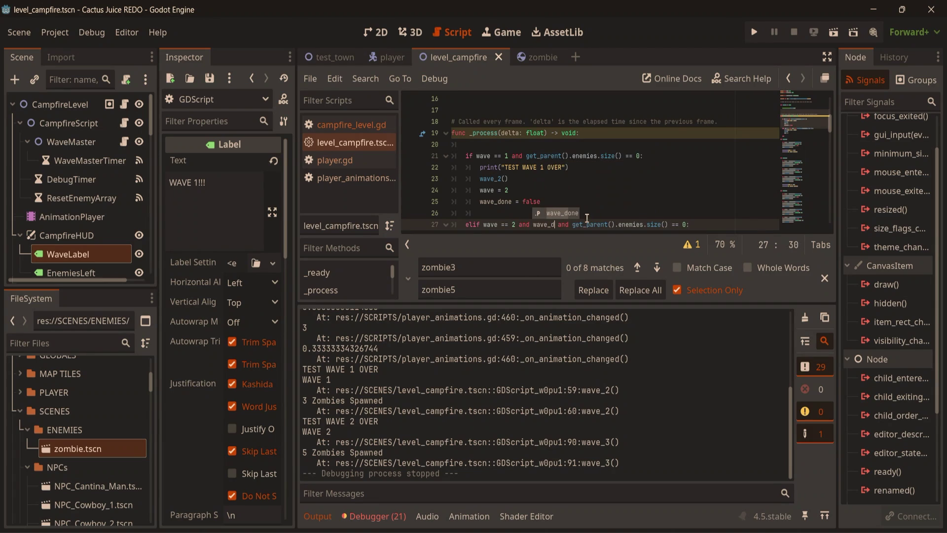
text(one)
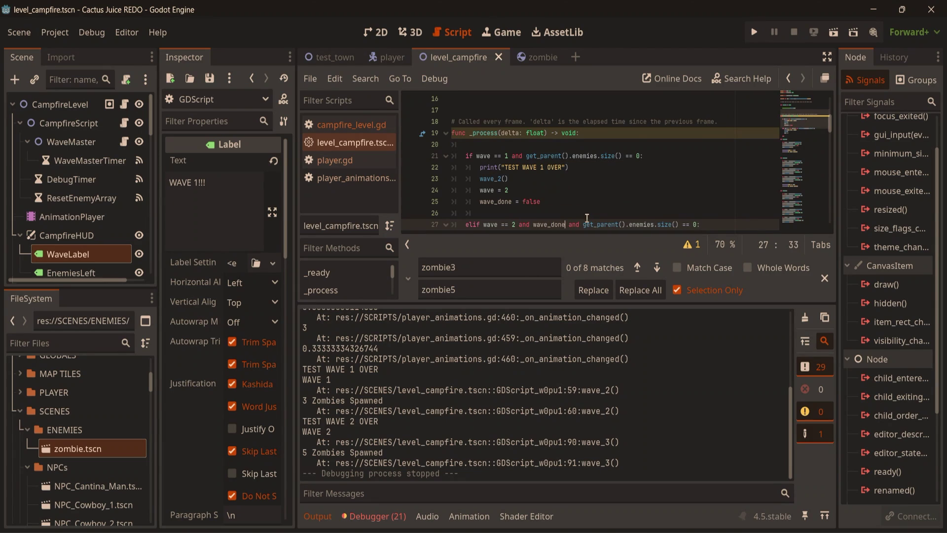
click(580, 202)
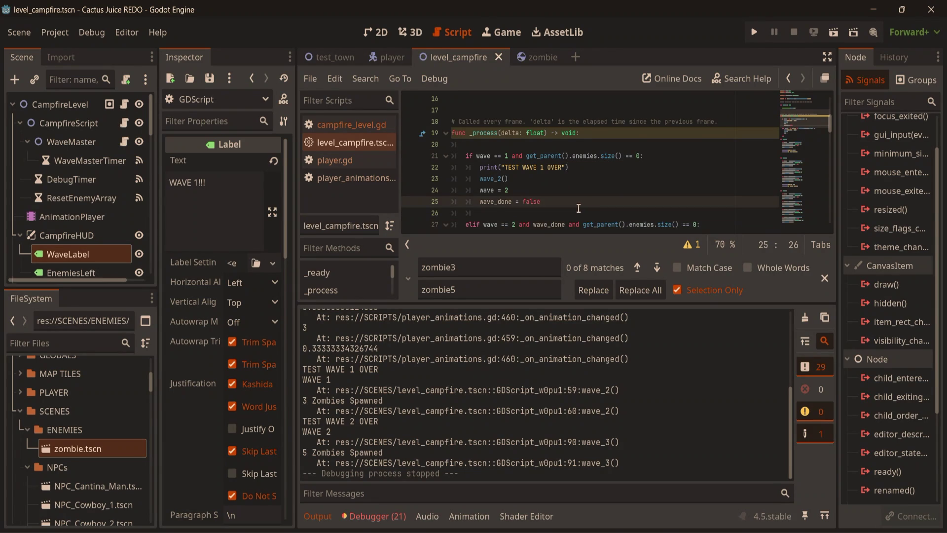
scroll(574, 200, down, 1)
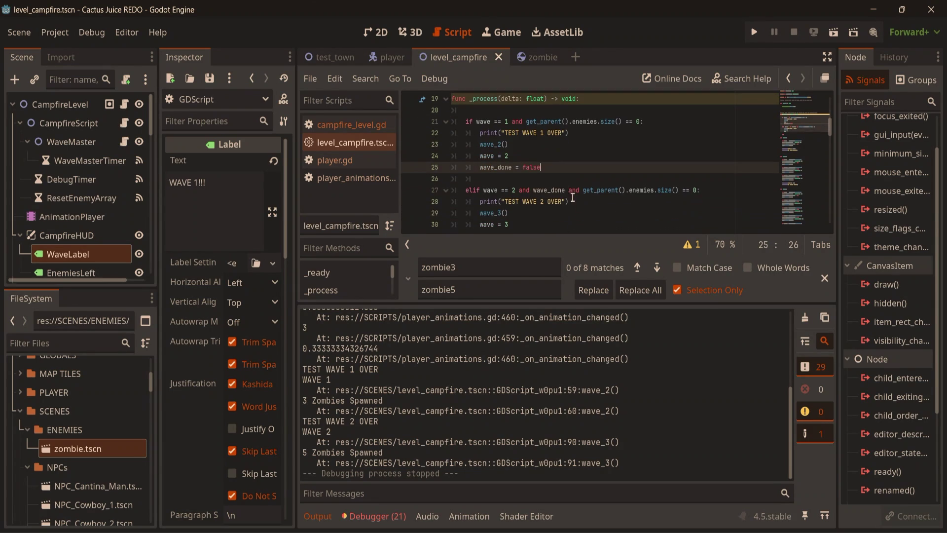
click(545, 176)
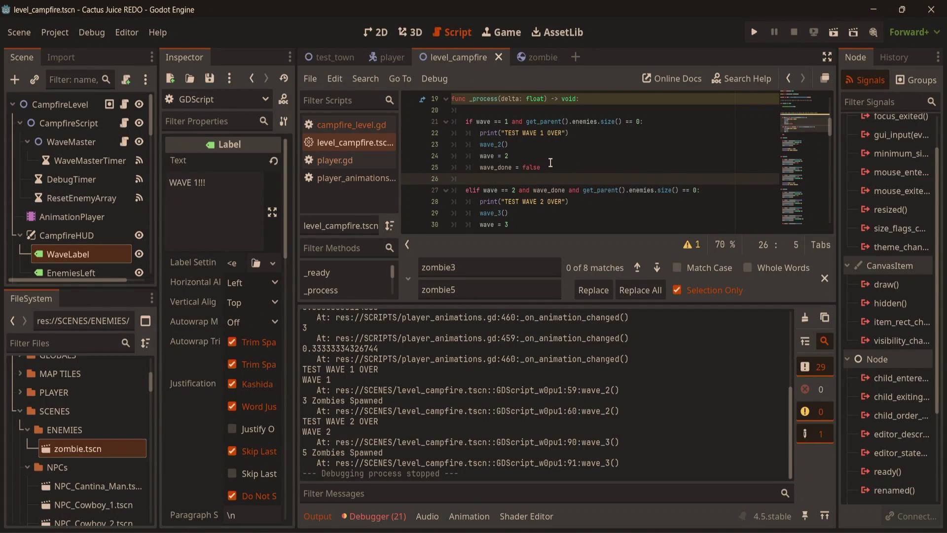
scroll(533, 180, down, 4)
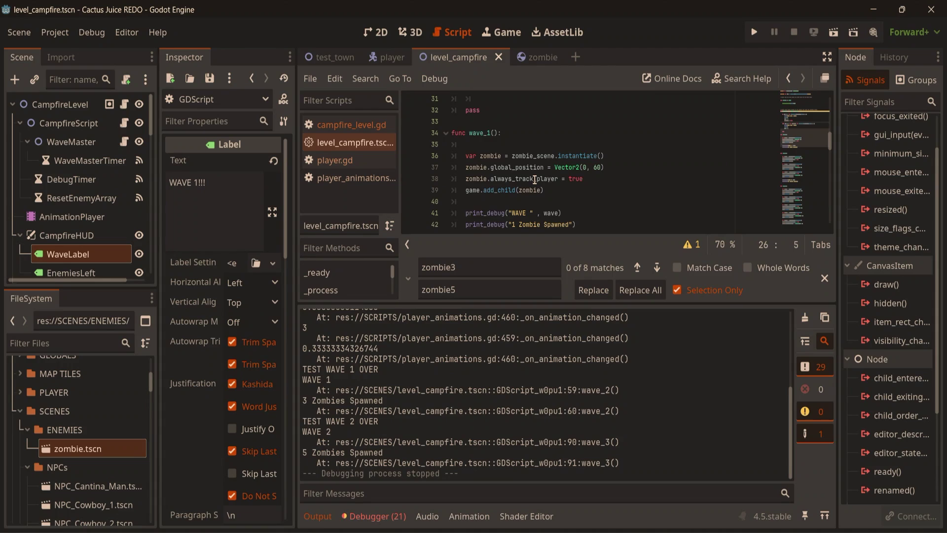
Cut the 'wave_done = false' line and paste it at the top of wave_1
scroll(535, 179, up, 4)
drag(542, 167, 482, 170)
key(ctrl+x)
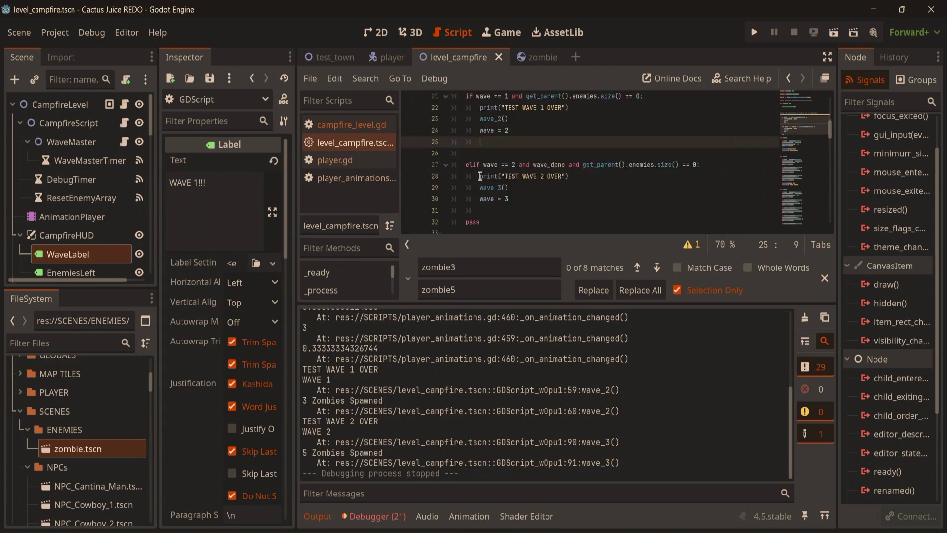
scroll(543, 163, down, 4)
click(551, 140)
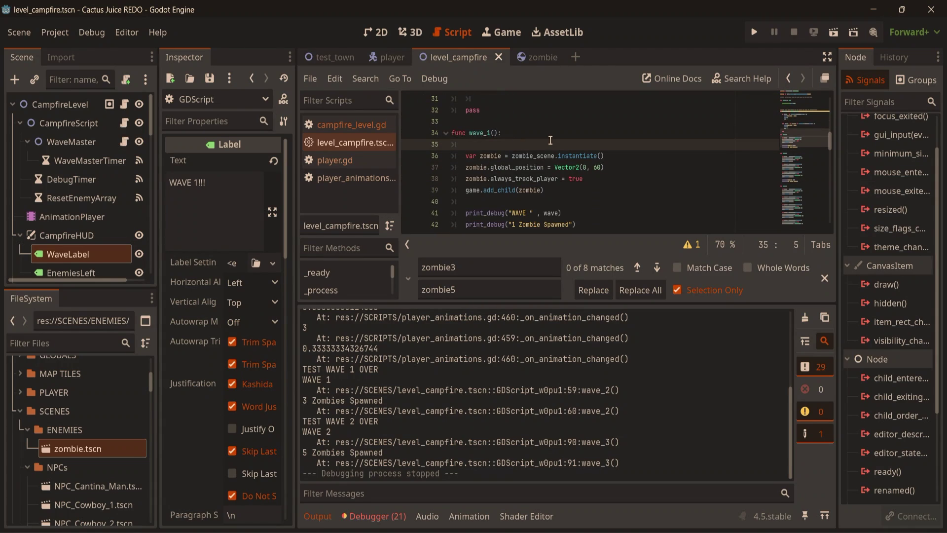
key(Return)
key(Up)
key(Up)
key(Down)
key(ctrl+v)
Paste 'wave_done = false' at the start of the wave_2 and wave_3 functions too
scroll(543, 163, down, 3)
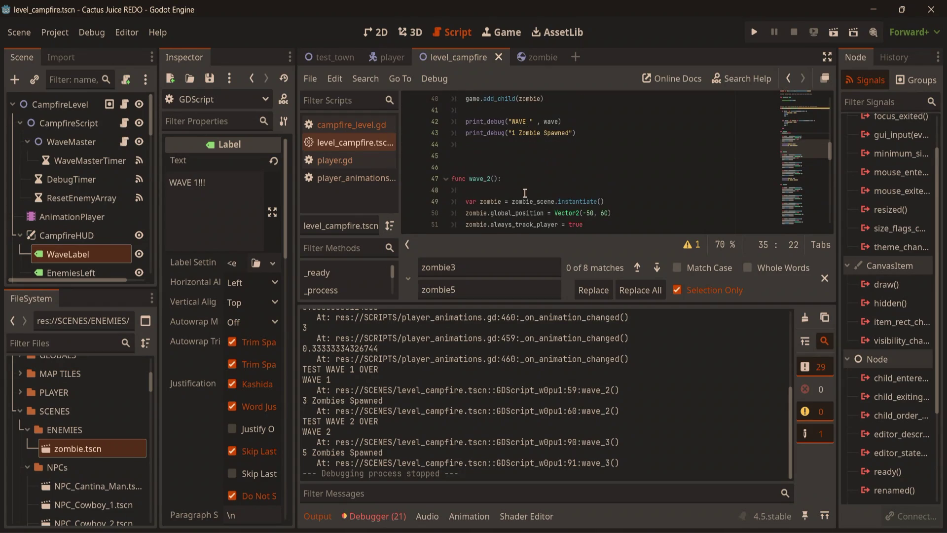
click(523, 192)
key(ctrl+v)
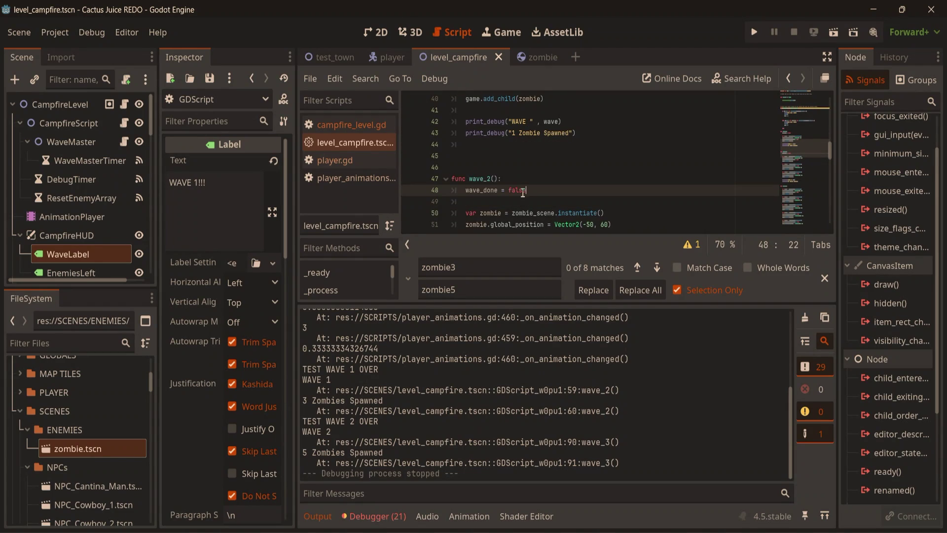
scroll(494, 202, down, 7)
click(507, 201)
key(ctrl+v)
key(Return)
Enlarge the script editor above the output log and add blank lines at the top of _process
scroll(506, 201, up, 13)
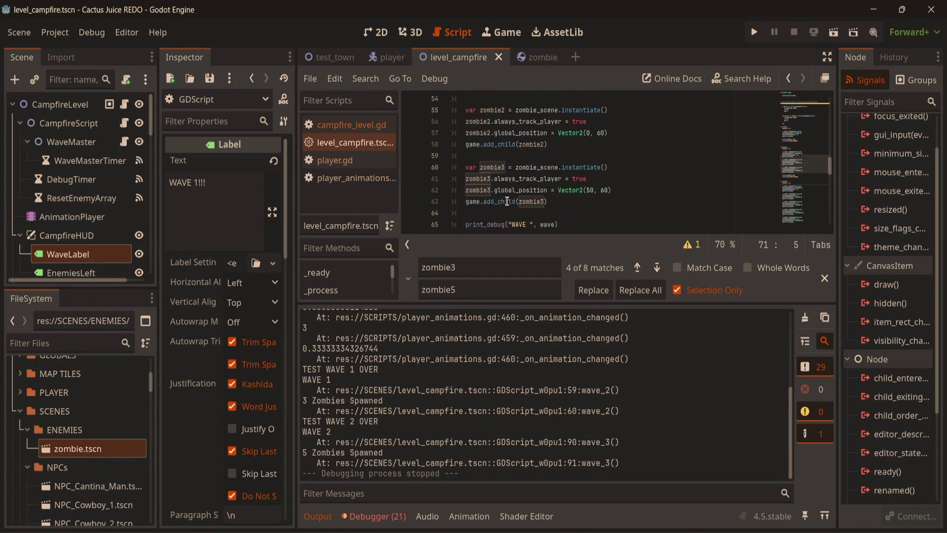
scroll(579, 202, up, 3)
scroll(570, 198, up, 2)
scroll(548, 175, down, 2)
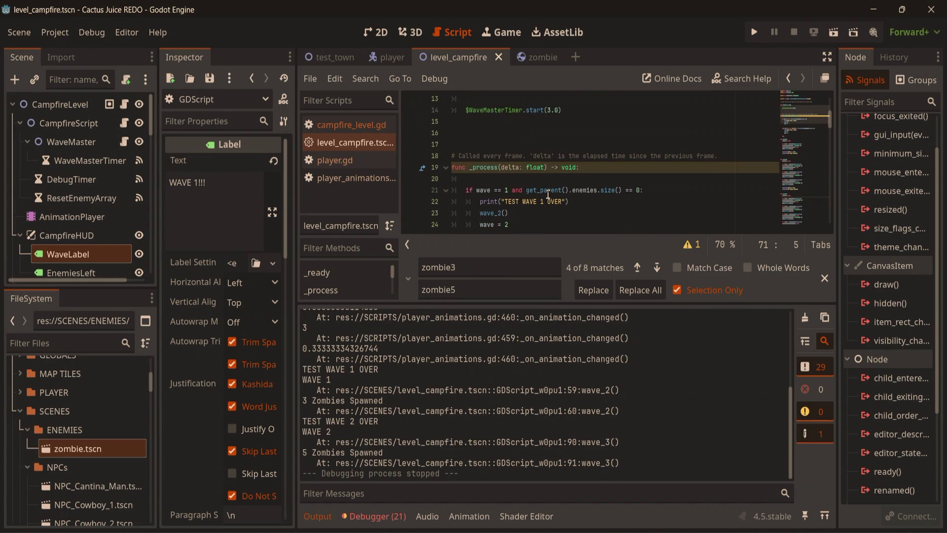
drag(551, 302, 561, 395)
scroll(594, 251, up, 4)
scroll(587, 197, down, 4)
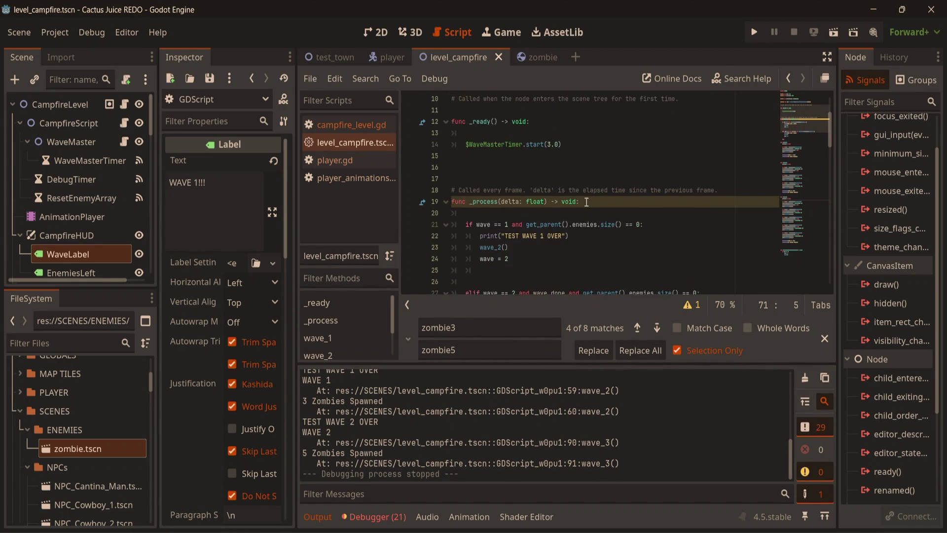
scroll(587, 206, down, 1)
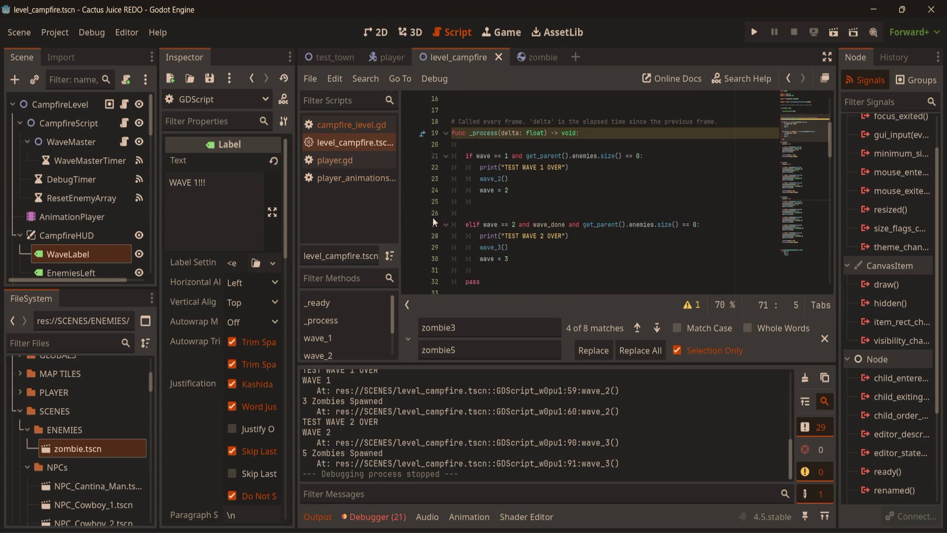
scroll(542, 214, down, 2)
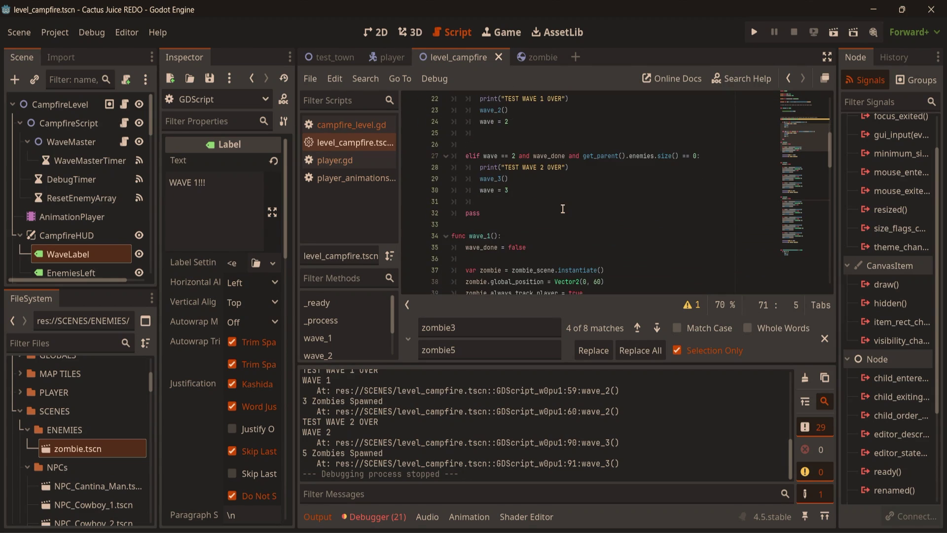
scroll(563, 208, down, 1)
scroll(562, 208, up, 1)
scroll(563, 208, up, 2)
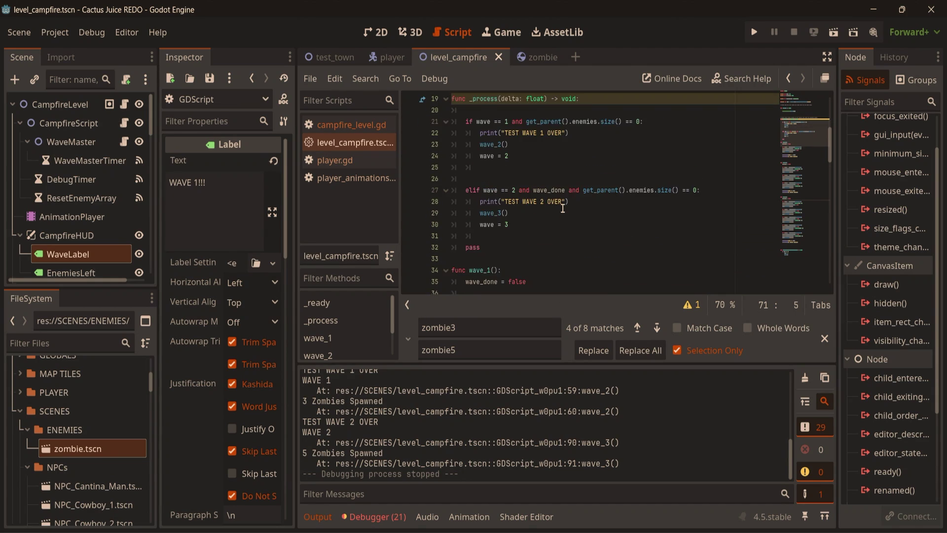
click(567, 145)
key(Return)
key(Return)
key(Return)
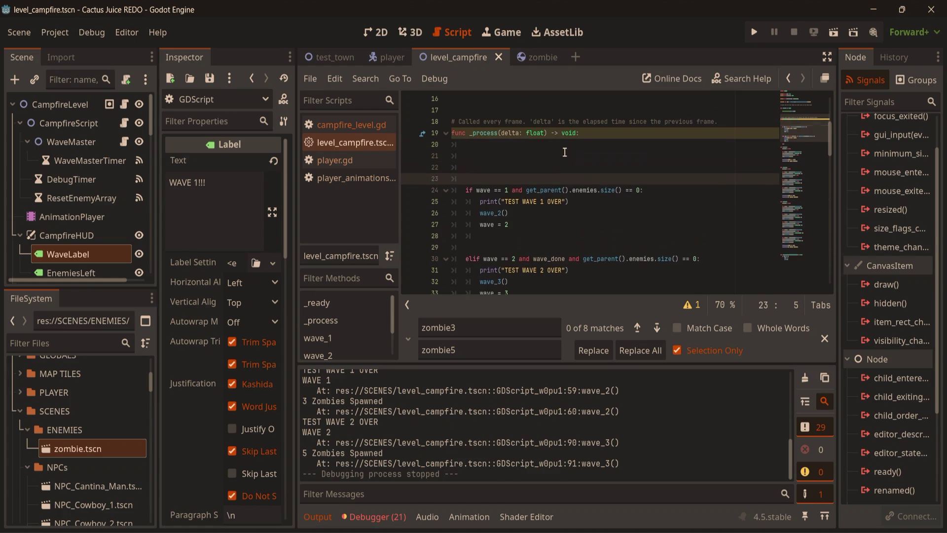
Add an if on line 21 that sets wave_done = true when enemies.size() == 0
click(558, 155)
text(if)
drag(643, 191, 527, 189)
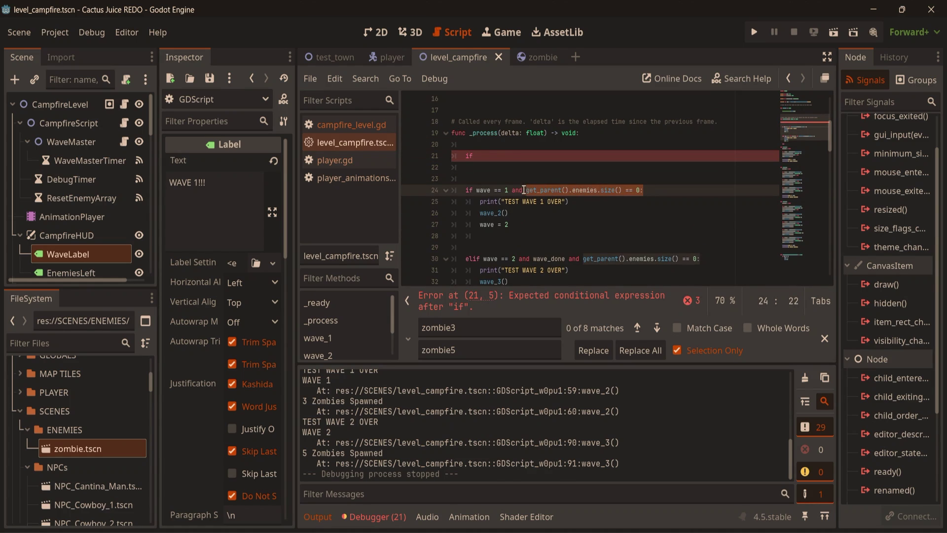
key(ctrl+c)
click(498, 156)
key(ctrl+v)
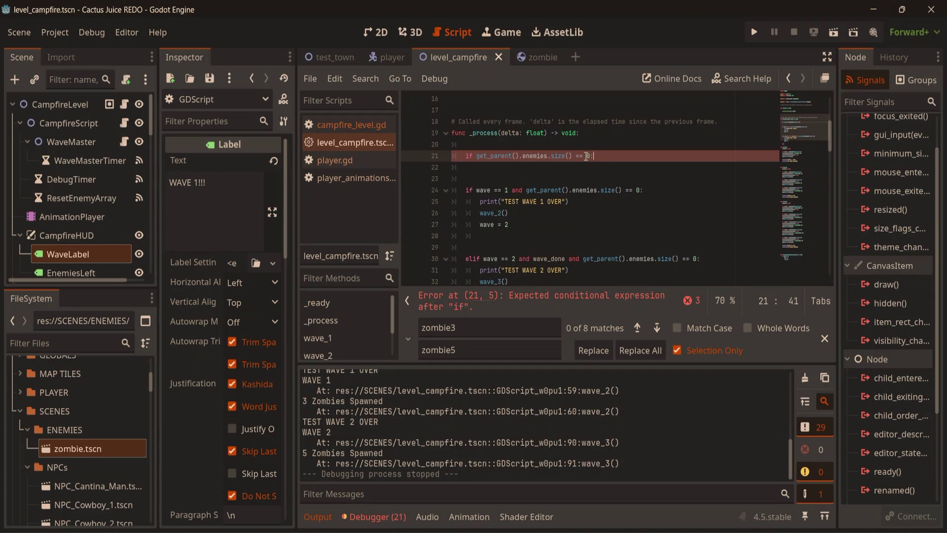
text(wave_)
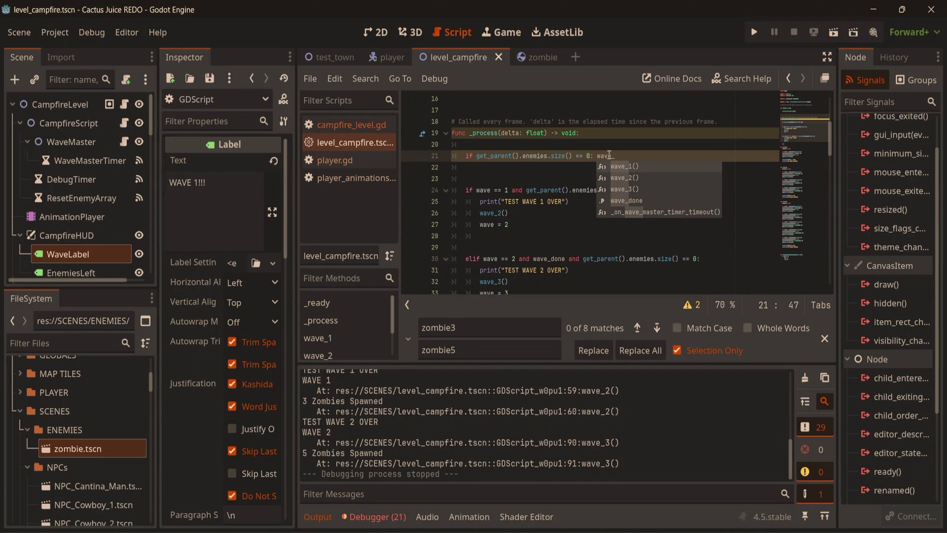
key(Down)
key(Down)
key(Down)
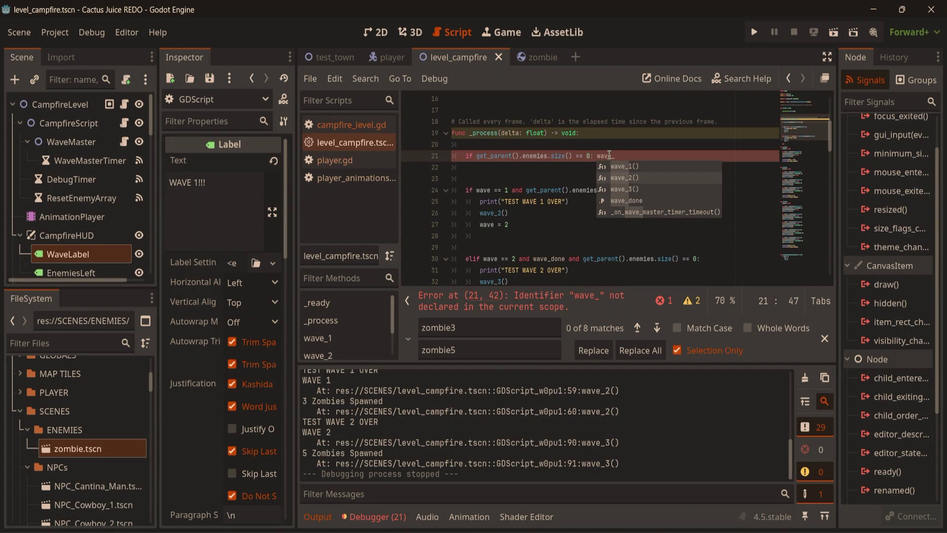
key(Return)
text(true)
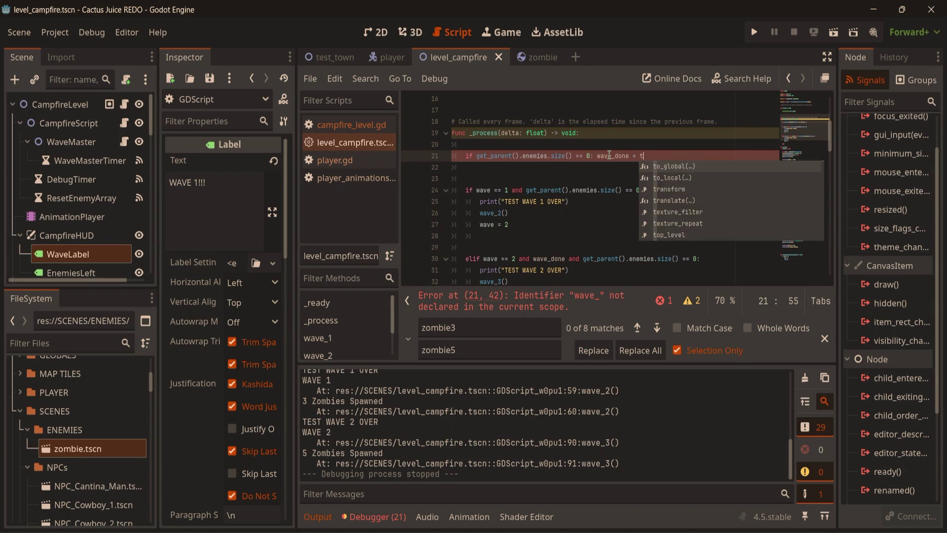
Replace the enemy-count conditions on lines 24 and 30 with wave_done
click(597, 166)
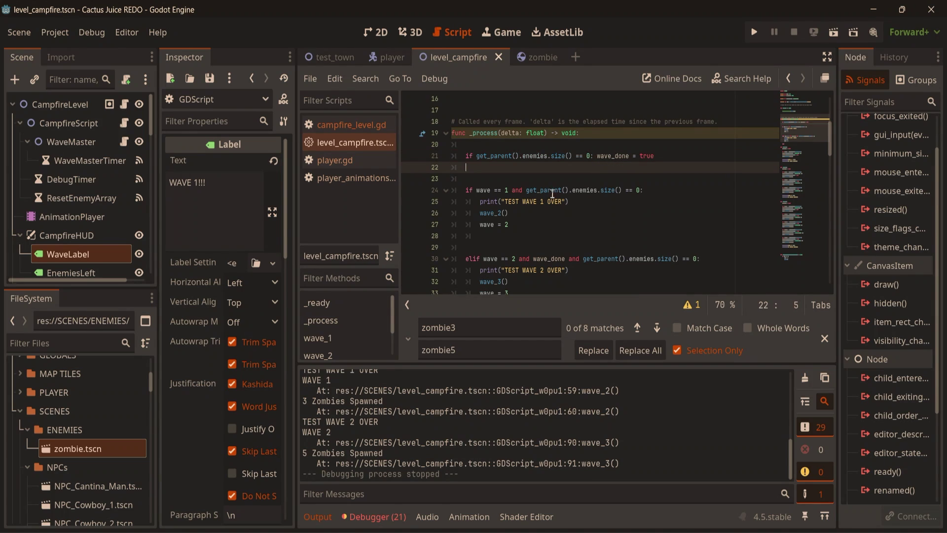
drag(527, 191, 640, 190)
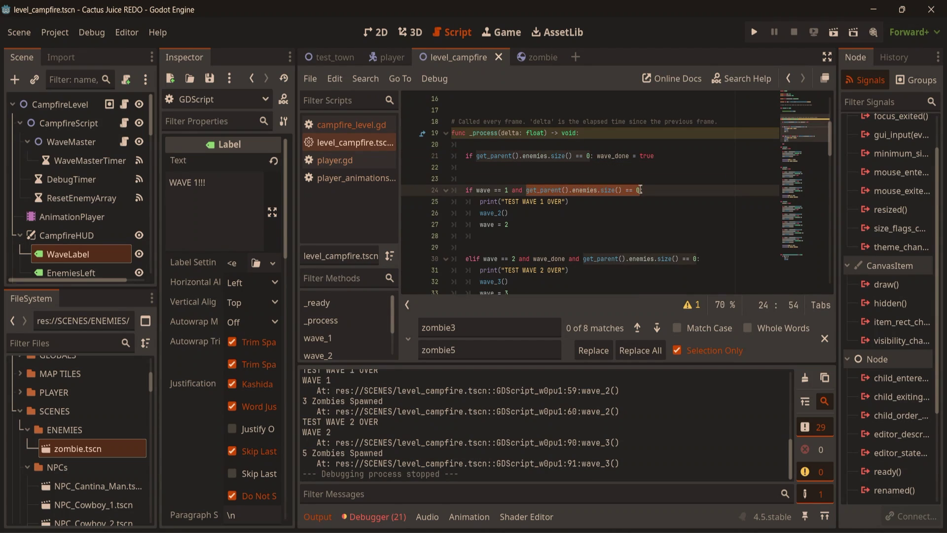
text(wave_done:)
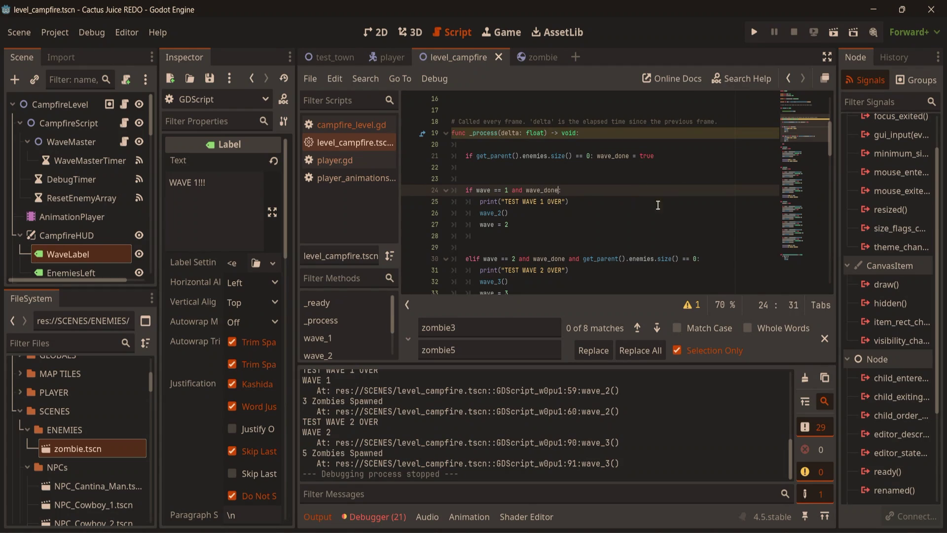
drag(567, 258, 696, 258)
click(601, 227)
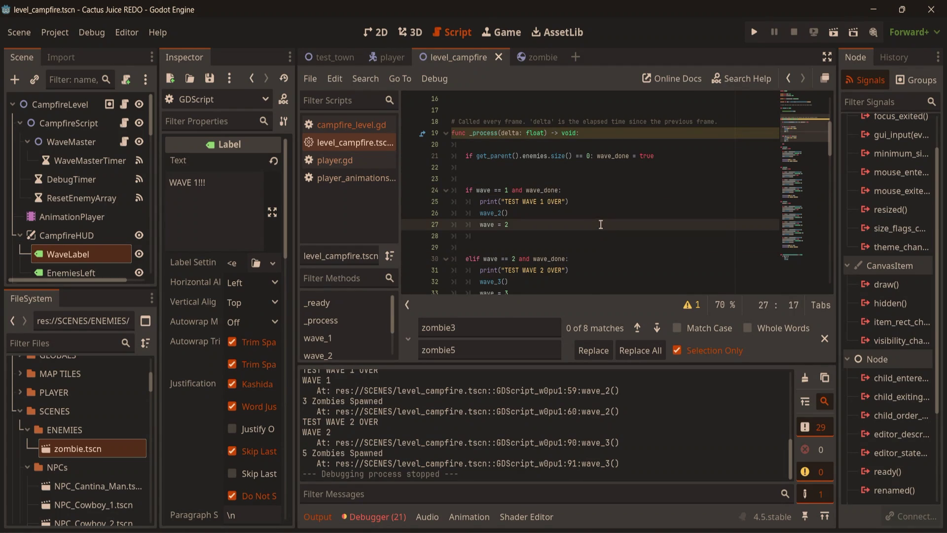
Remove the extra blank lines around the 'wave = 2' line
click(594, 213)
click(592, 201)
click(586, 191)
click(575, 223)
key(Return)
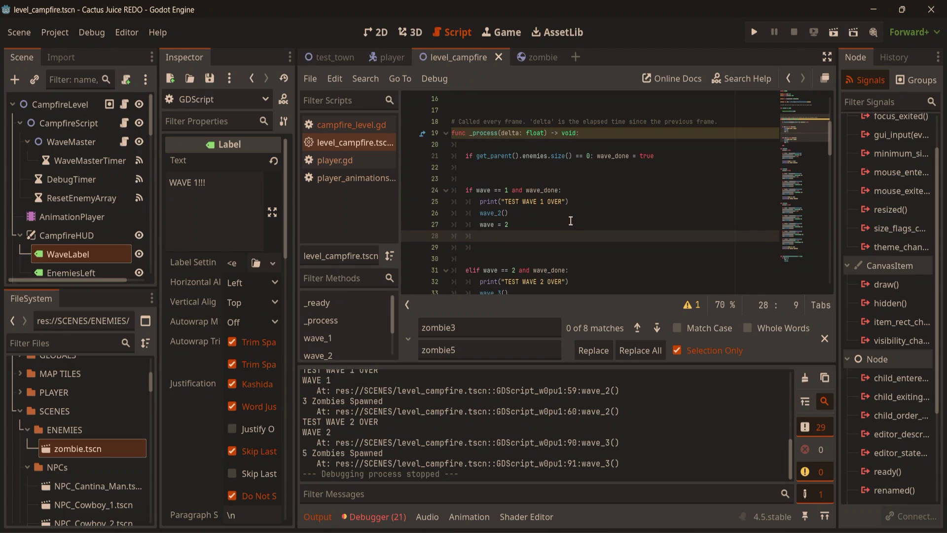
text(wave)
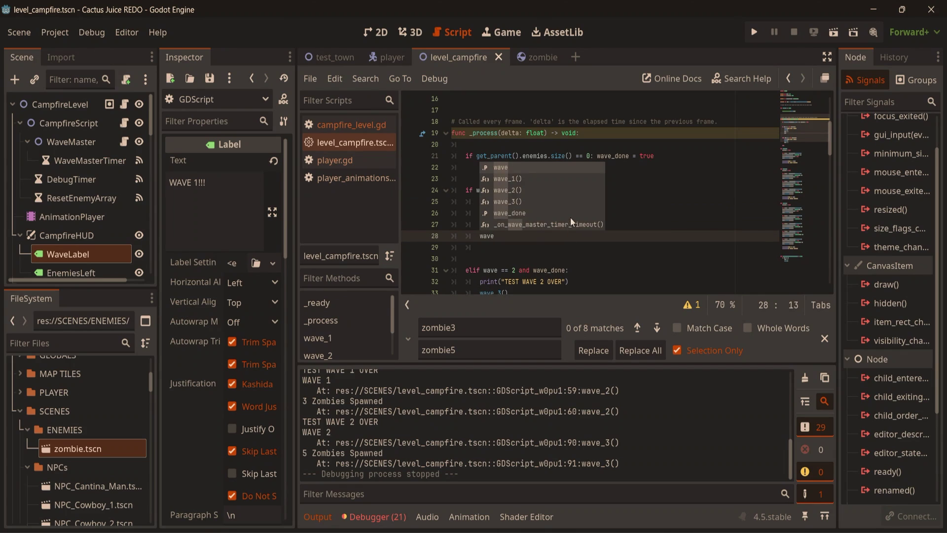
key(BackSpace)
key(BackSpace)
key(BackSpace)
click(531, 248)
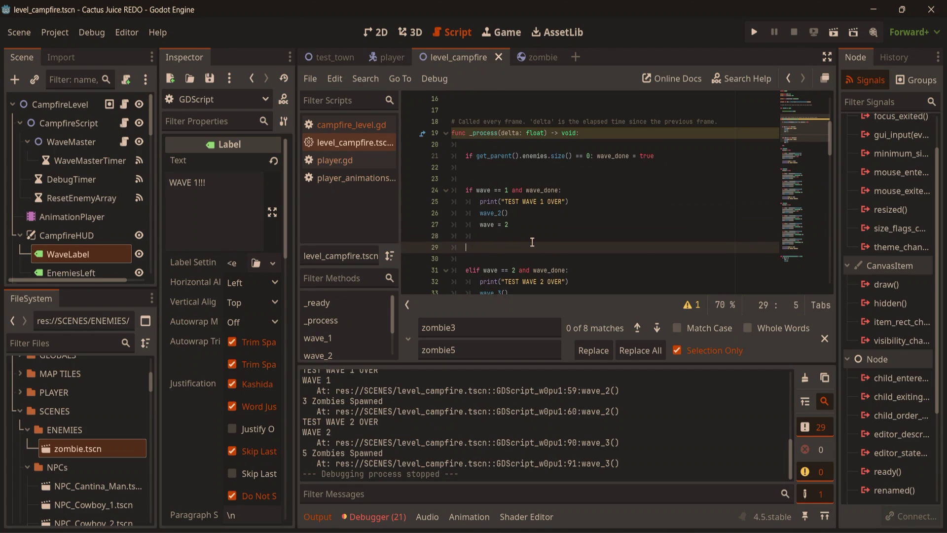
key(BackSpace)
Change the wave 2 check from elif to if and run the scene with F6
key(BackSpace)
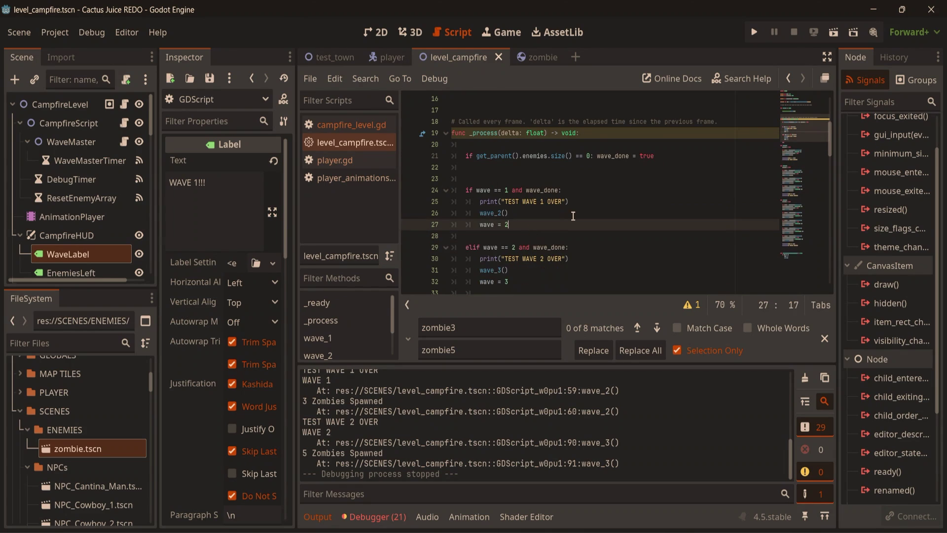
click(574, 217)
click(574, 226)
click(469, 247)
key(BackSpace)
key(Delete)
click(552, 236)
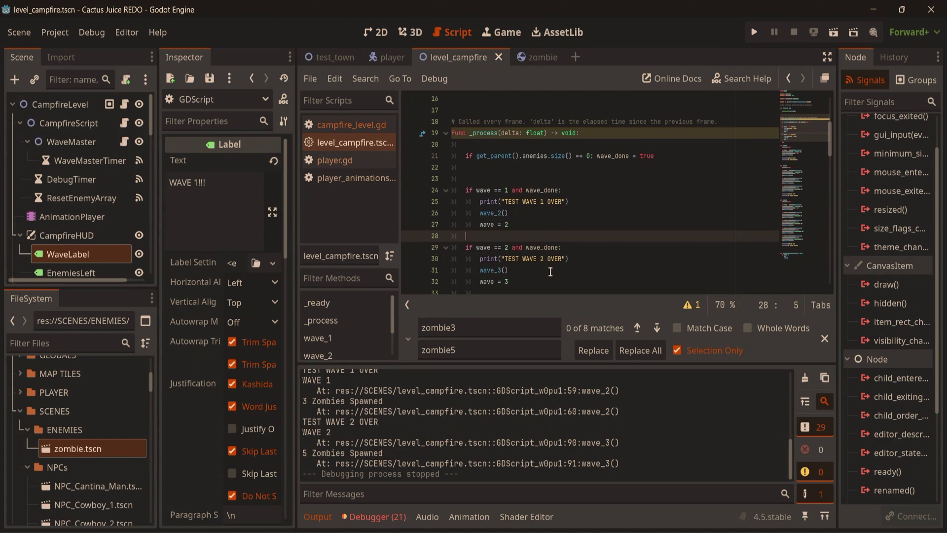
scroll(551, 272, down, 1)
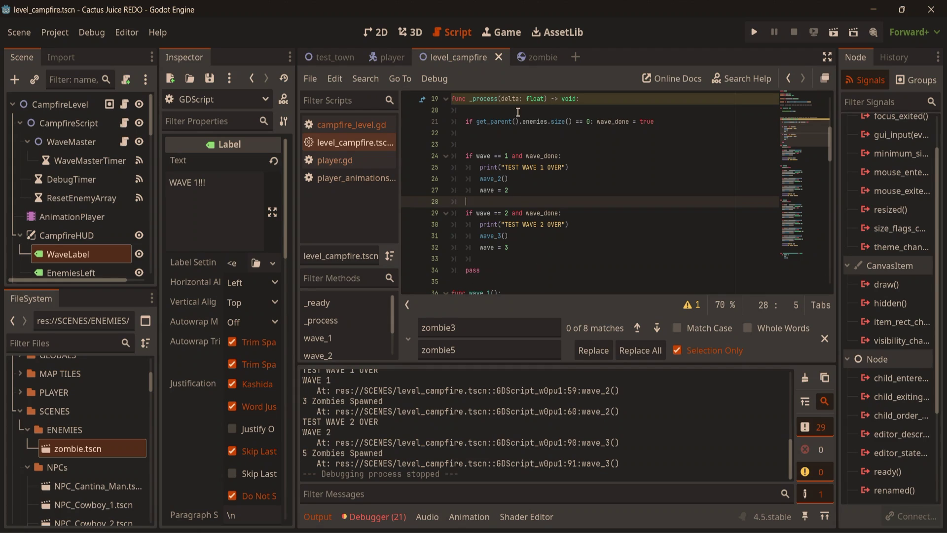
key(F6)
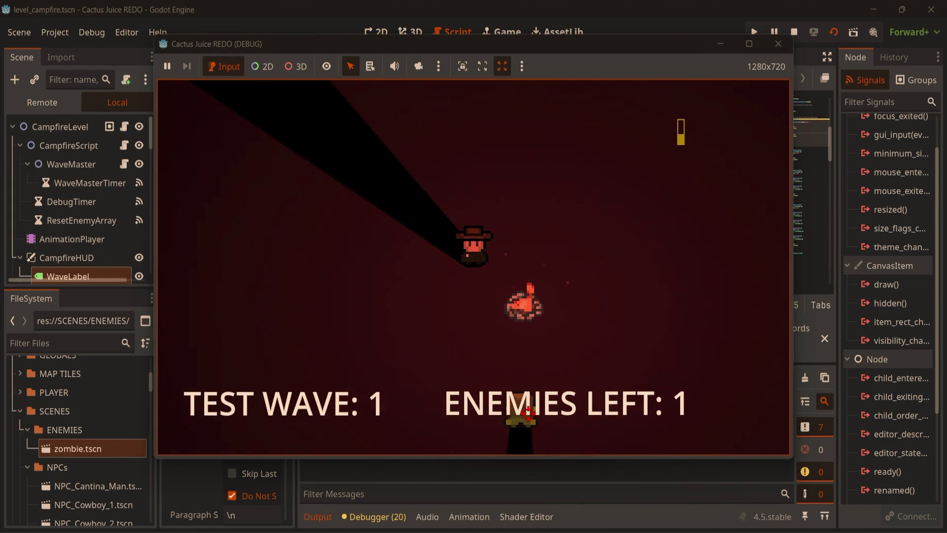
Close the running game and select the wave = 2 line inside the wave 1 check
click(764, 49)
scroll(589, 192, up, 1)
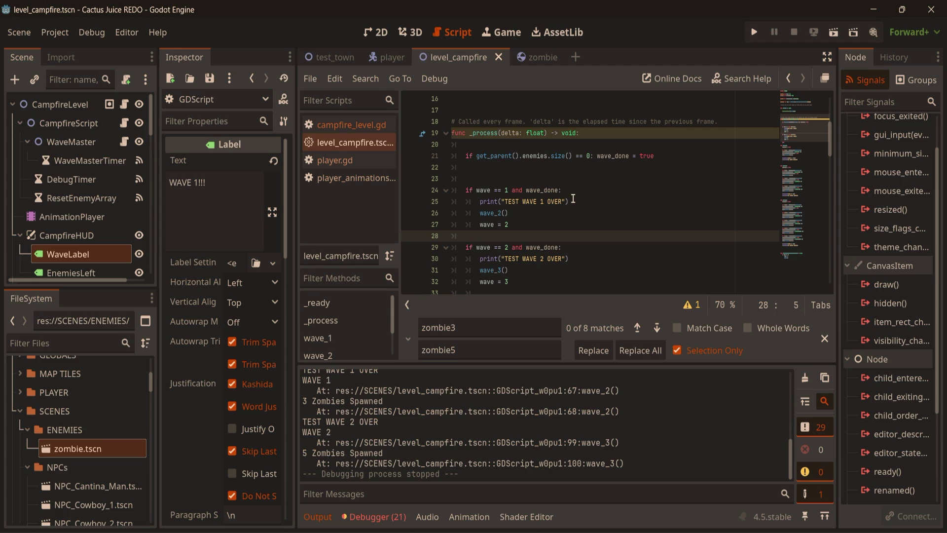
scroll(573, 218, down, 4)
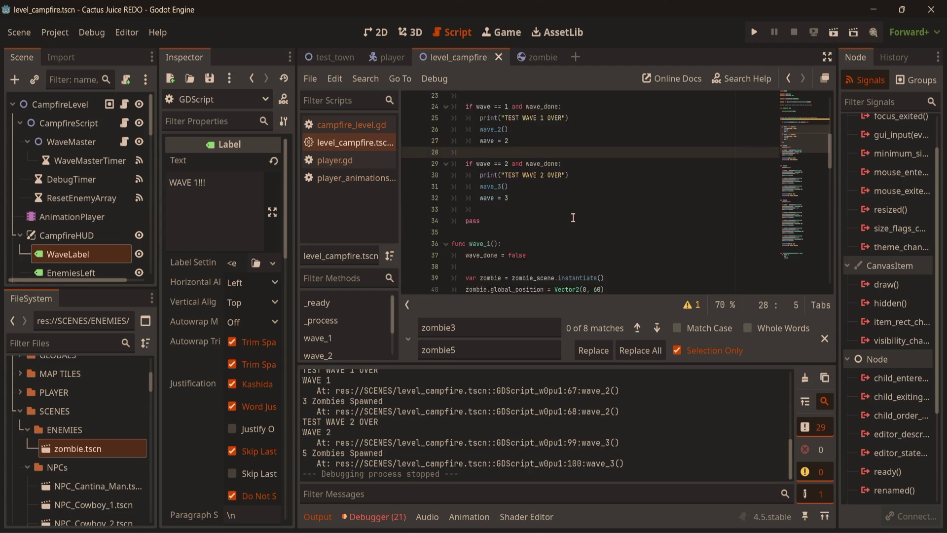
scroll(573, 211, up, 4)
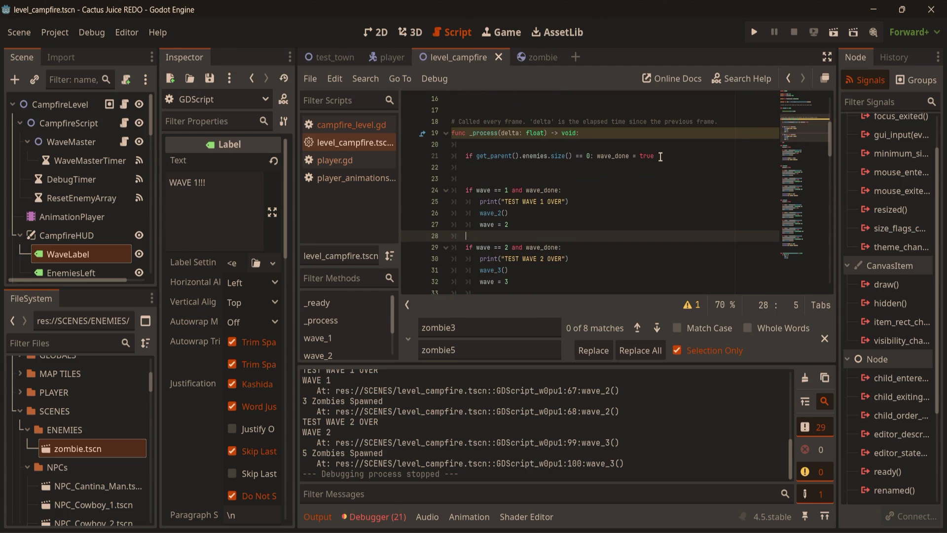
drag(662, 156, 562, 156)
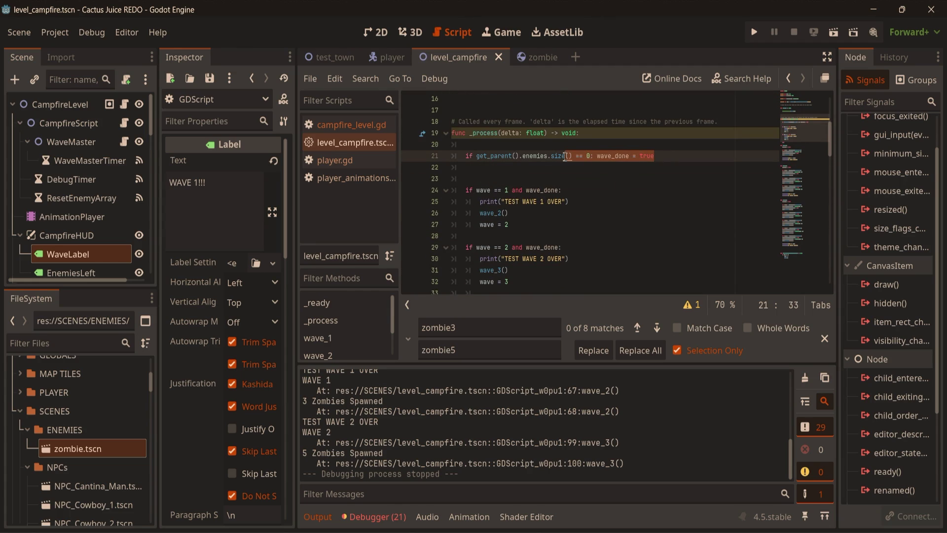
click(644, 168)
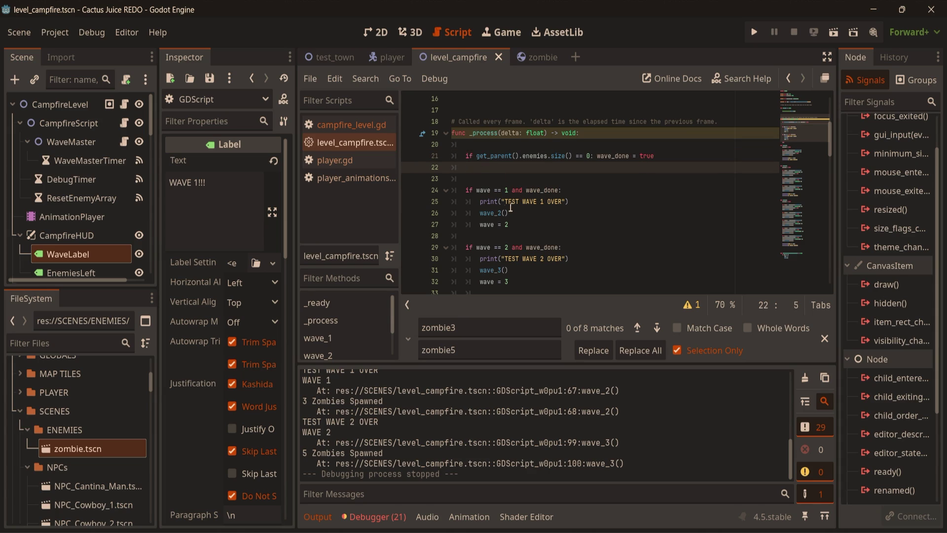
drag(515, 222, 475, 225)
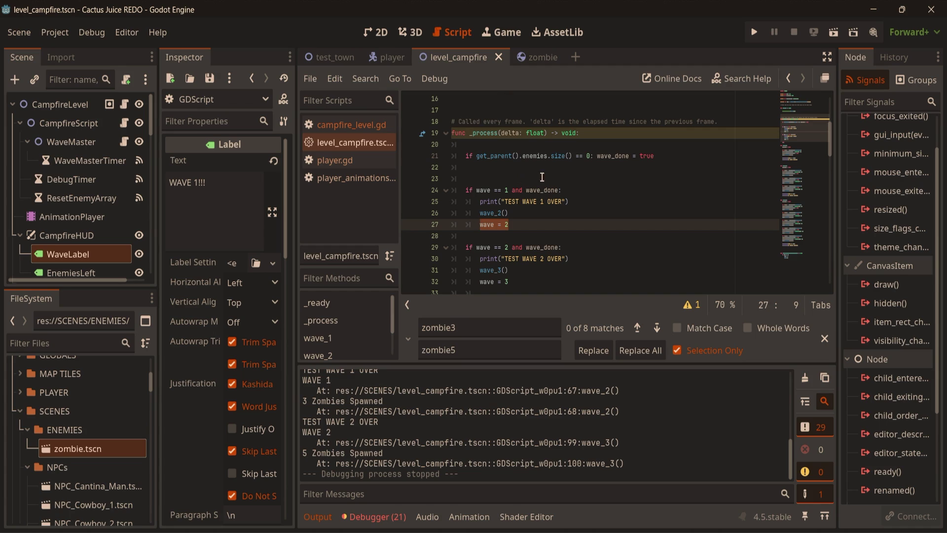
Add wave = 2 below wave_done = false in the wave_2 function
scroll(555, 232, down, 15)
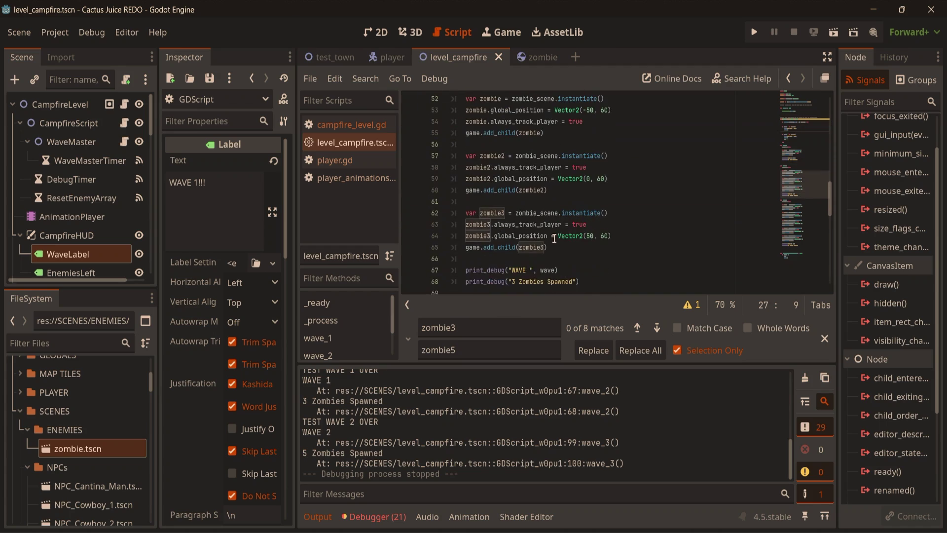
scroll(579, 226, up, 1)
click(593, 155)
scroll(594, 169, up, 4)
scroll(601, 202, up, 3)
scroll(552, 202, down, 1)
click(553, 178)
key(Return)
text(wave = 2)
Add wave = 3 below wave_done = false in the wave_3 function
scroll(556, 192, up, 7)
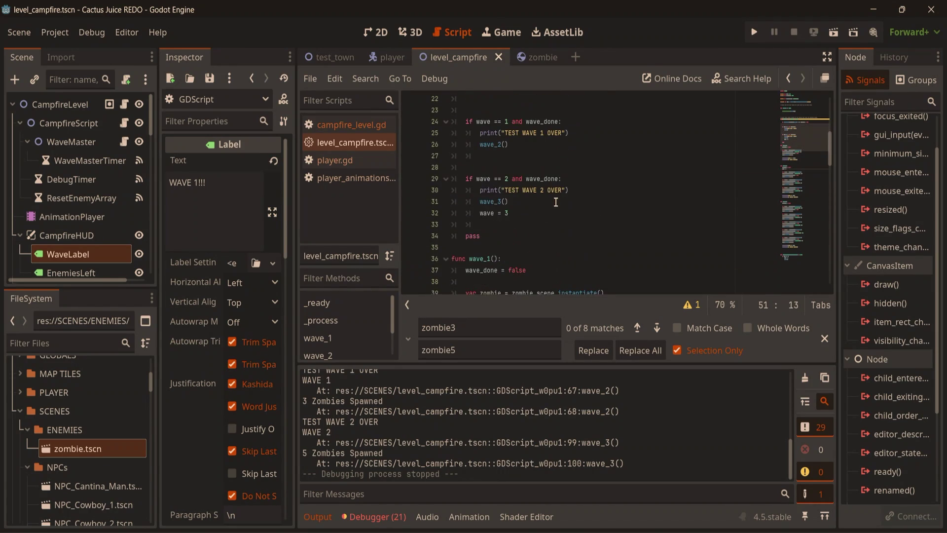
scroll(556, 202, up, 2)
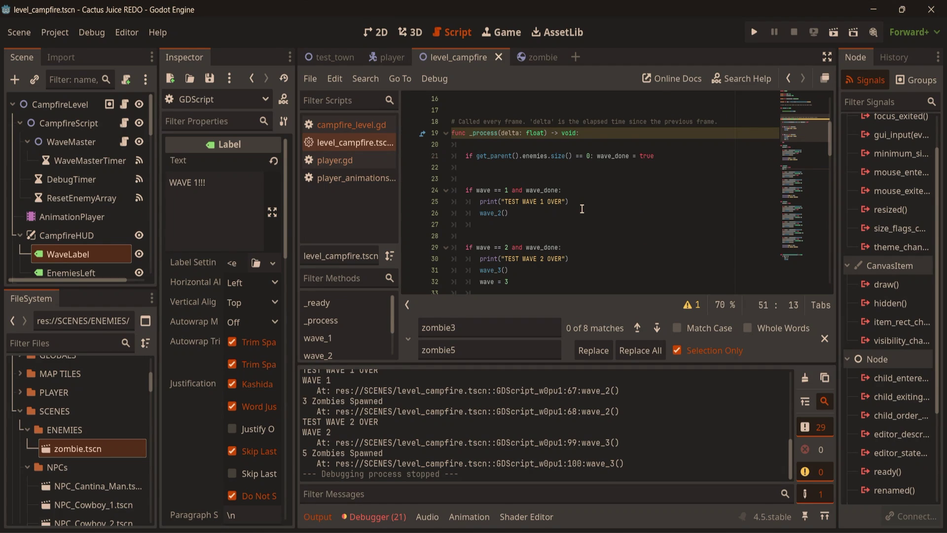
scroll(582, 209, down, 8)
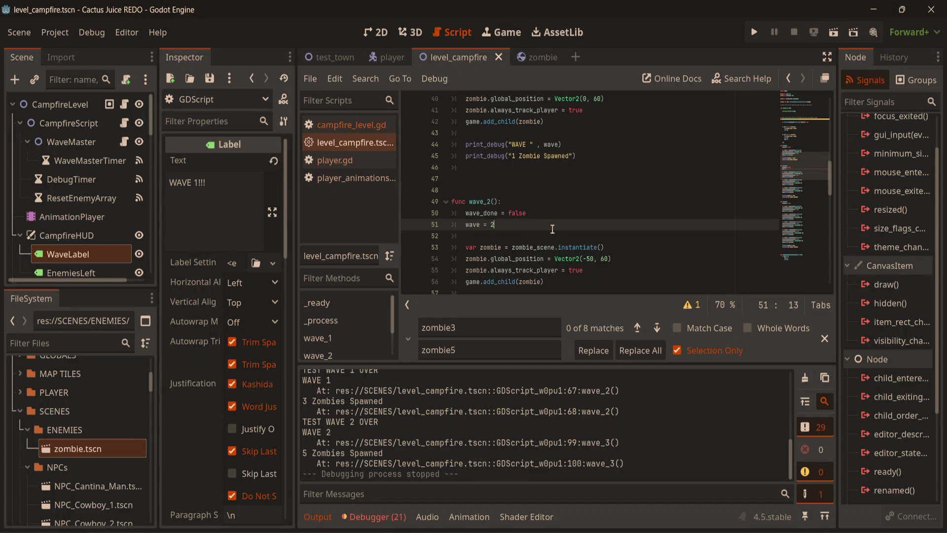
scroll(552, 229, down, 7)
click(540, 238)
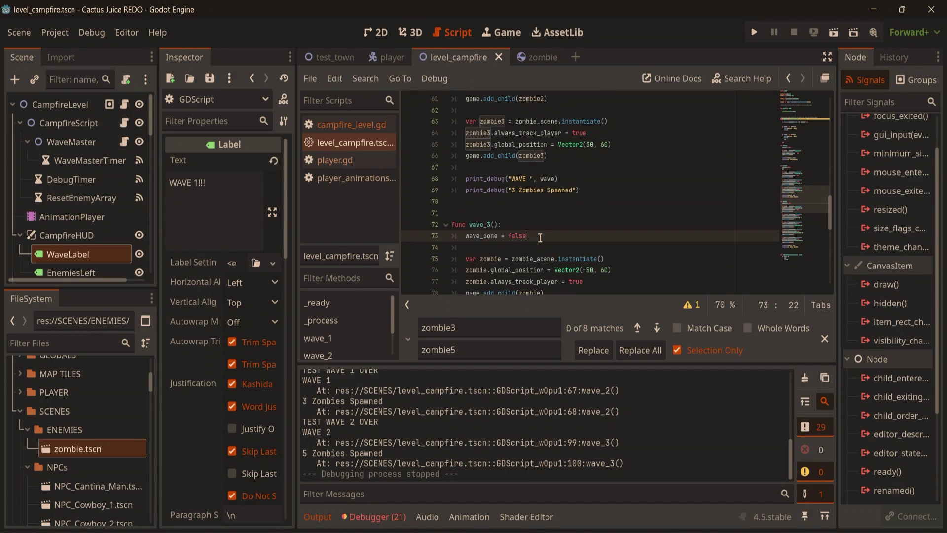
key(Return)
text(ave = 3)
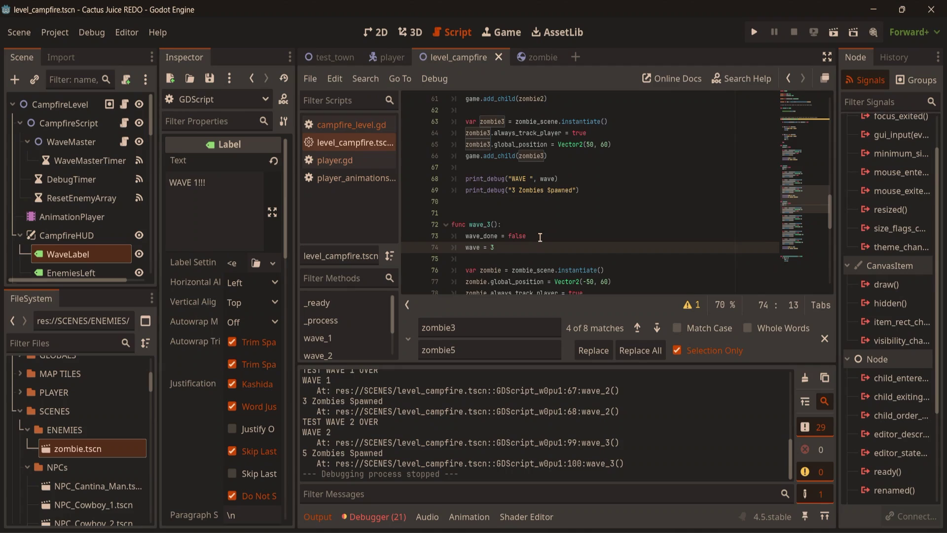
Add wave = 1 below wave_done = false in wave_1, then run the level to test
scroll(540, 238, up, 13)
click(543, 272)
key(Return)
text(ave = 1)
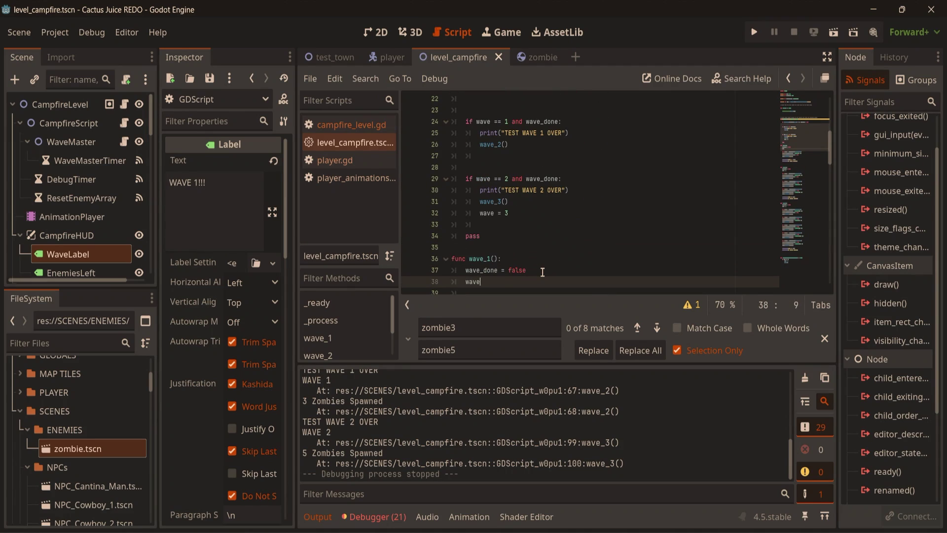
click(609, 192)
key(F5)
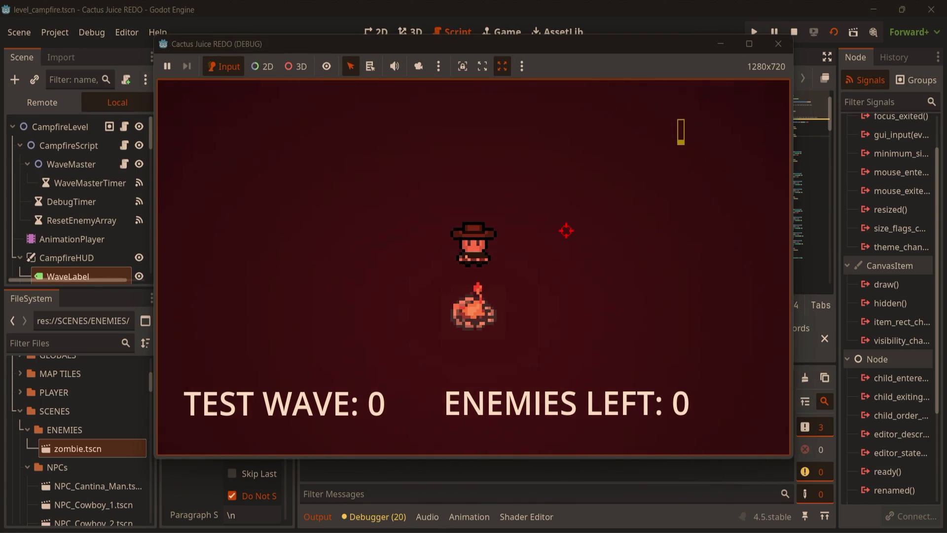
Shoot zombies until the log reports WAVE 3 with 5 Zombies Spawned, then stop the game
click(494, 353)
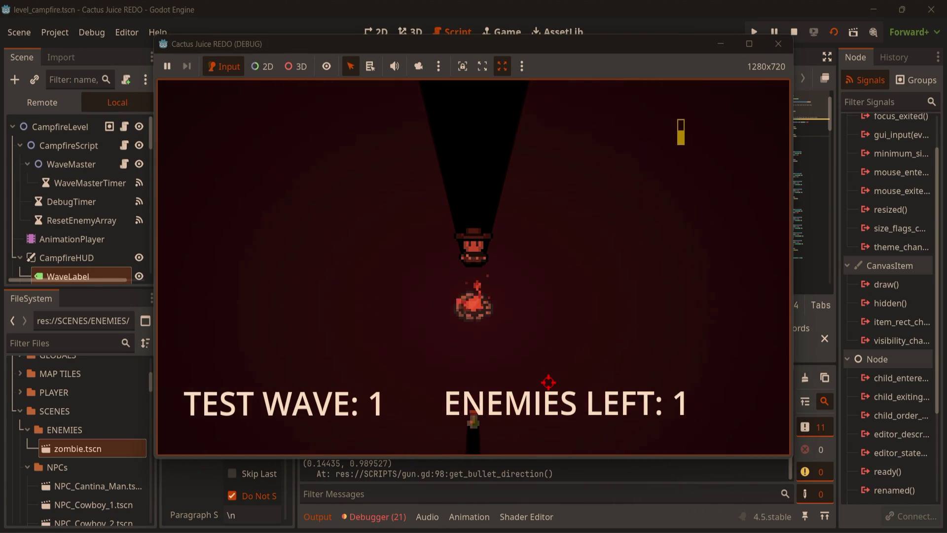
click(778, 47)
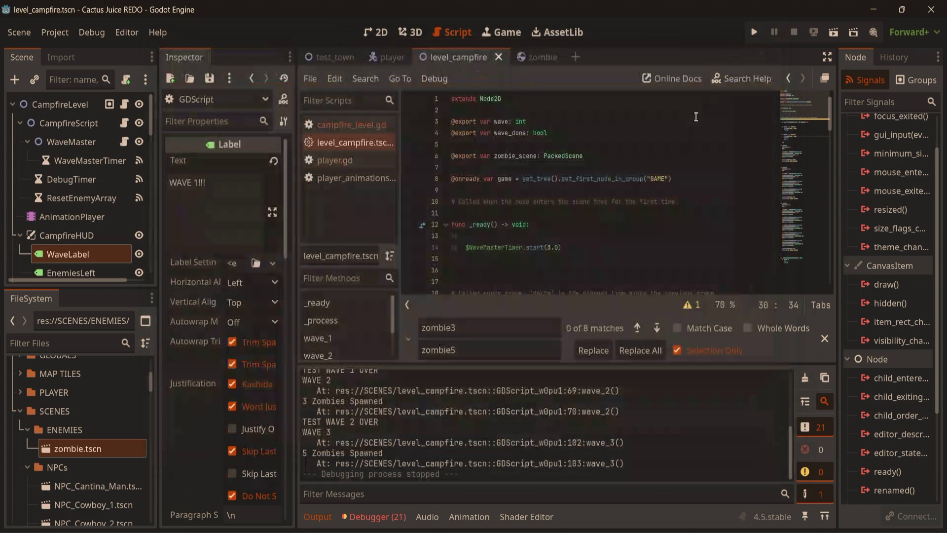
scroll(575, 238, down, 3)
scroll(575, 239, down, 1)
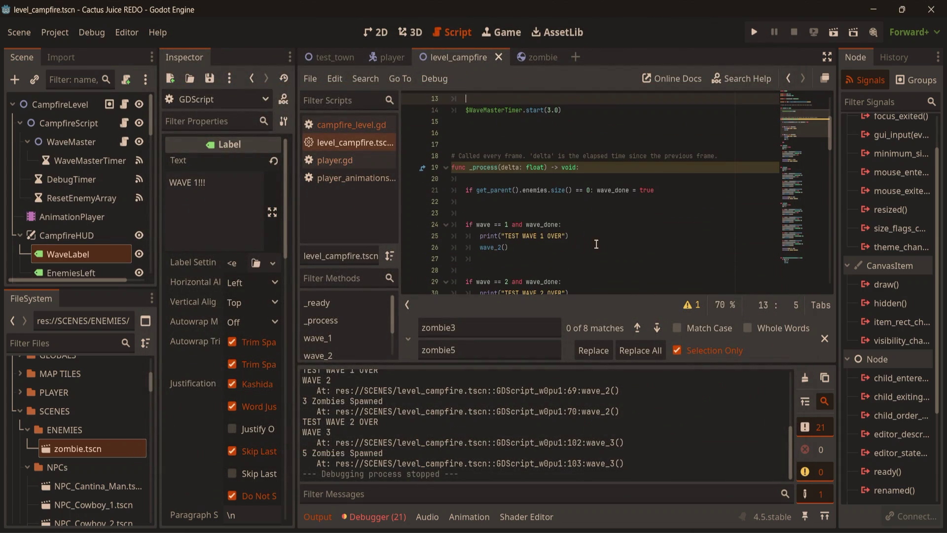
click(597, 190)
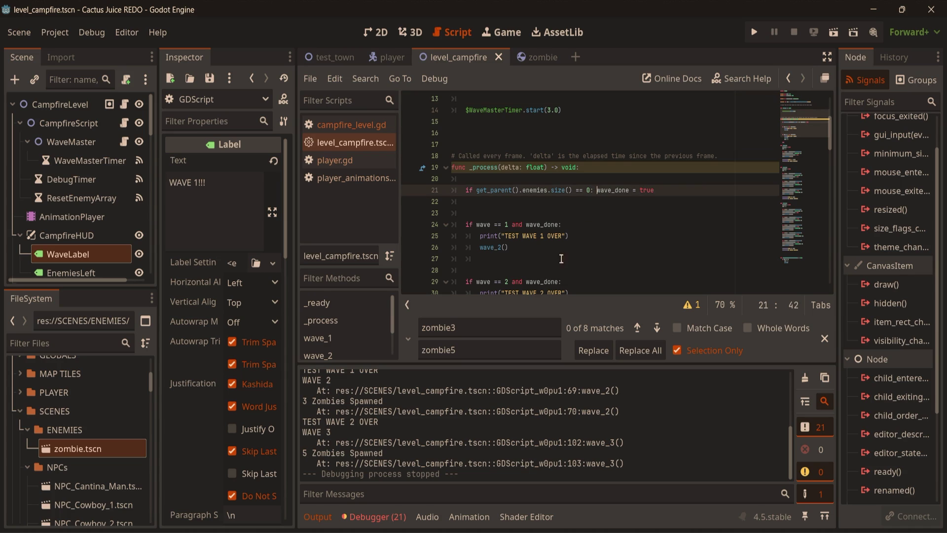
scroll(562, 441, up, 10)
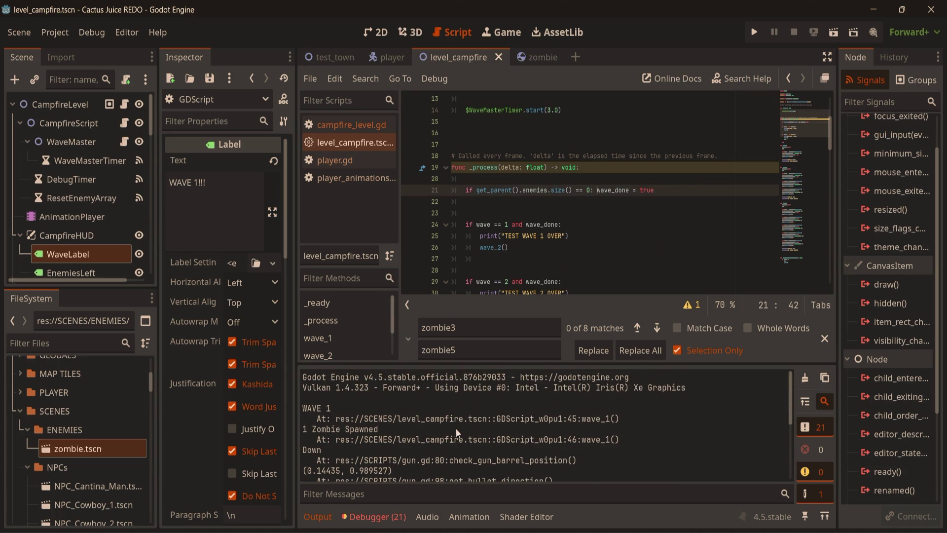
scroll(455, 428, down, 2)
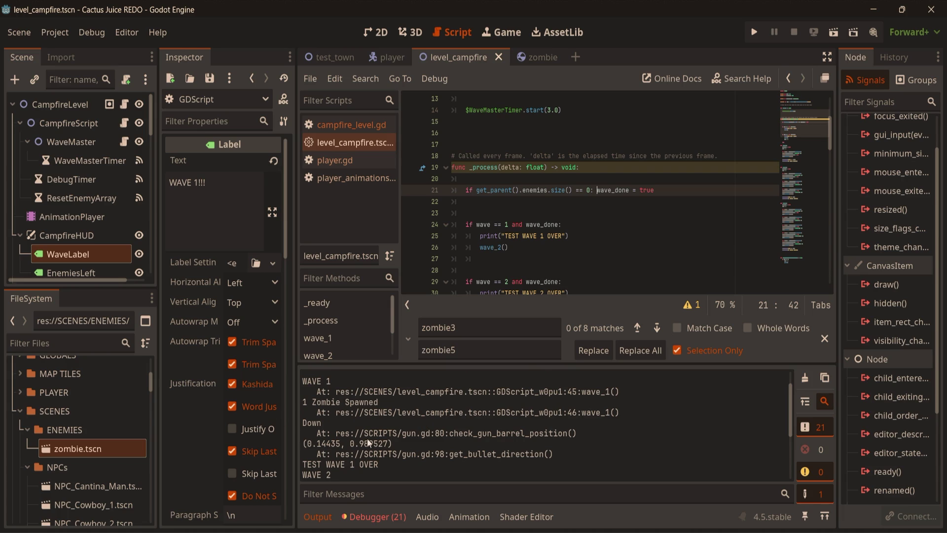
scroll(434, 452, down, 3)
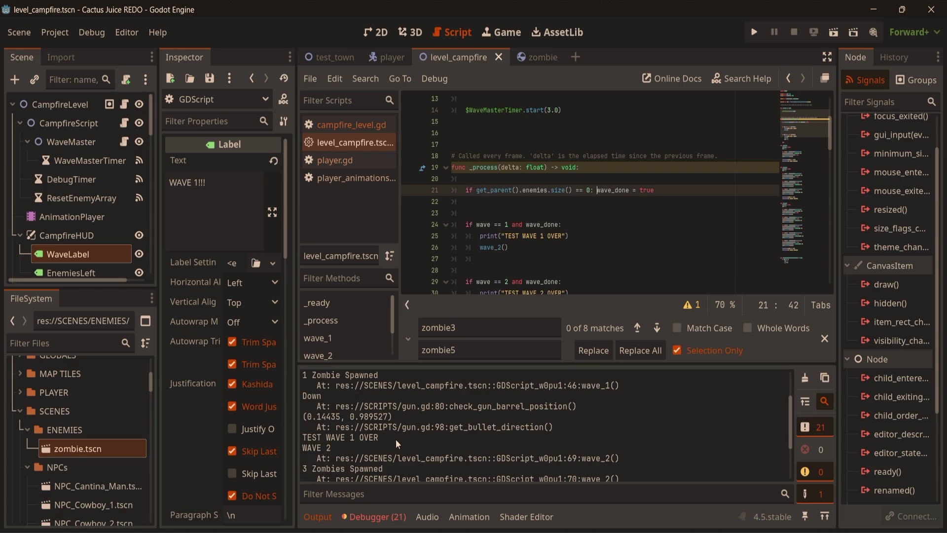
scroll(396, 439, down, 5)
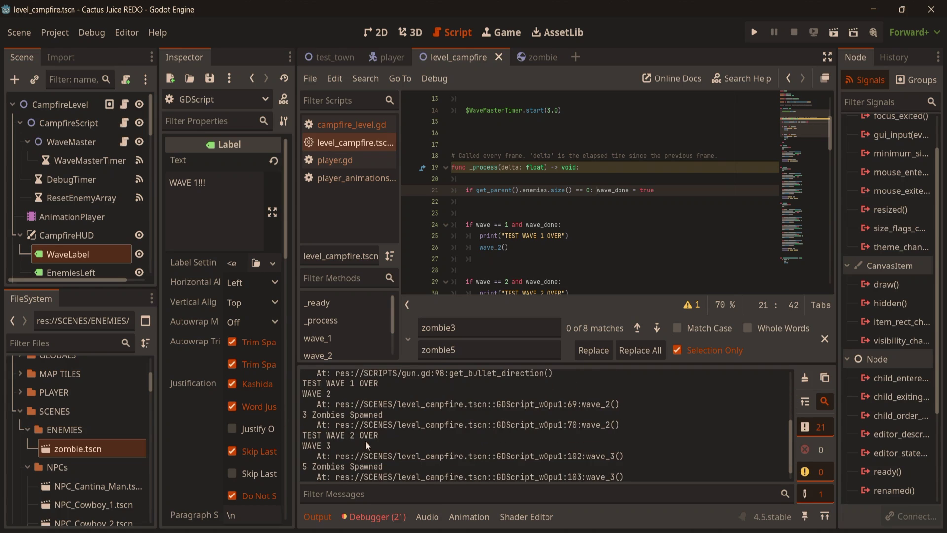
scroll(609, 241, down, 2)
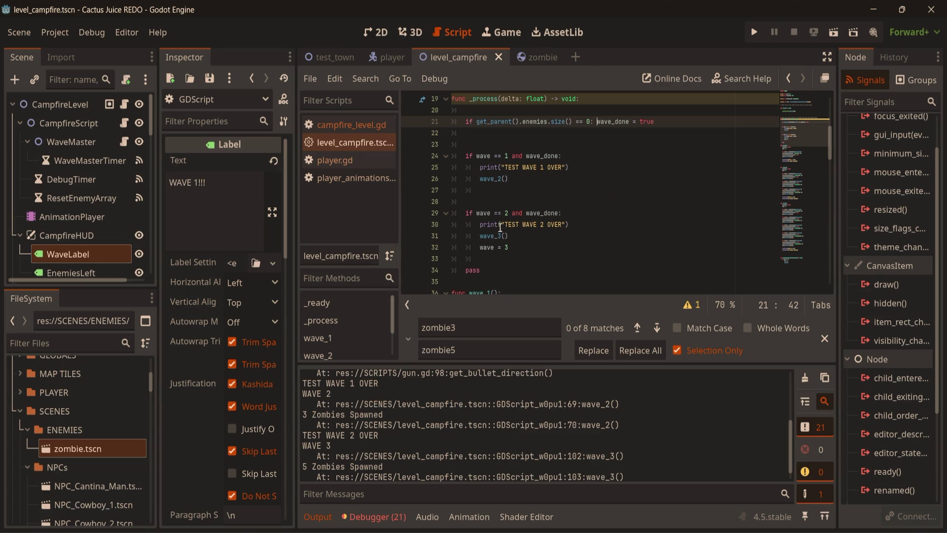
click(496, 190)
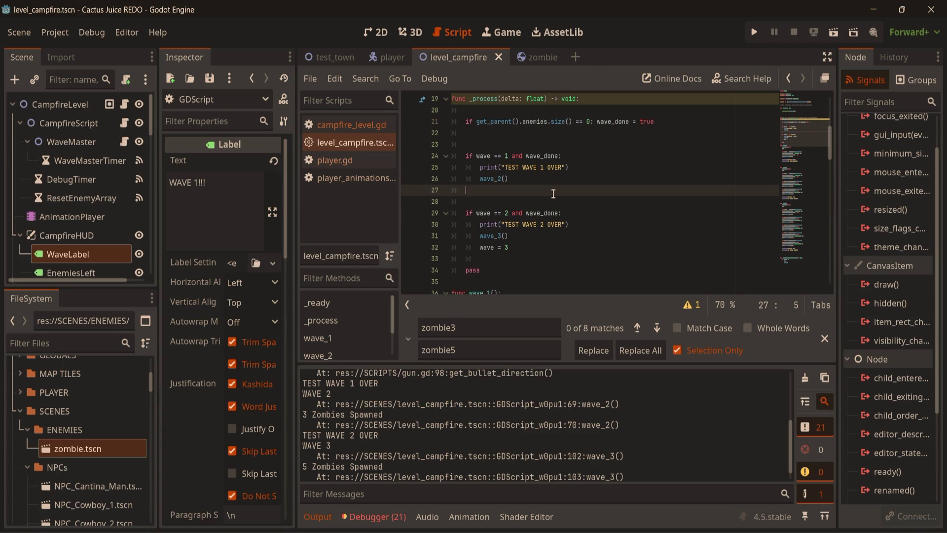
scroll(553, 193, down, 6)
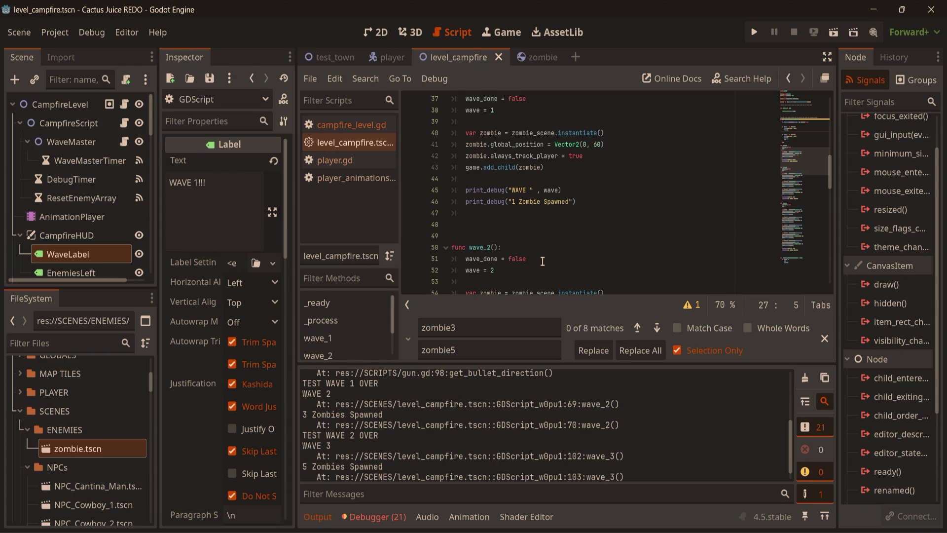
scroll(533, 261, up, 6)
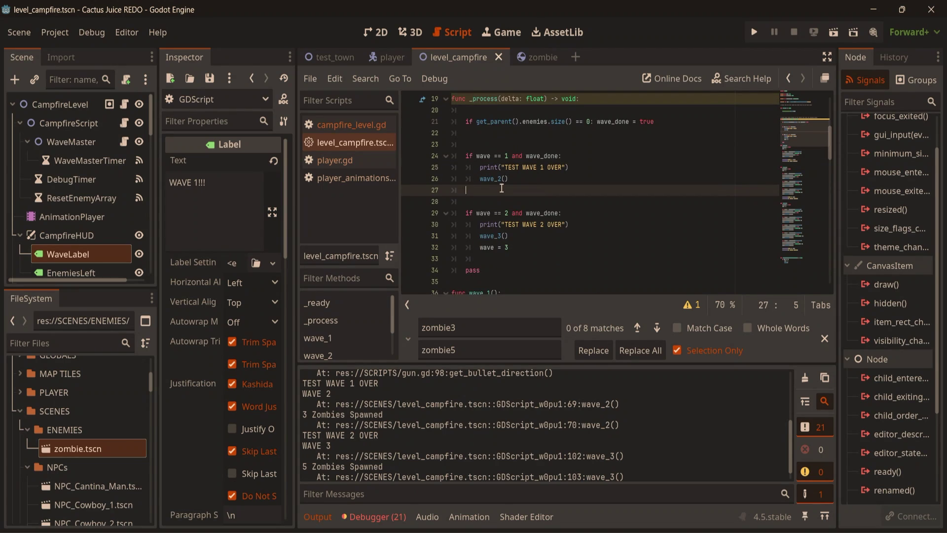
scroll(501, 189, down, 5)
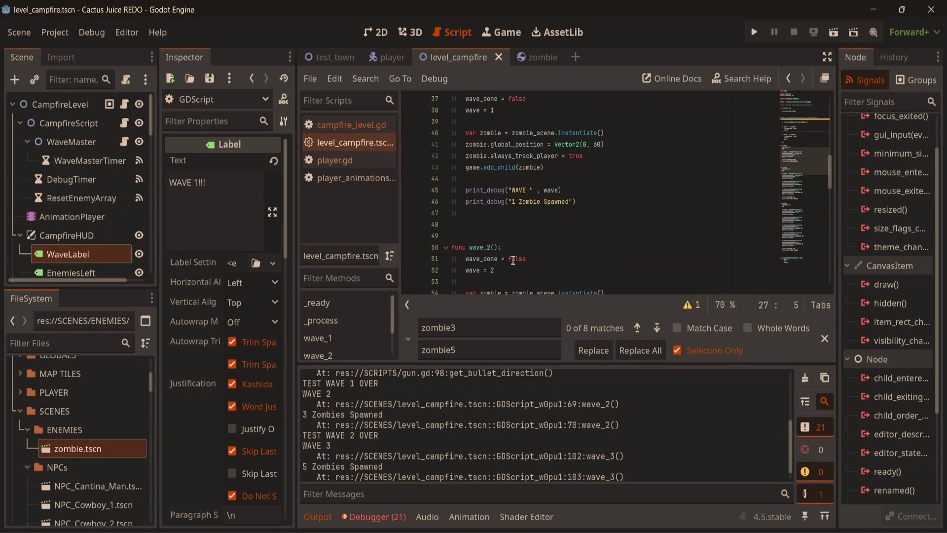
scroll(547, 232, up, 4)
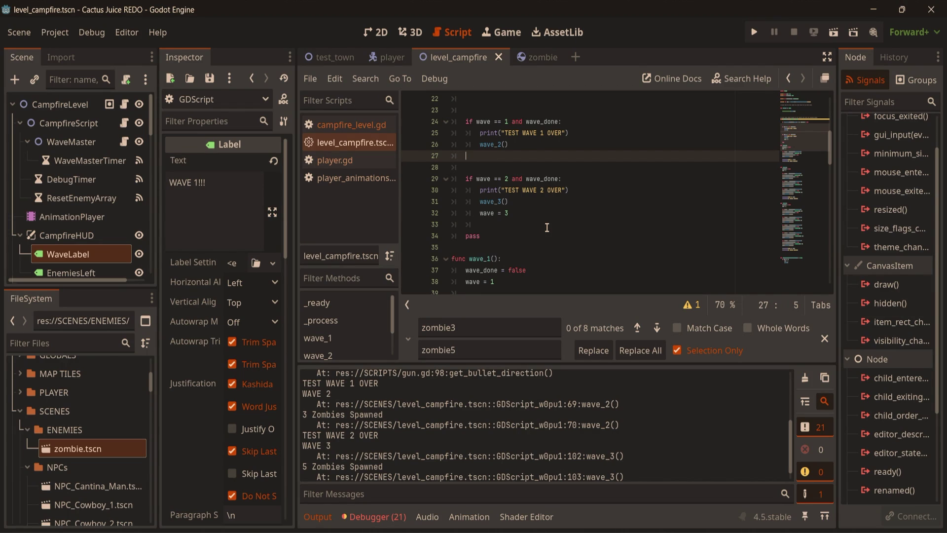
scroll(547, 227, down, 4)
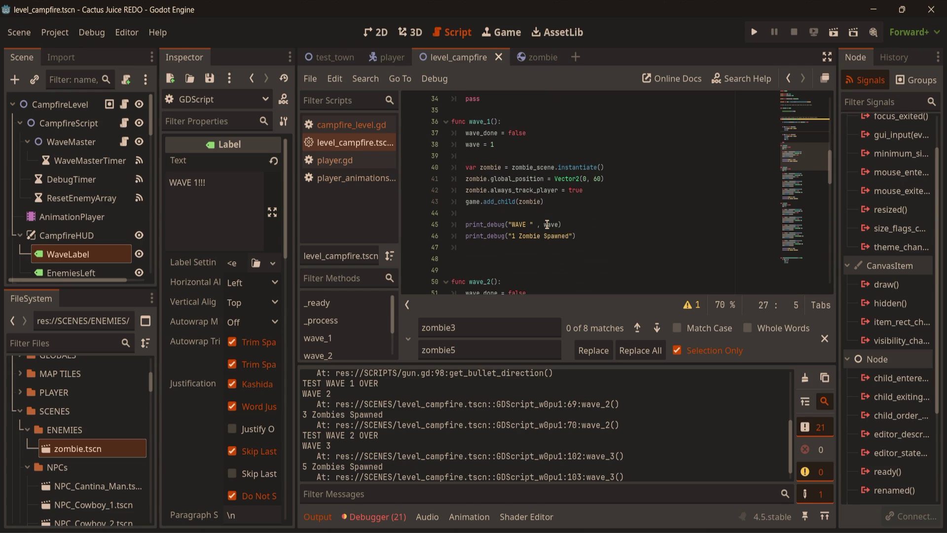
scroll(547, 226, down, 1)
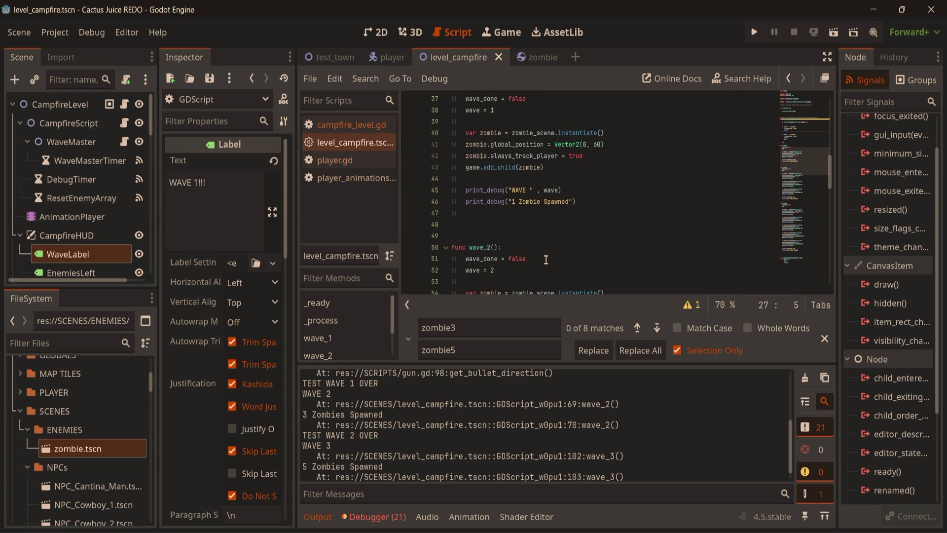
scroll(533, 247, up, 5)
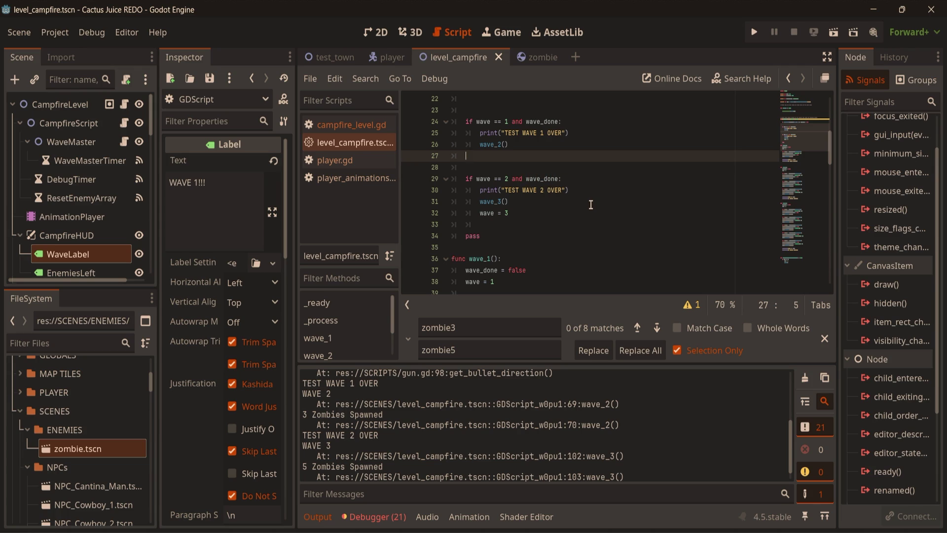
scroll(591, 204, up, 7)
scroll(590, 205, down, 13)
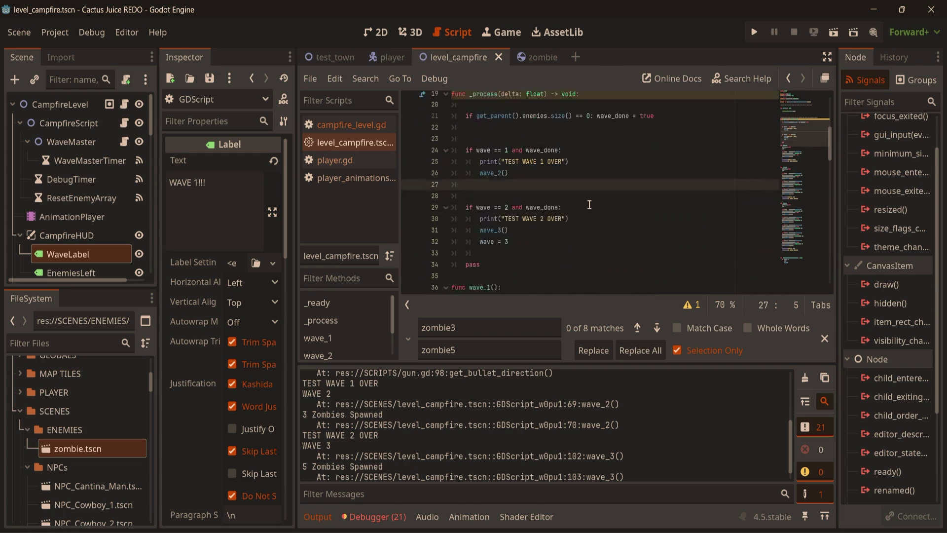
scroll(590, 204, down, 18)
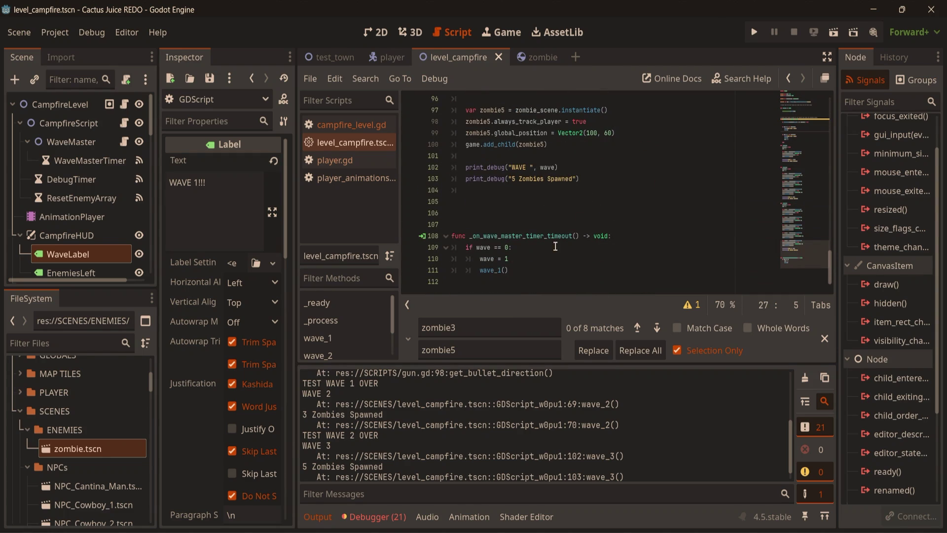
scroll(592, 240, up, 9)
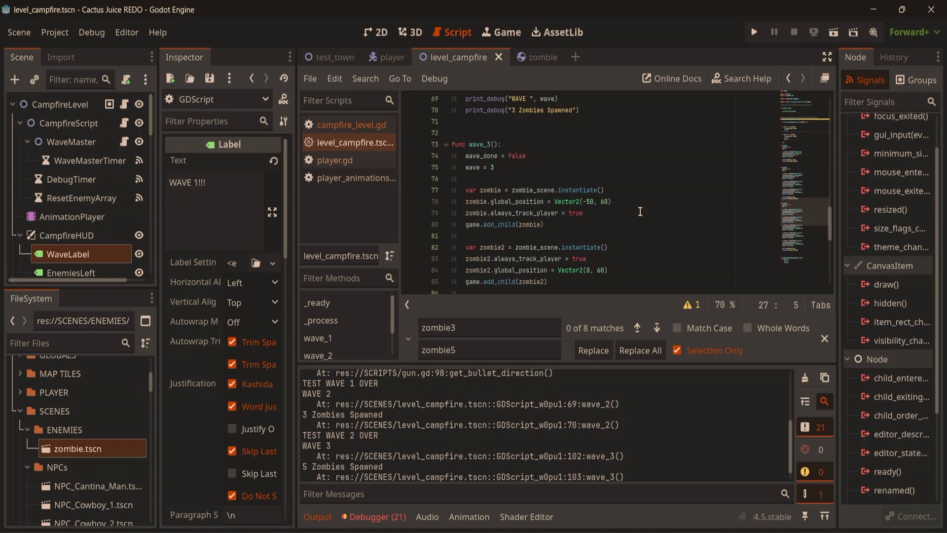
scroll(640, 211, up, 4)
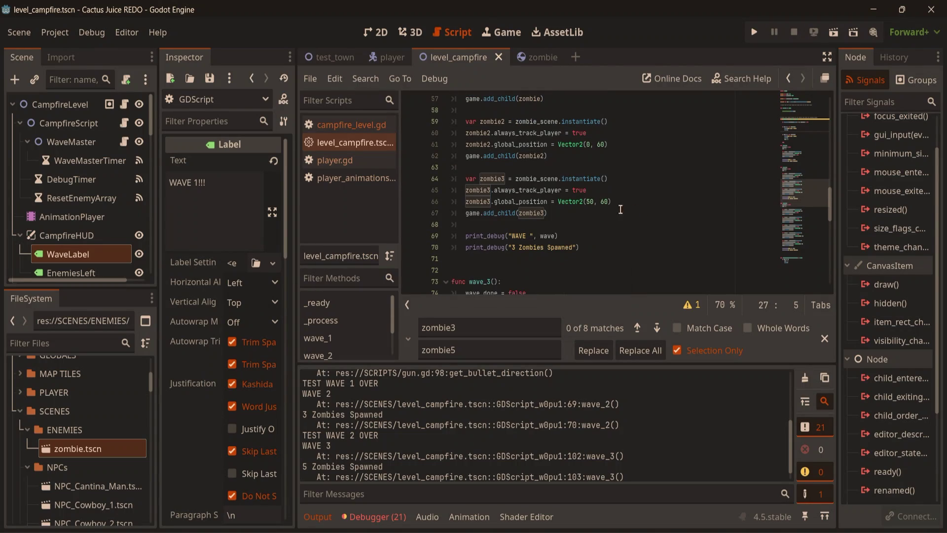
scroll(595, 191, up, 8)
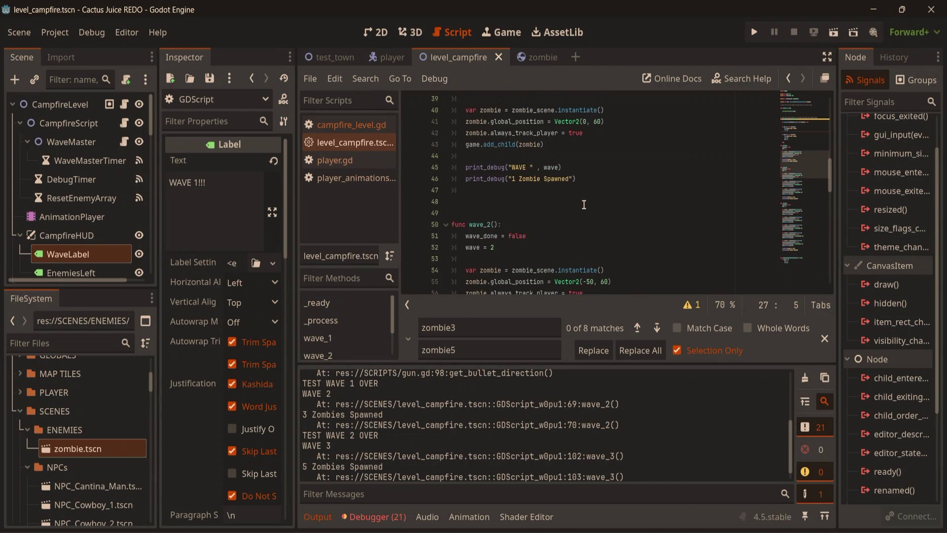
scroll(584, 205, up, 6)
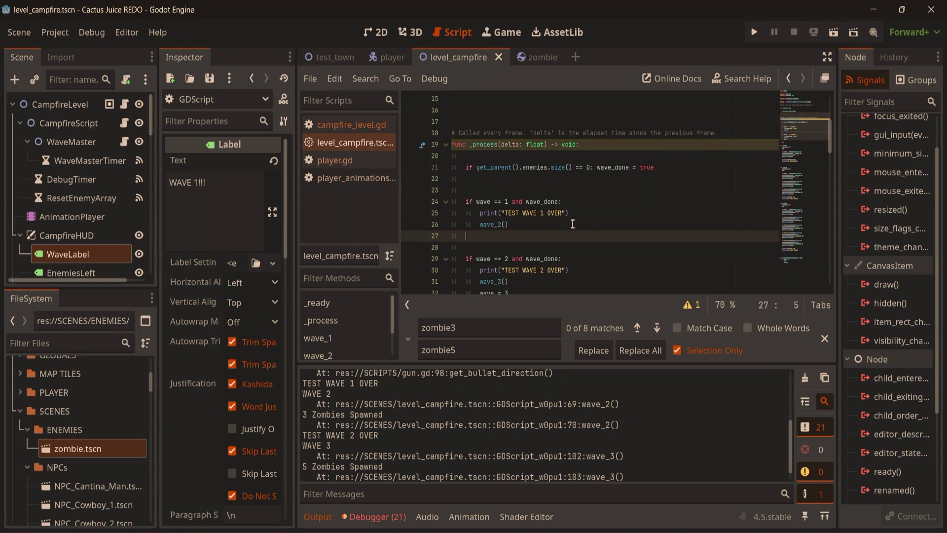
scroll(573, 224, down, 5)
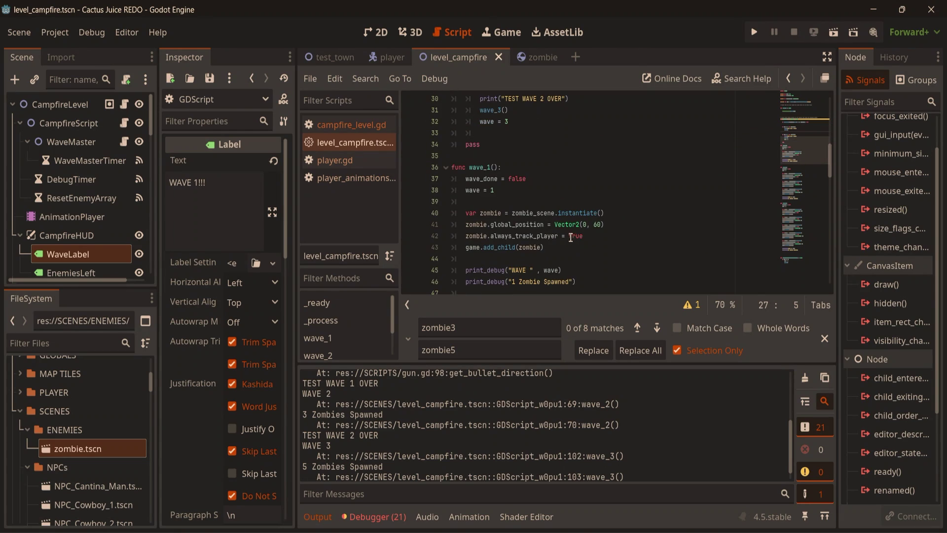
scroll(535, 189, up, 1)
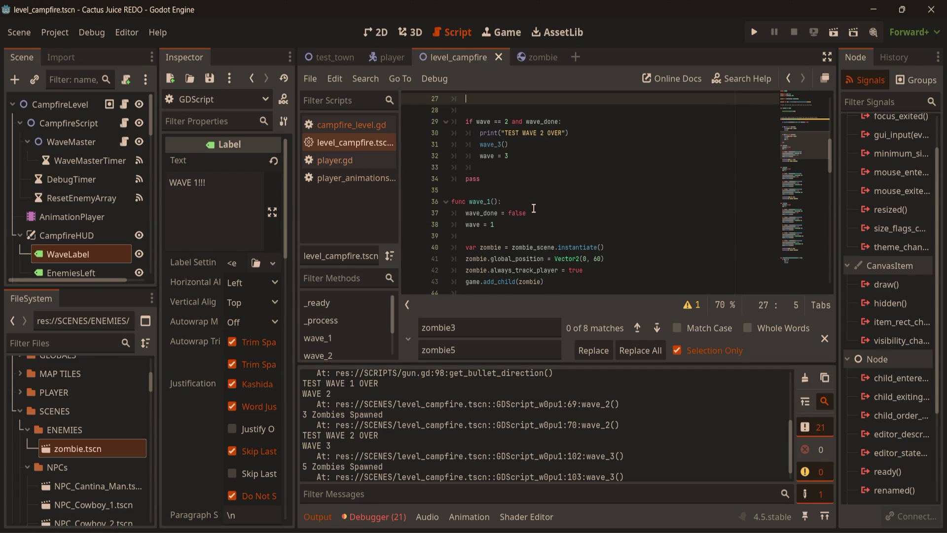
scroll(534, 208, up, 3)
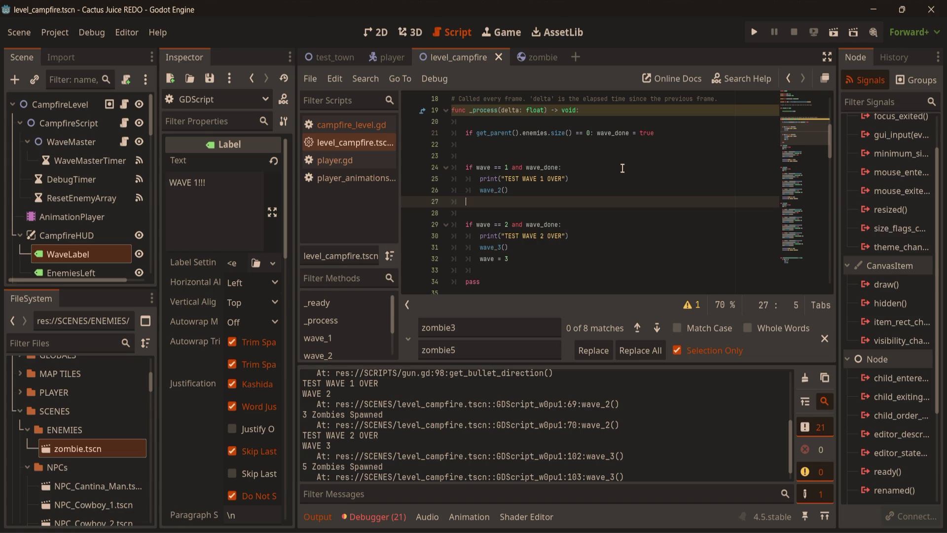
scroll(623, 169, up, 1)
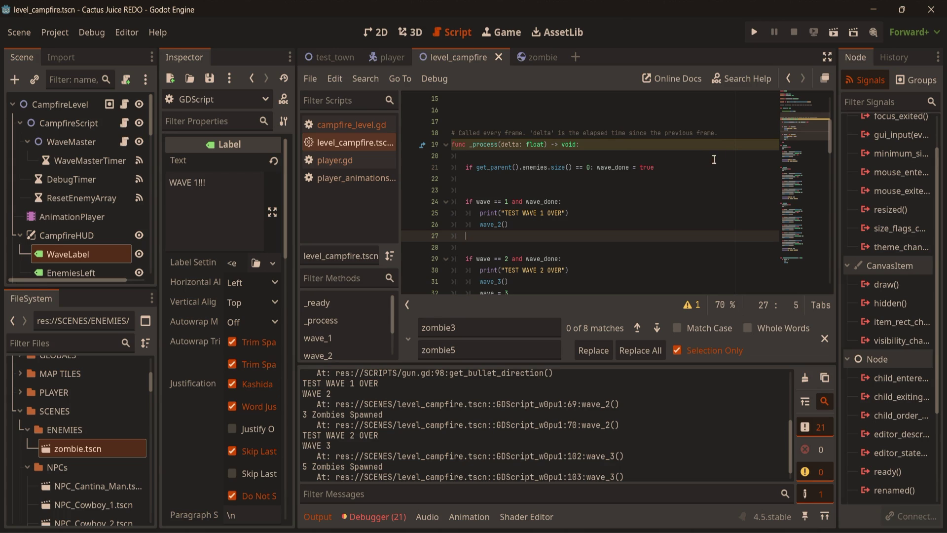
Indent wave_done = true under the enemies-empty if block and add a WAVE DONE print
click(593, 162)
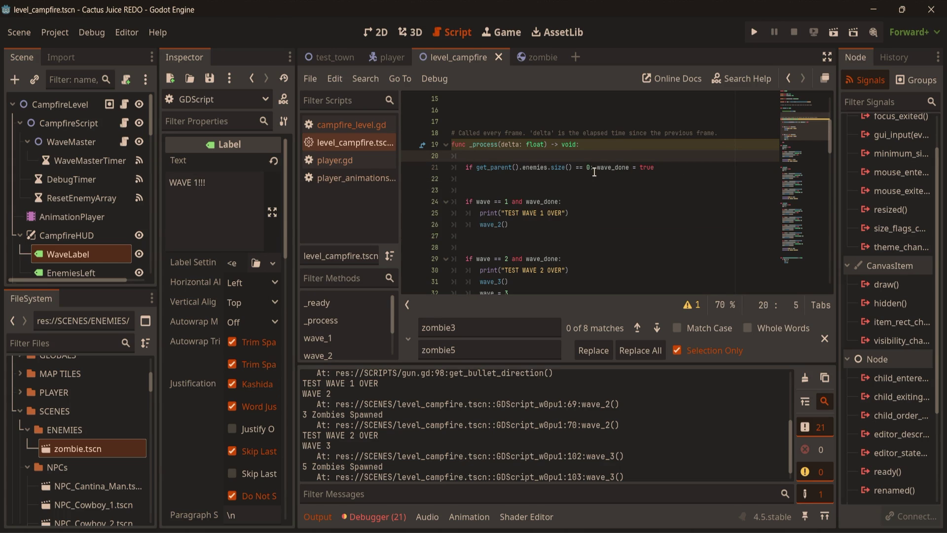
click(593, 167)
text(:)
key(Return)
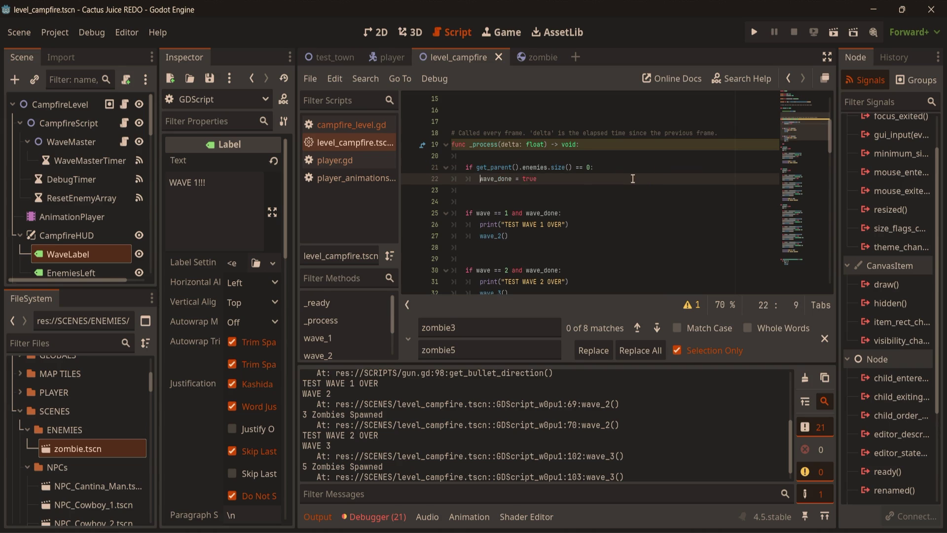
click(633, 178)
key(Return)
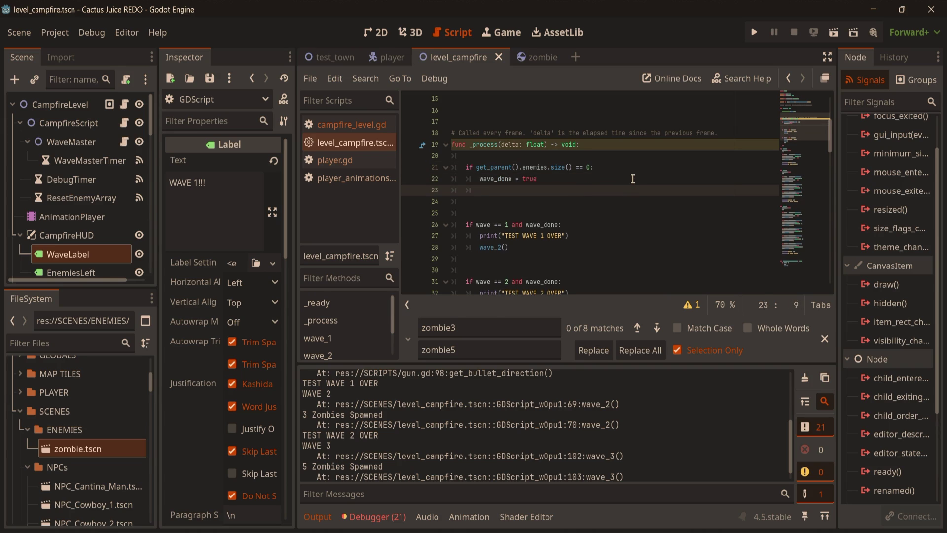
text(print(")
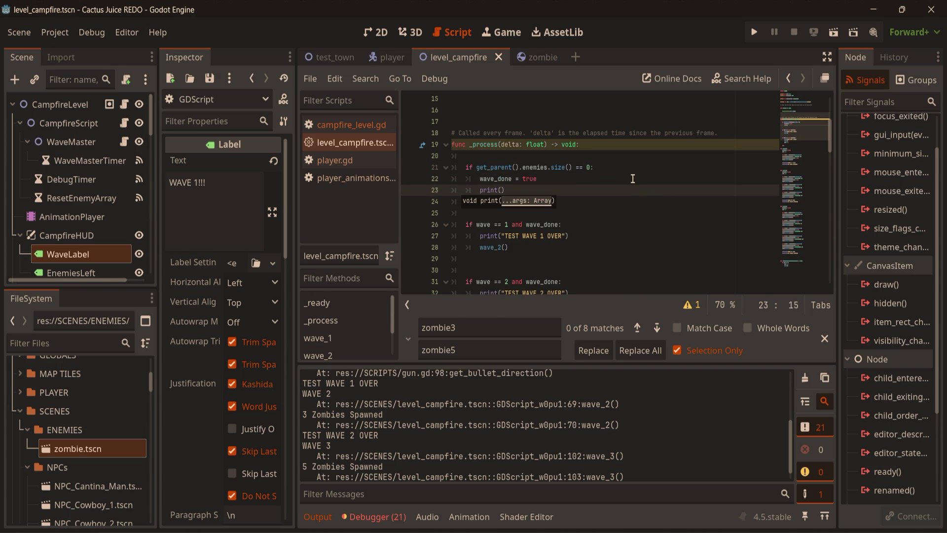
text(WAVE DONE)
Delete the TEST WAVE 1 OVER print and make the DONE message include the wave number
click(700, 235)
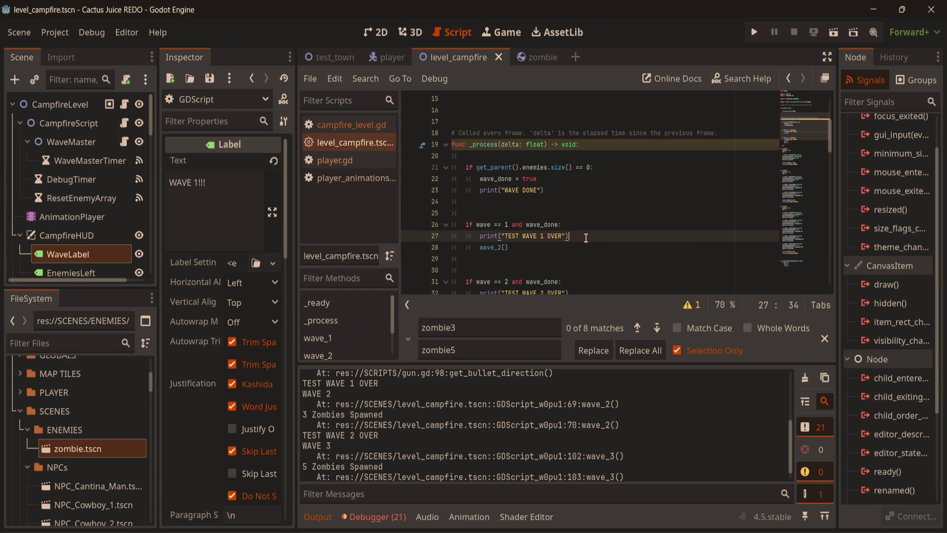
drag(580, 237, 480, 238)
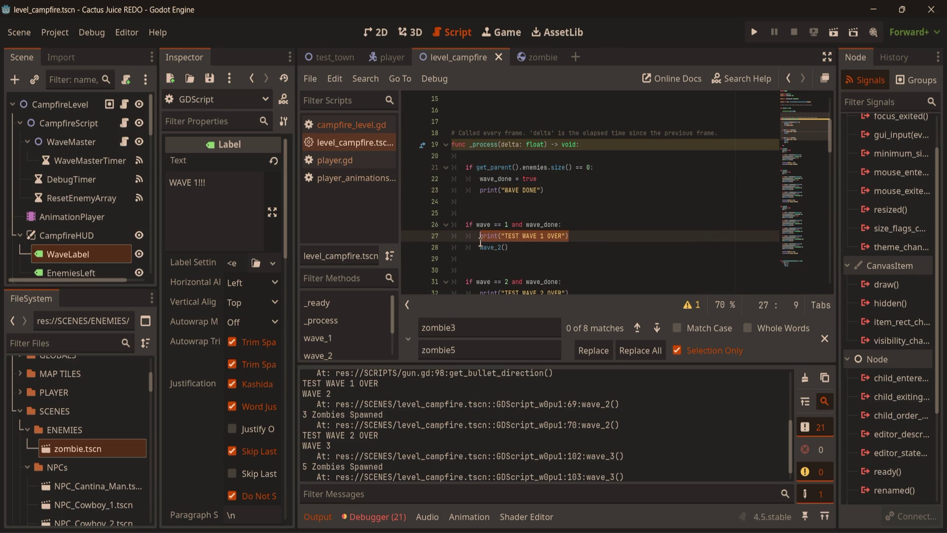
key(BackSpace)
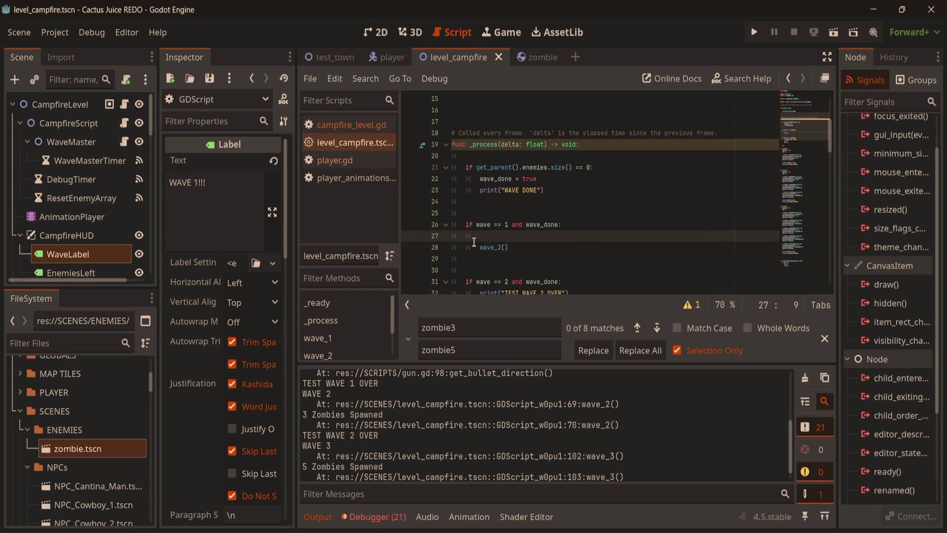
click(522, 191)
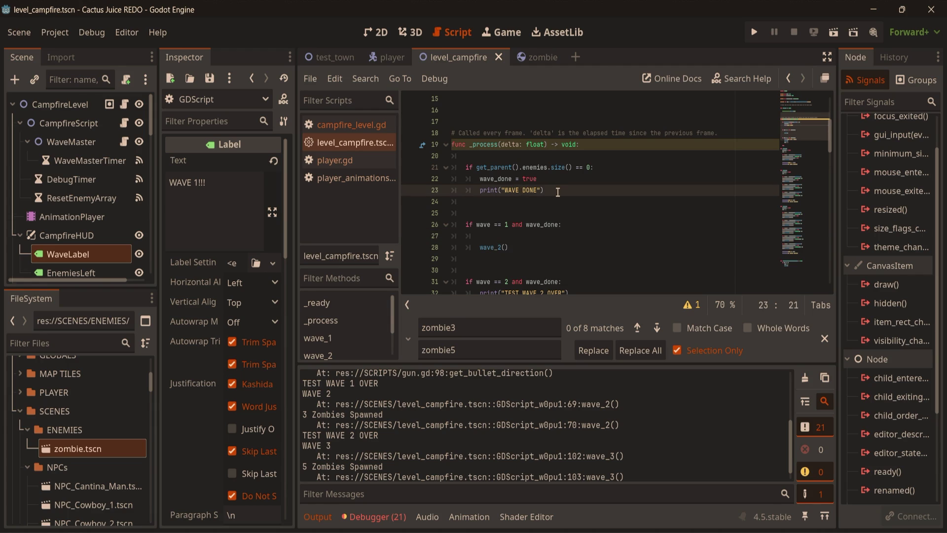
text(,)
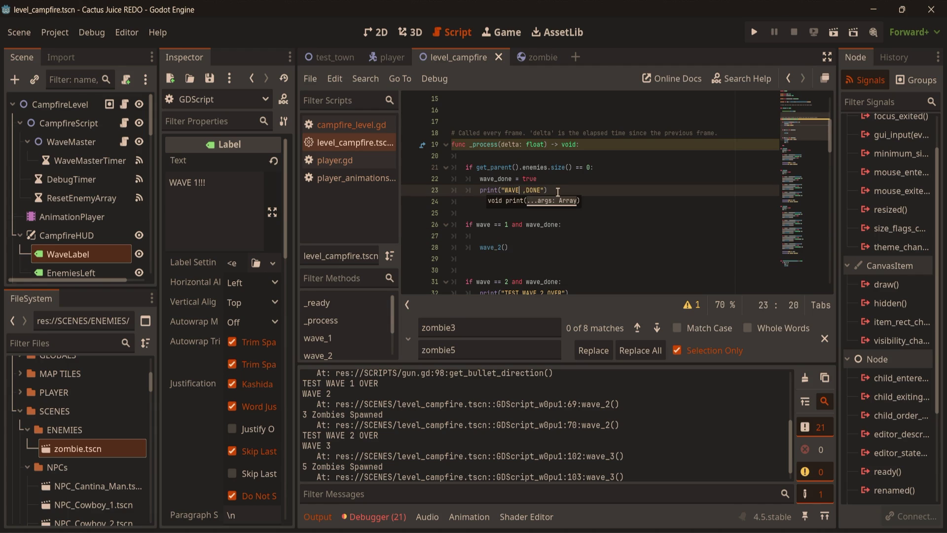
text(")
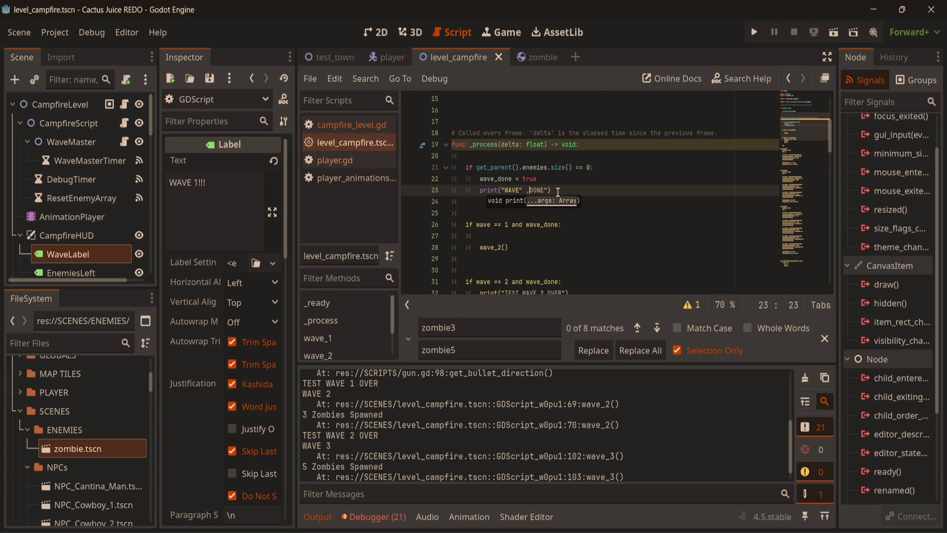
text( wave)
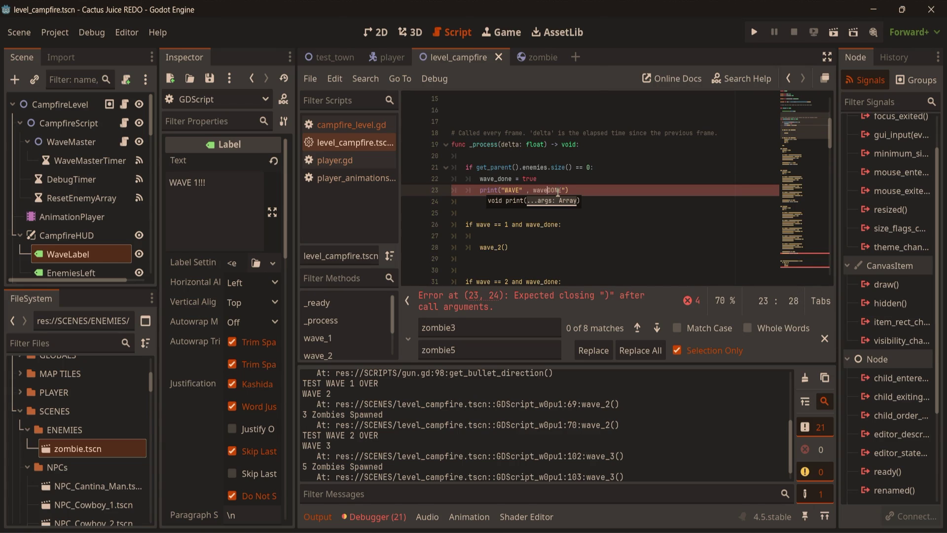
text(, )
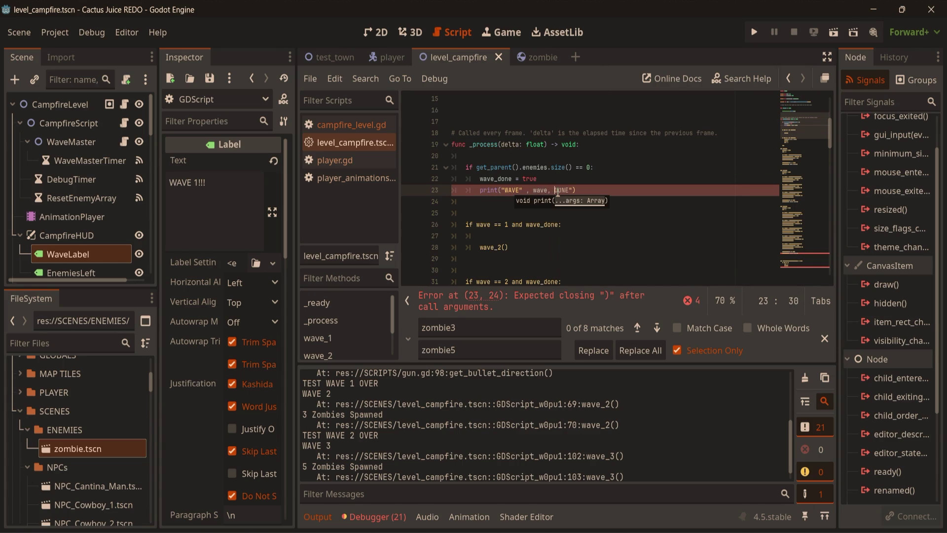
text(")
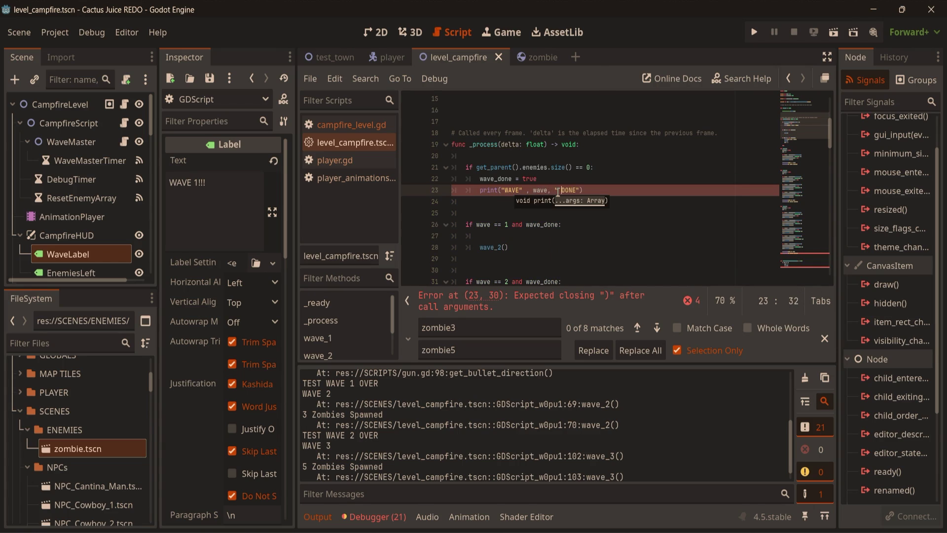
Add a return after the wave-1 check and run the level with F6
click(719, 201)
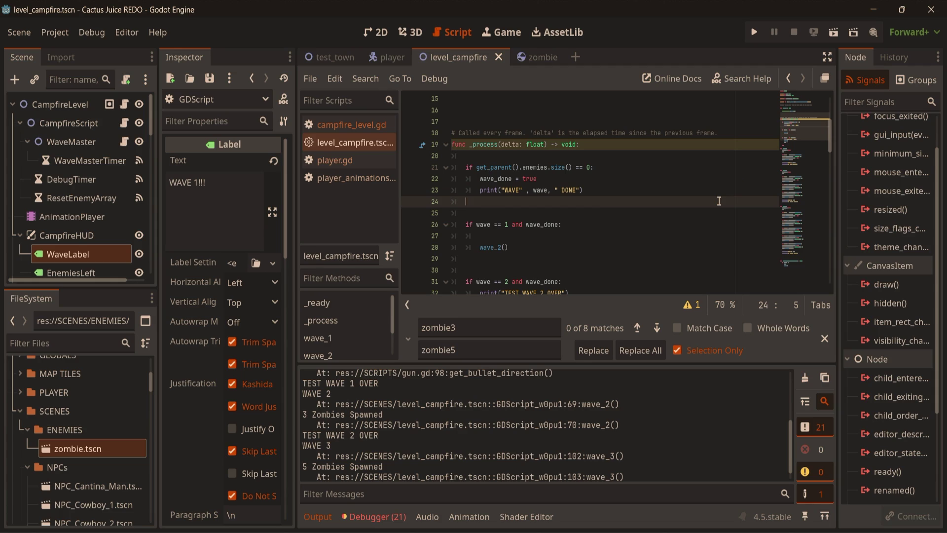
click(605, 237)
key(BackSpace)
key(BackSpace)
key(BackSpace)
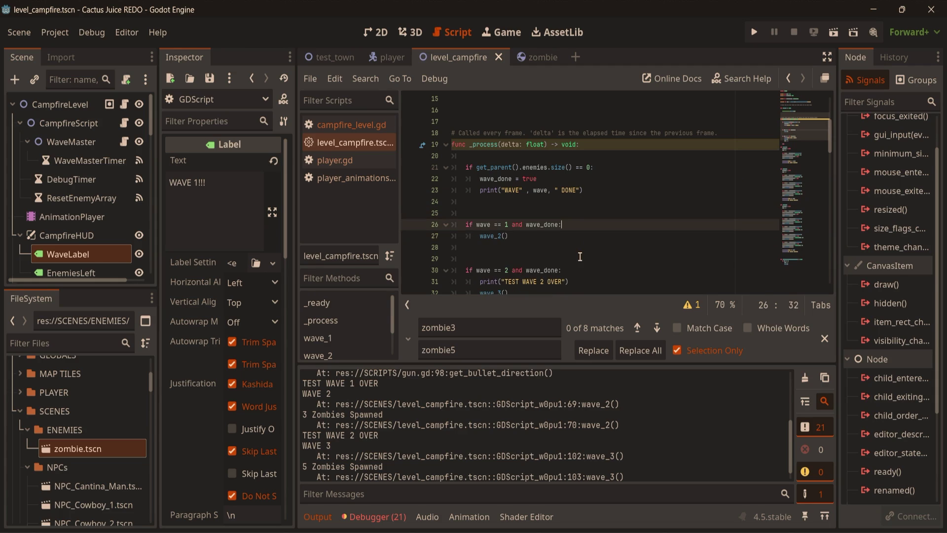
click(582, 258)
scroll(493, 249, down, 1)
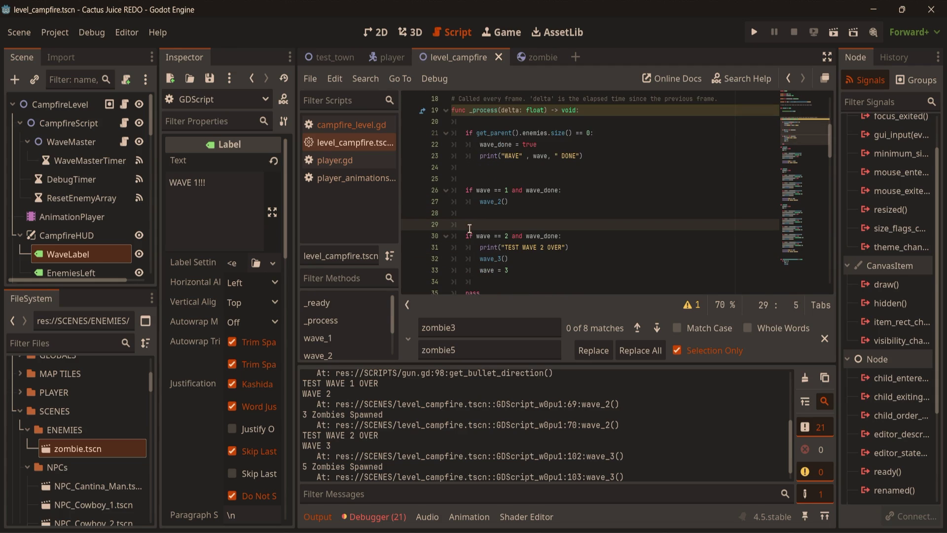
text(eturn)
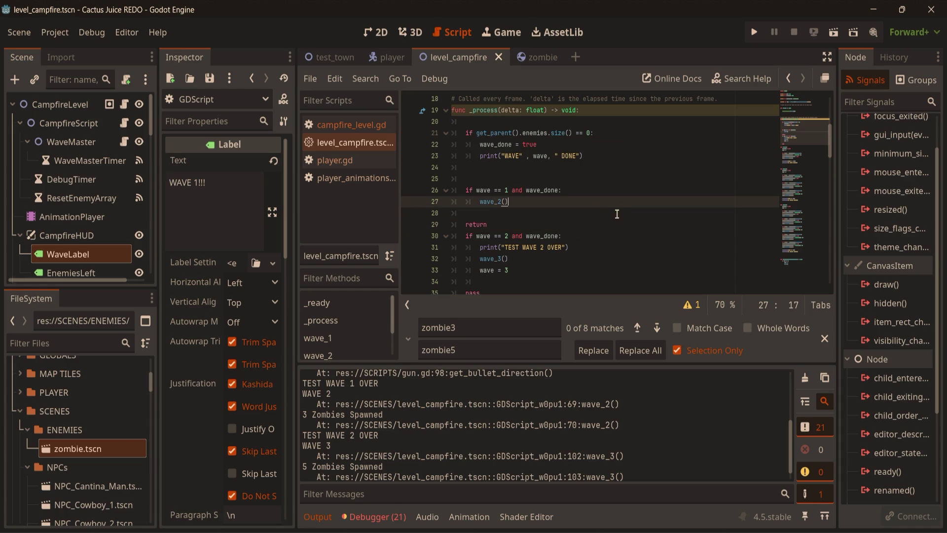
key(F6)
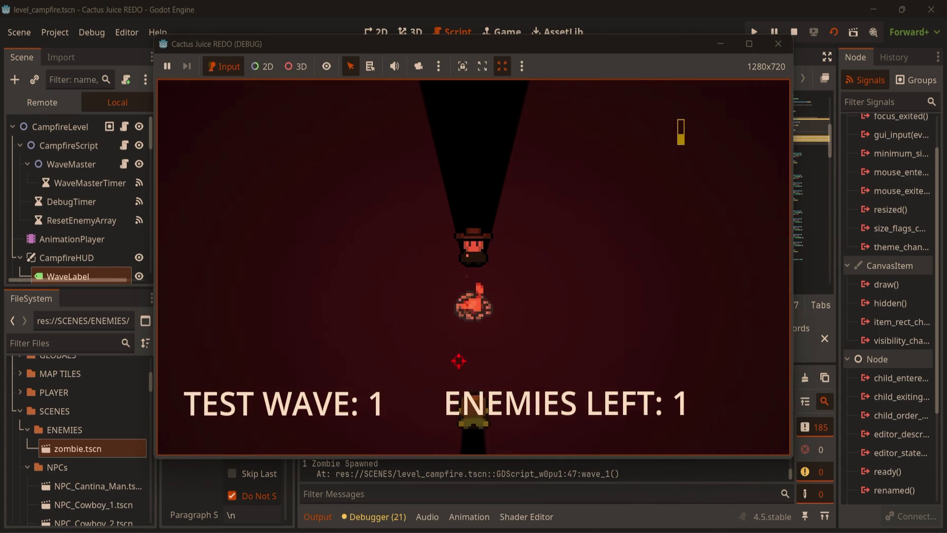
Briefly move and shoot in the first test run, then close the game
click(475, 378)
key(w)
key(a)
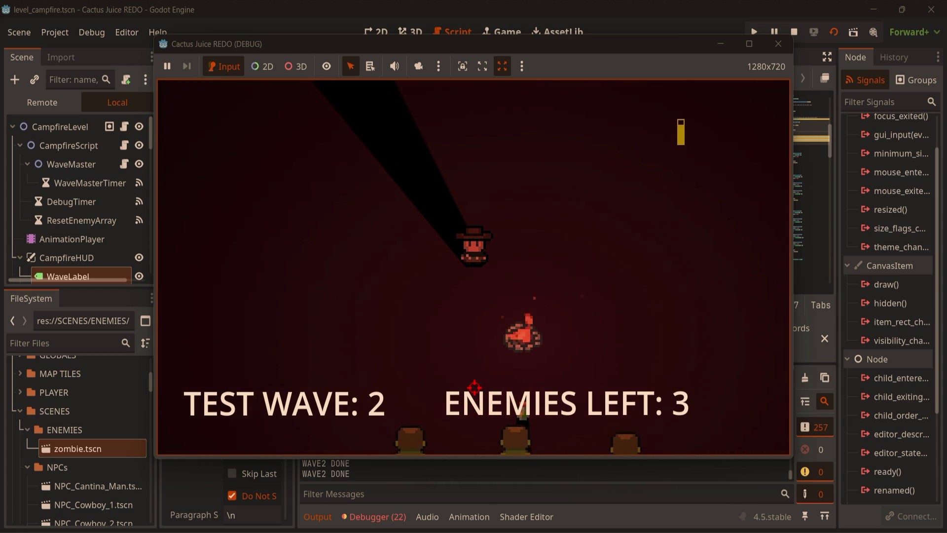
key(a)
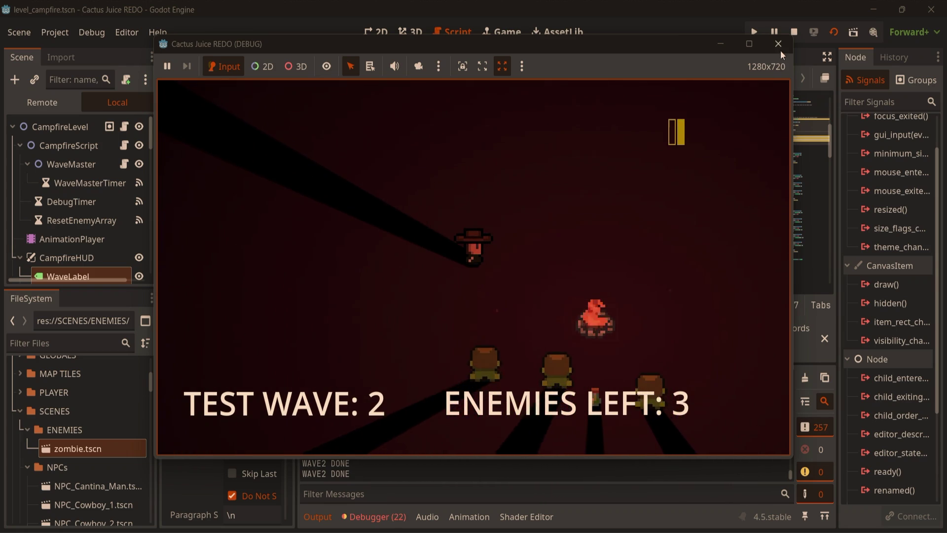
click(779, 46)
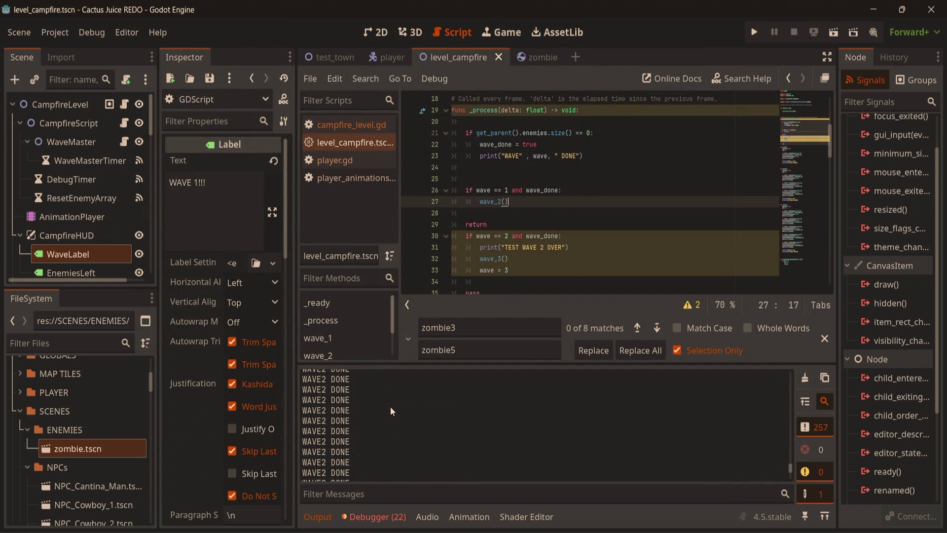
Review the WAVE DONE print in the script and rerun the level with F5
click(595, 217)
scroll(595, 218, up, 3)
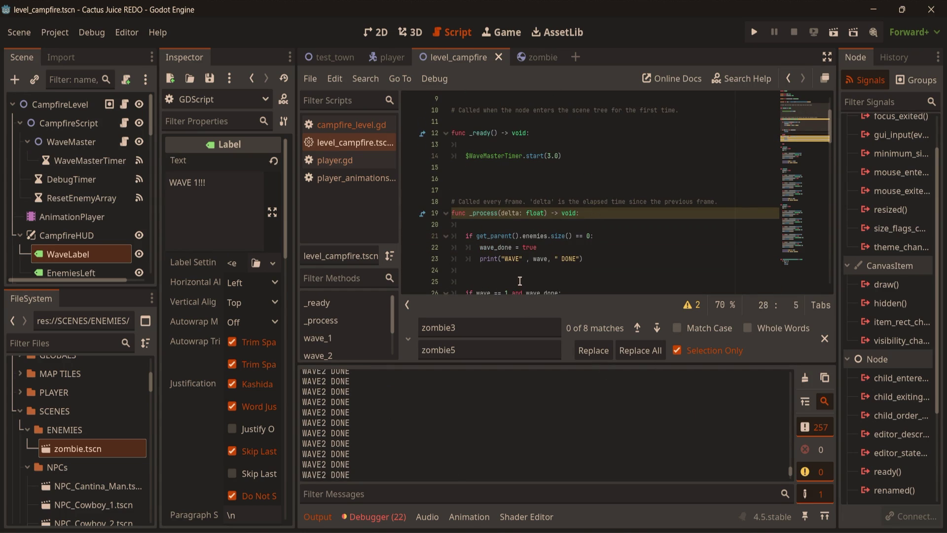
click(555, 250)
click(611, 260)
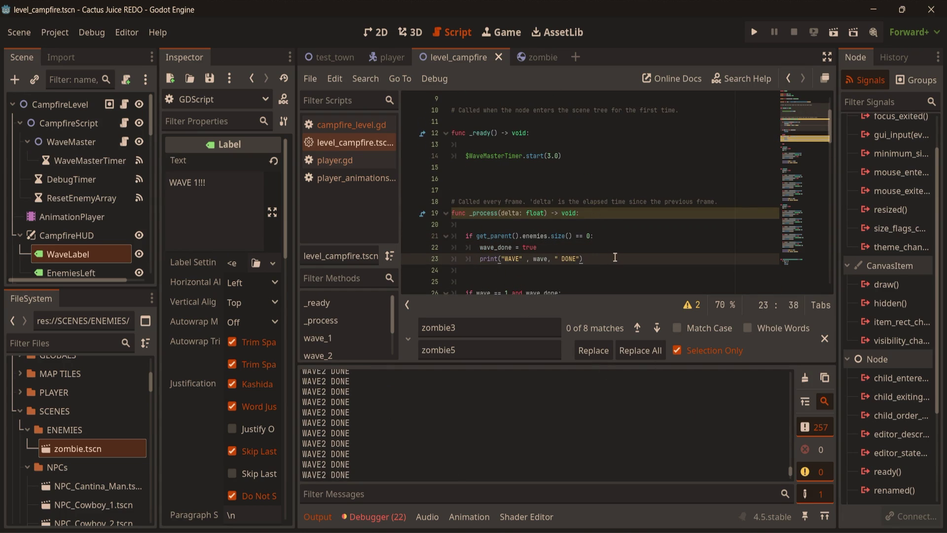
key(F5)
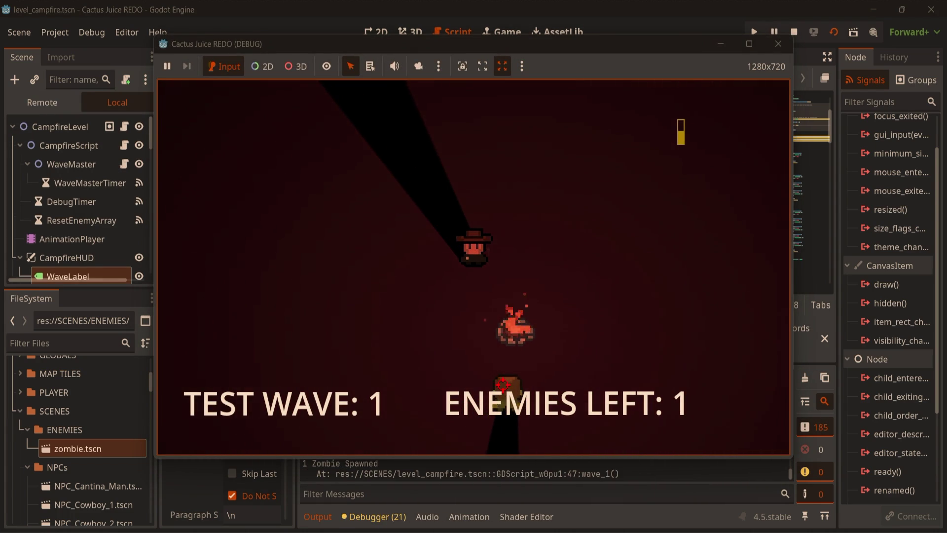
Shoot the wave 1 and wave 2 zombies until zero enemies remain, then stop the game
click(501, 382)
click(502, 383)
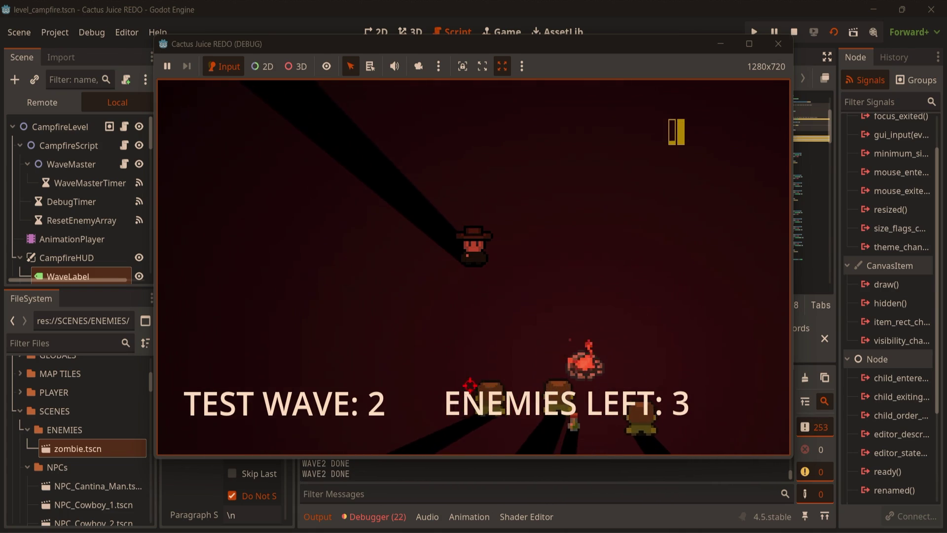
click(479, 385)
click(489, 365)
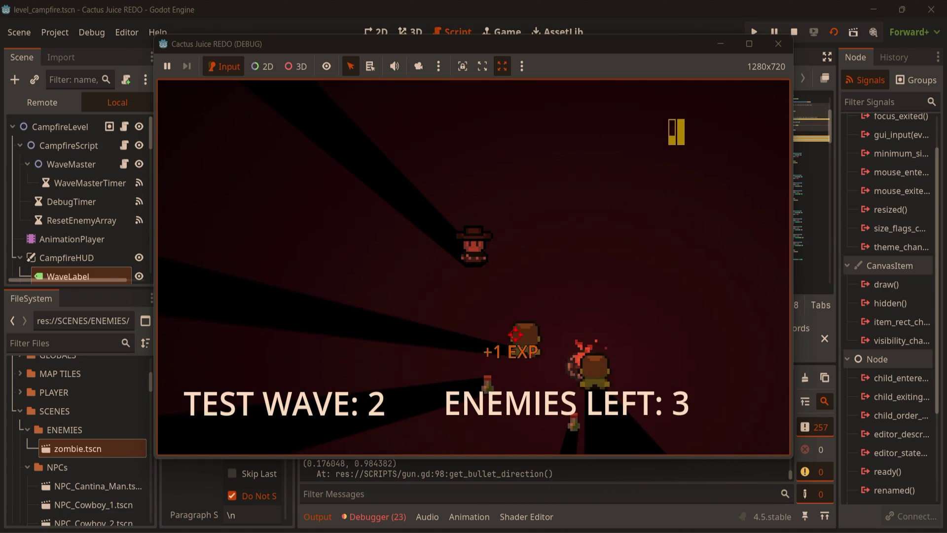
click(501, 346)
click(500, 347)
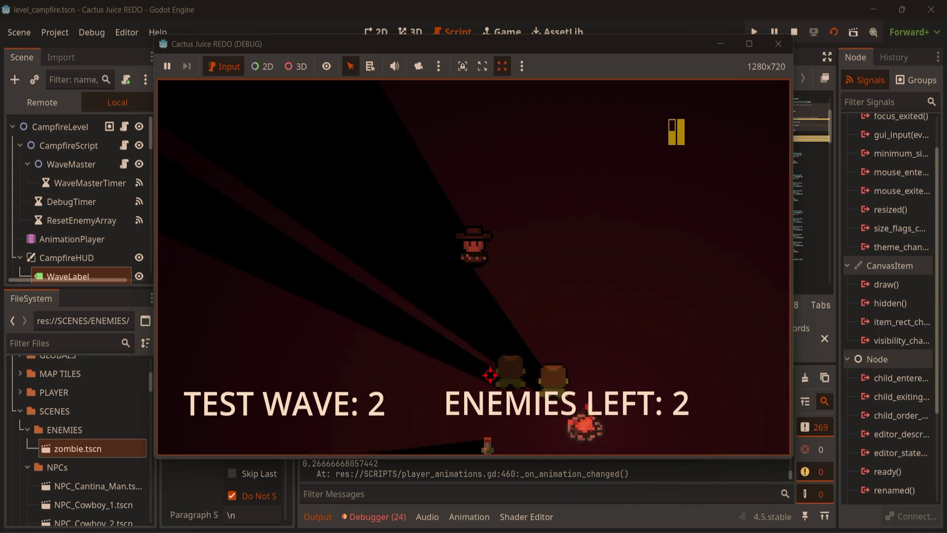
click(488, 374)
click(488, 374)
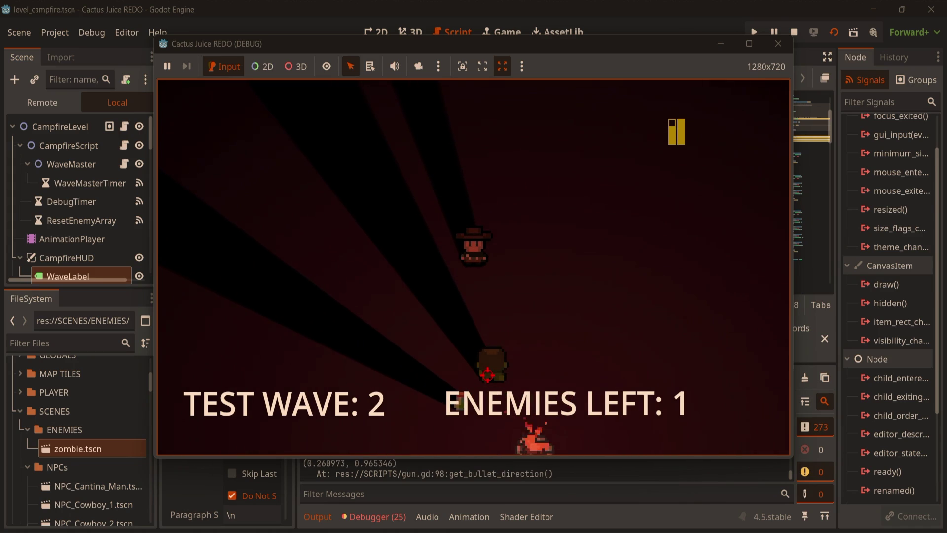
click(489, 374)
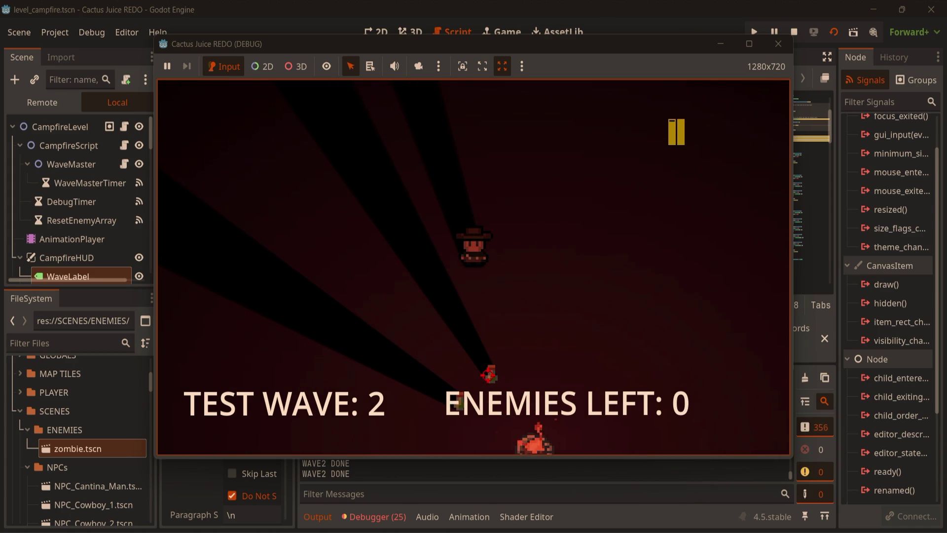
click(778, 44)
Delete the wave_done = true assignment from line 22
click(559, 244)
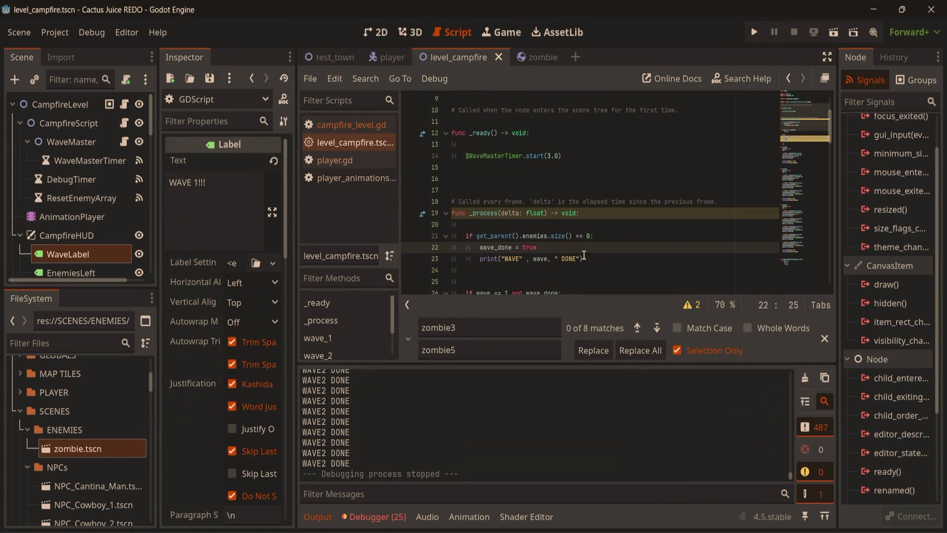
click(626, 226)
click(595, 237)
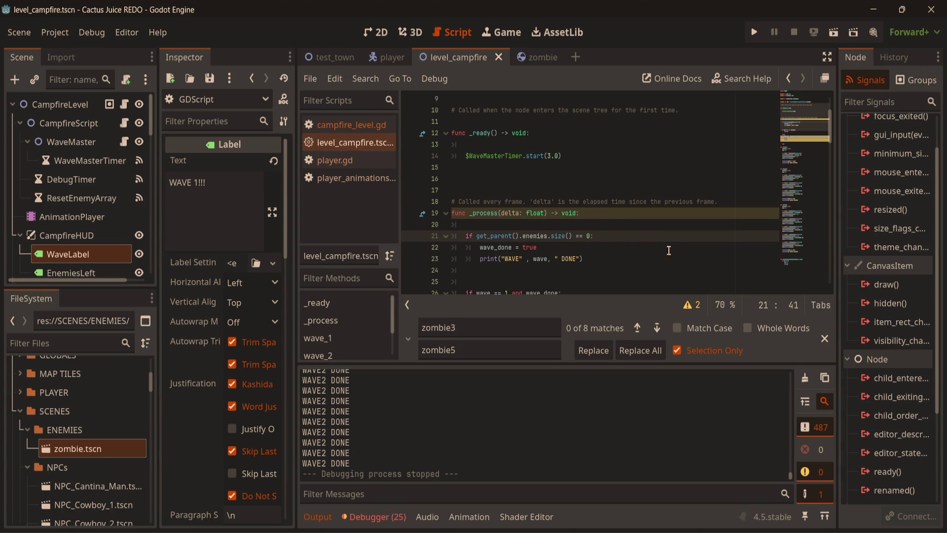
scroll(630, 206, down, 2)
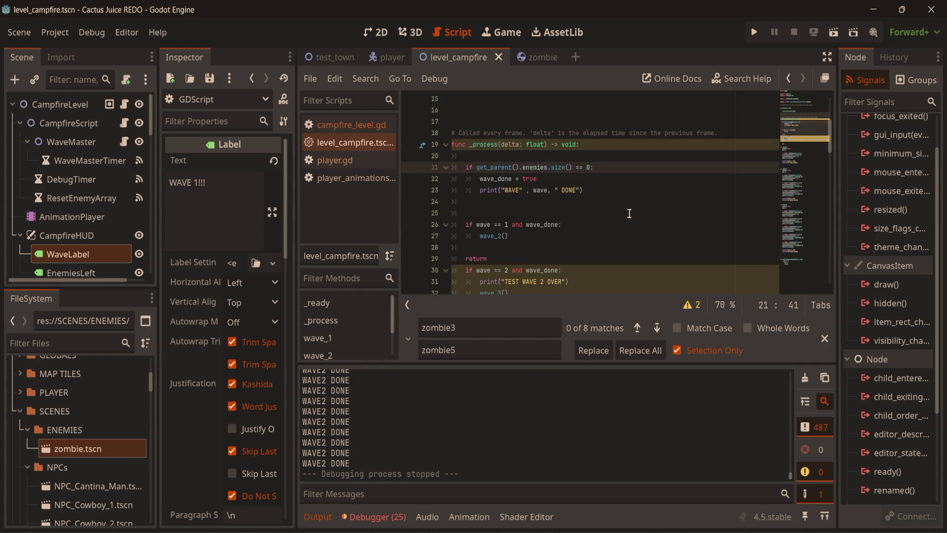
click(613, 217)
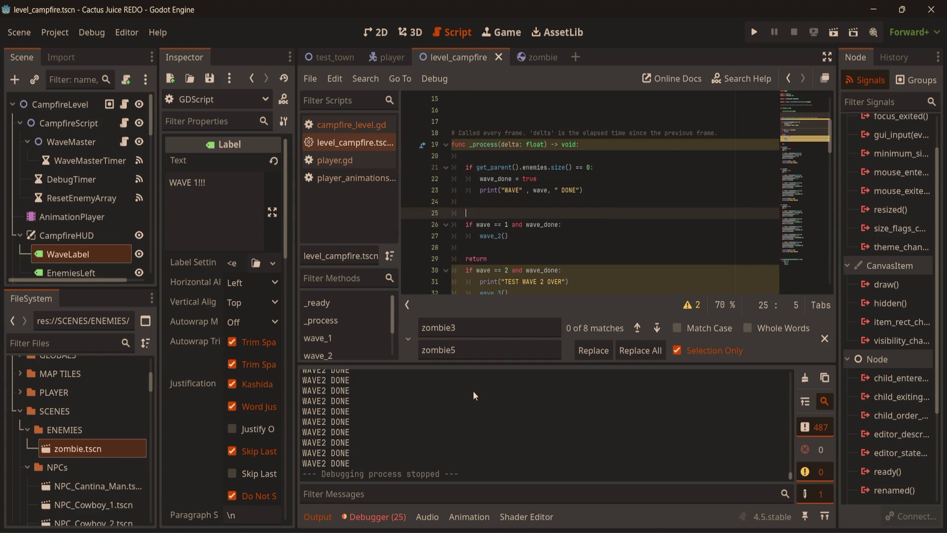
key(Up)
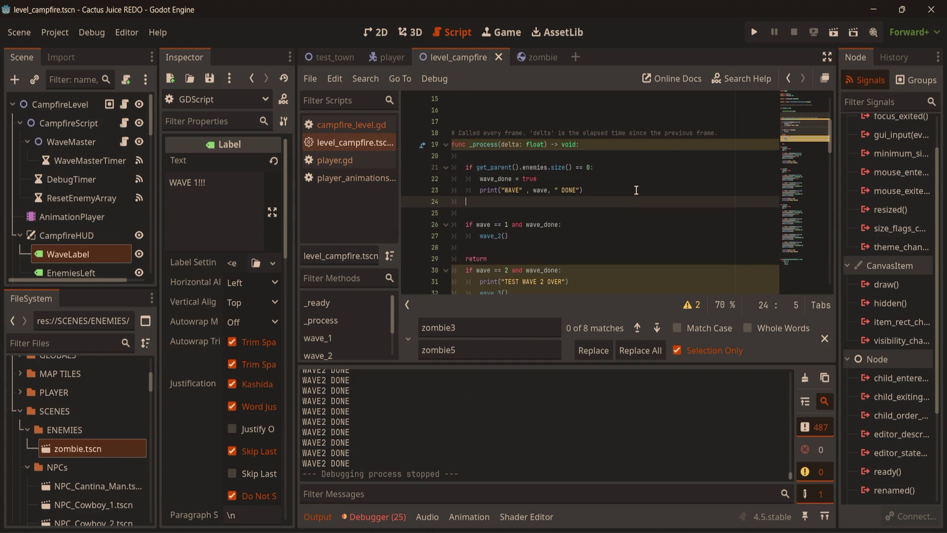
click(584, 167)
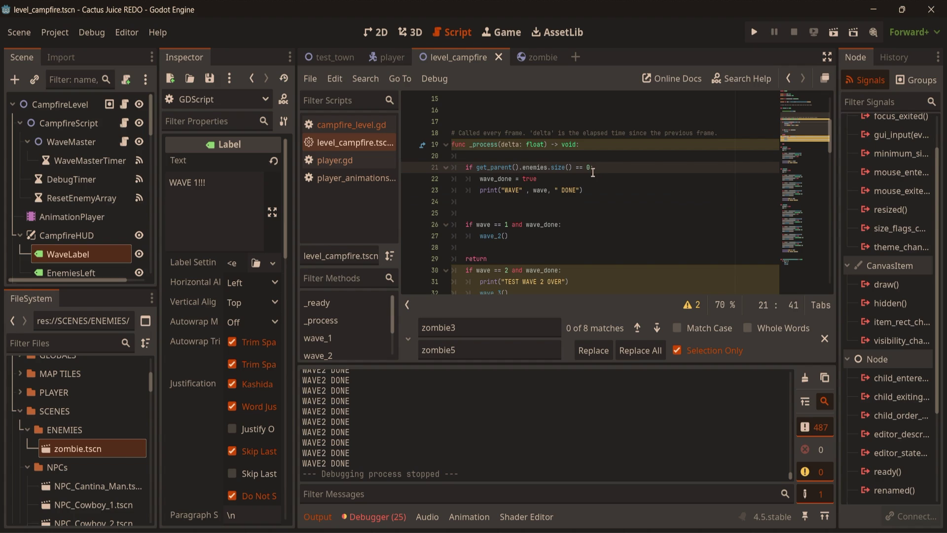
click(583, 246)
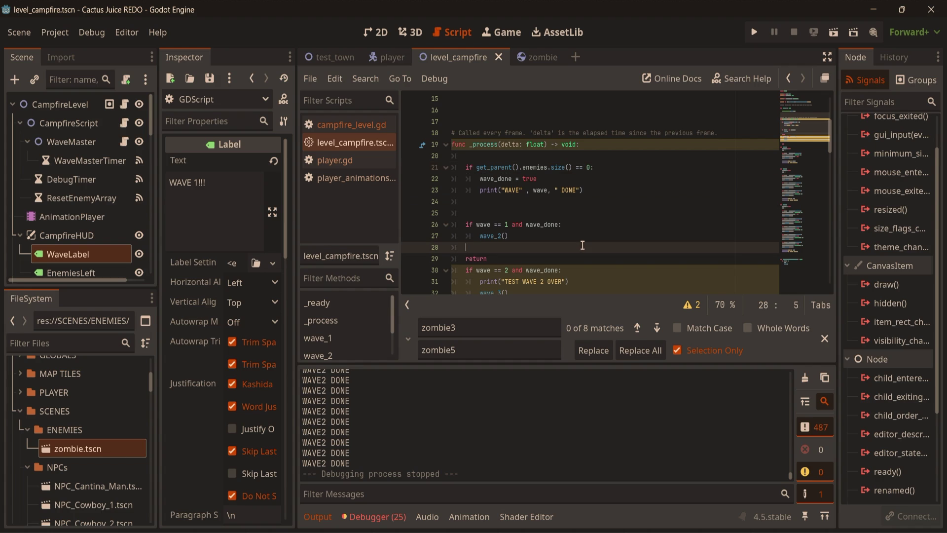
scroll(591, 233, up, 1)
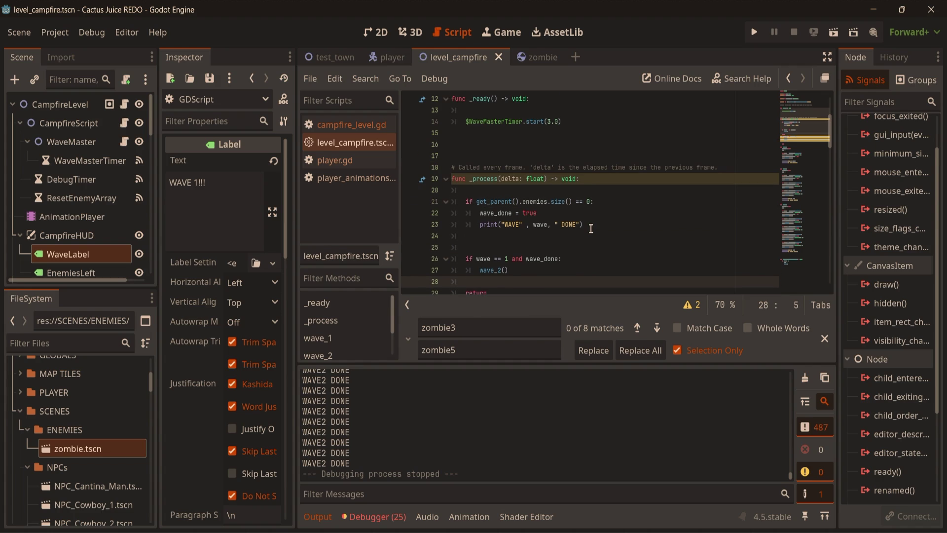
click(591, 201)
drag(551, 212, 479, 213)
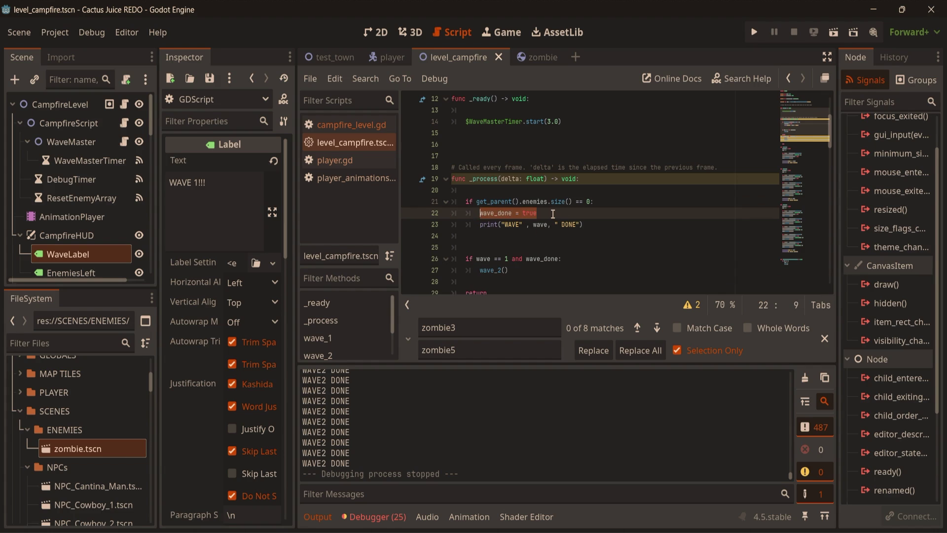
key(BackSpace)
key(BackSpace)
key(BackSpace)
key(BackSpace)
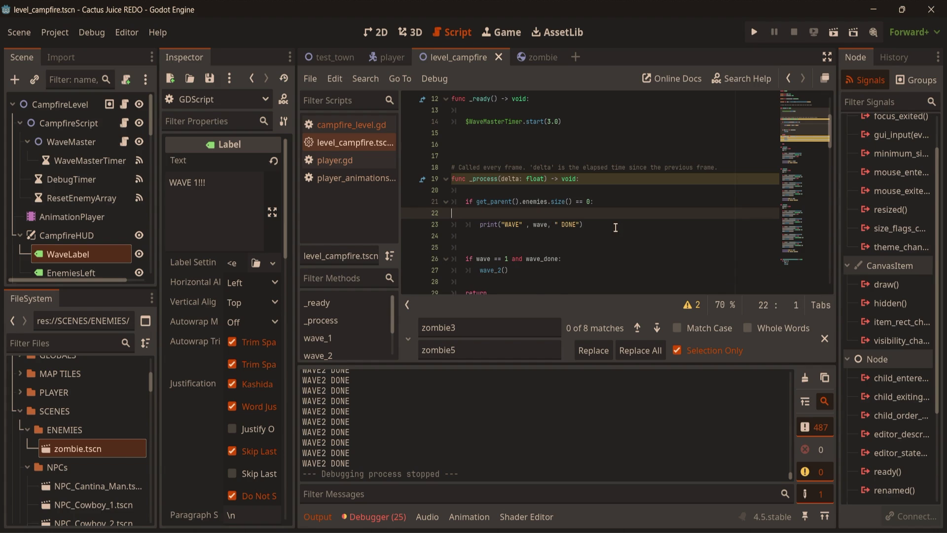
Re-add wave_done = true below the print line and save
click(614, 216)
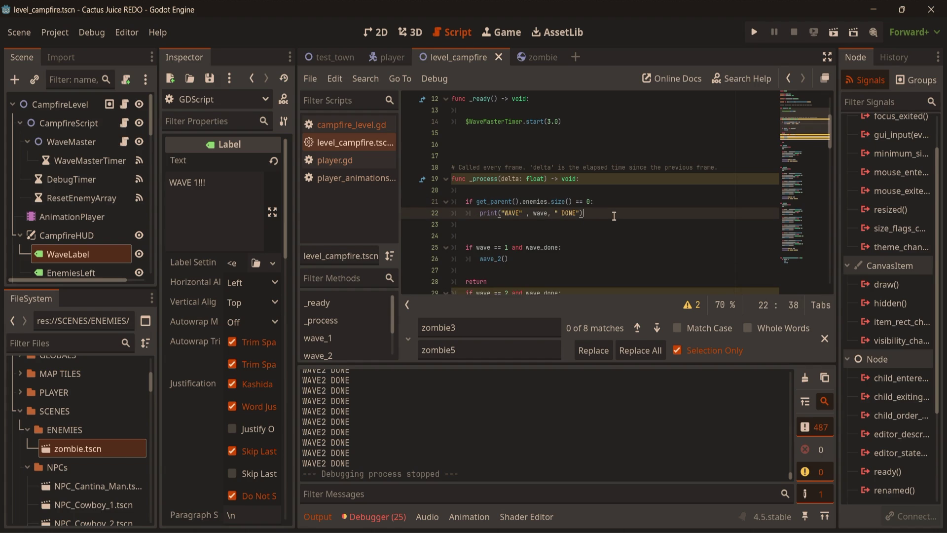
key(Return)
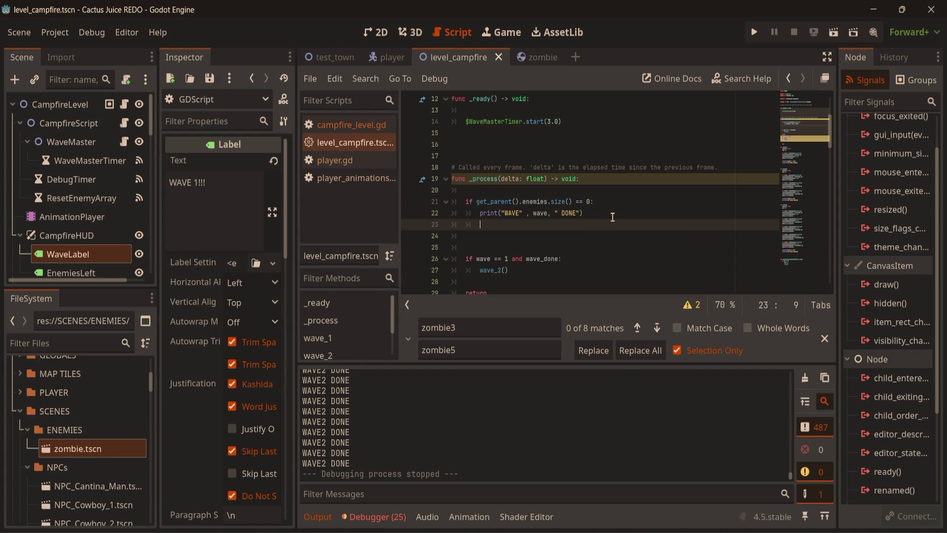
text(wave_done = true)
key(ctrl+s)
Append 'and !wave_done' to line 21's enemies-empty condition and run the level with F6
click(646, 213)
click(642, 226)
click(592, 201)
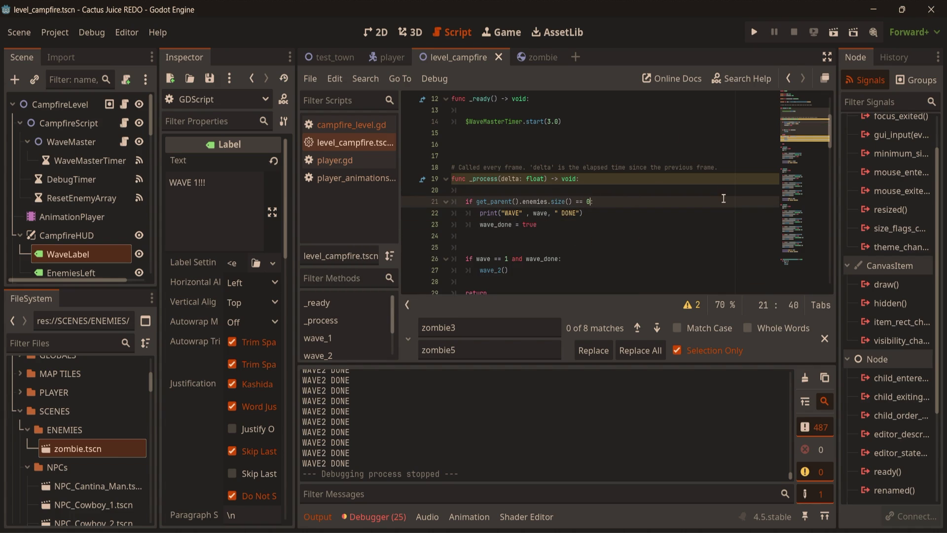
text(and )
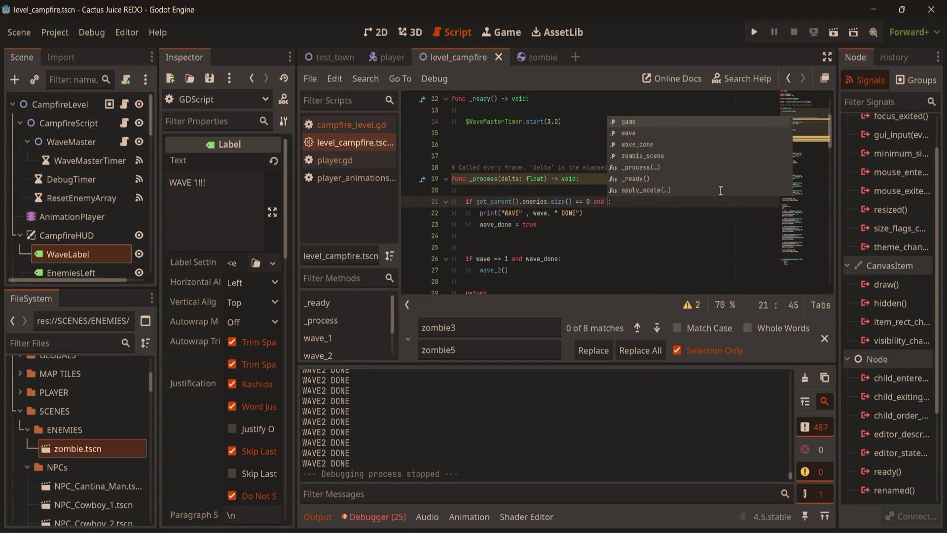
text(!)
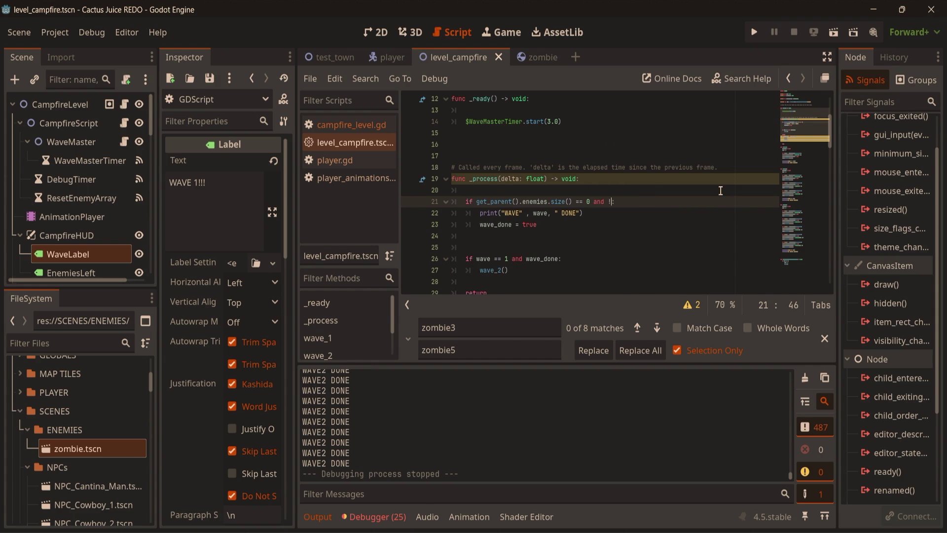
text(wave_d)
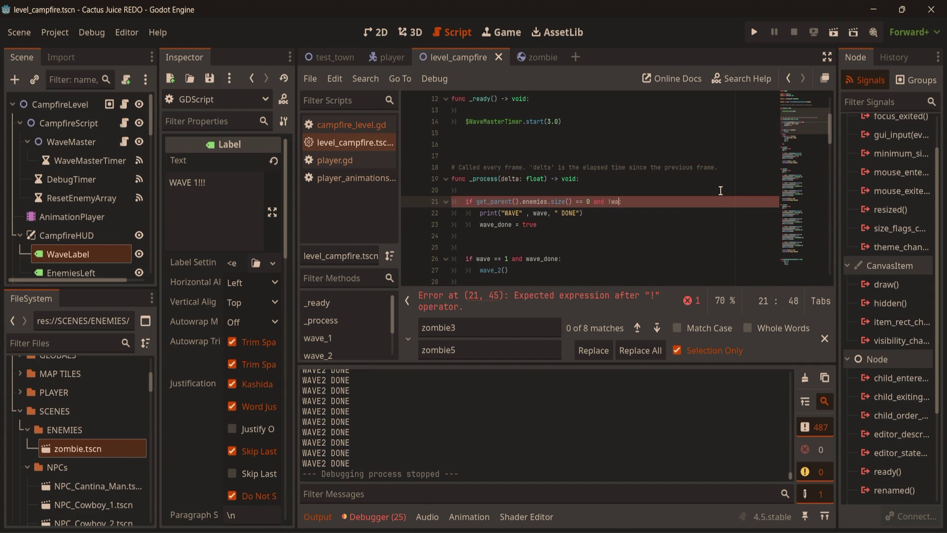
text(one:)
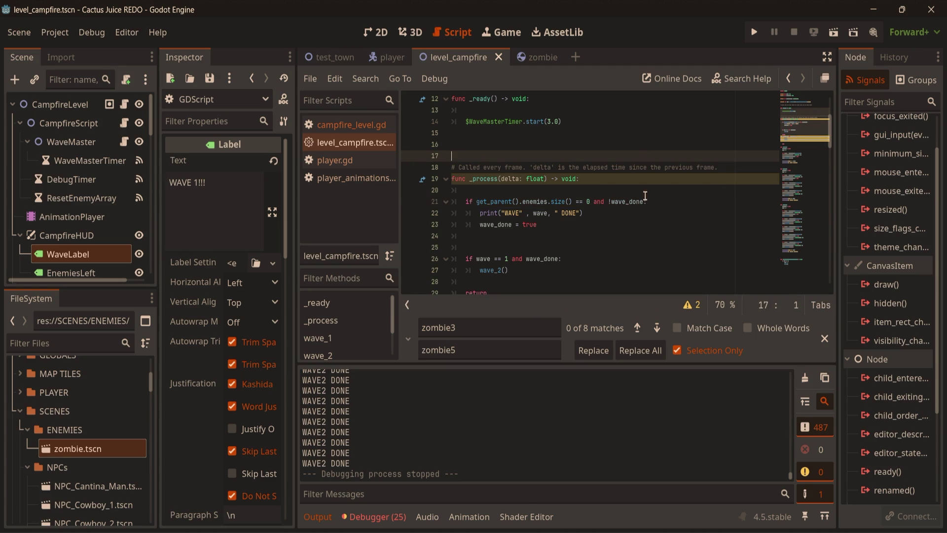
click(644, 237)
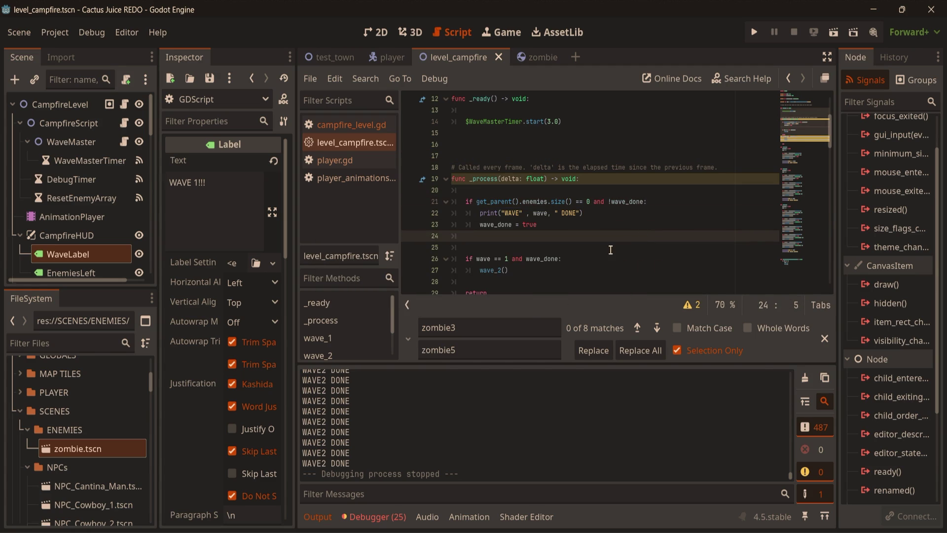
key(F6)
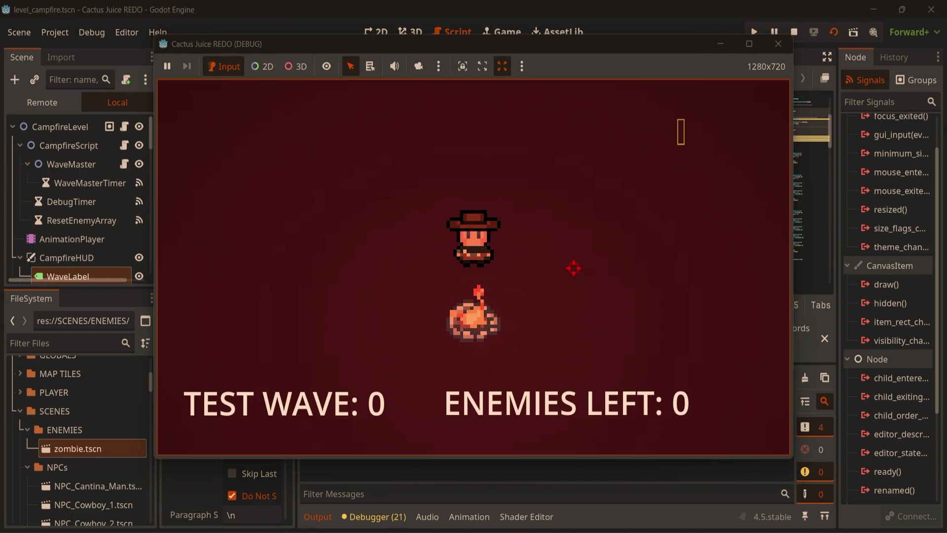
Shoot the three wave-2 zombies until ENEMIES LEFT reads 0, then close the game window
click(486, 419)
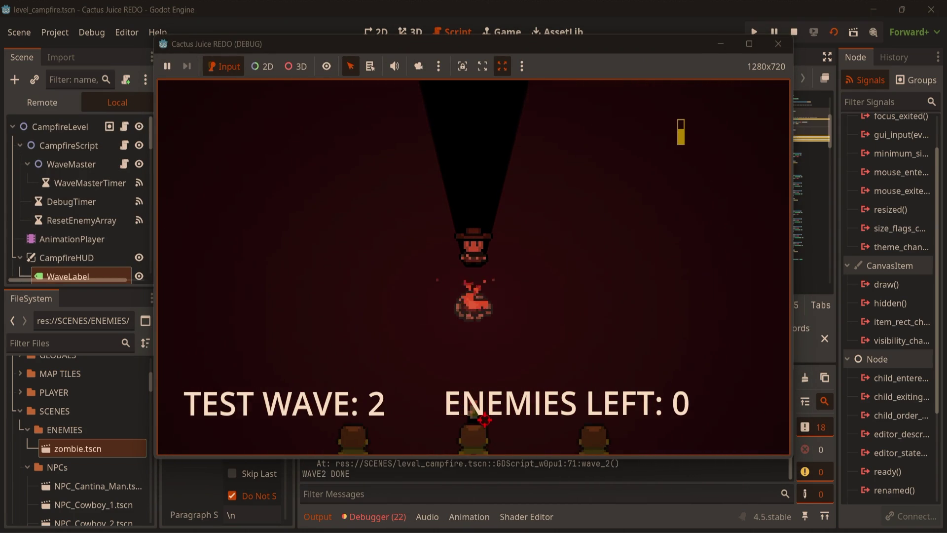
click(432, 432)
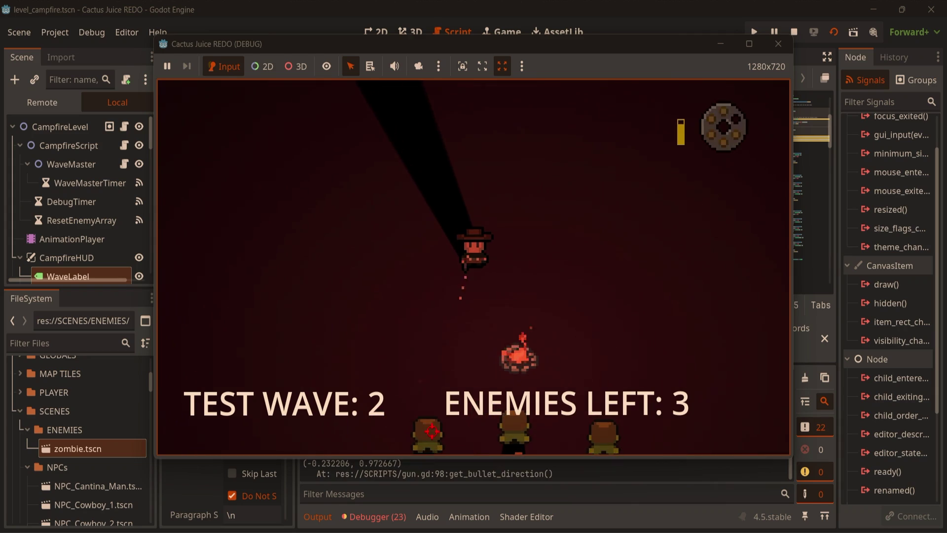
click(553, 356)
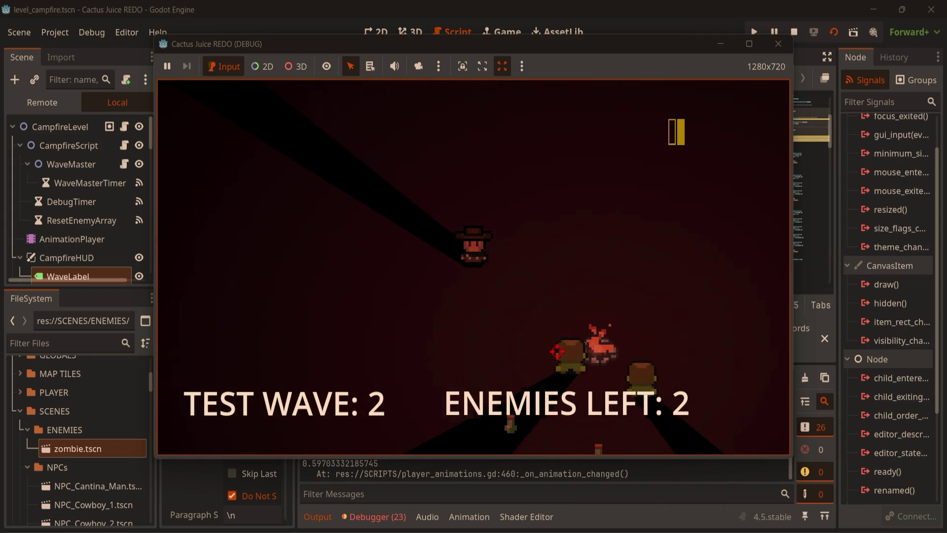
click(566, 347)
click(590, 353)
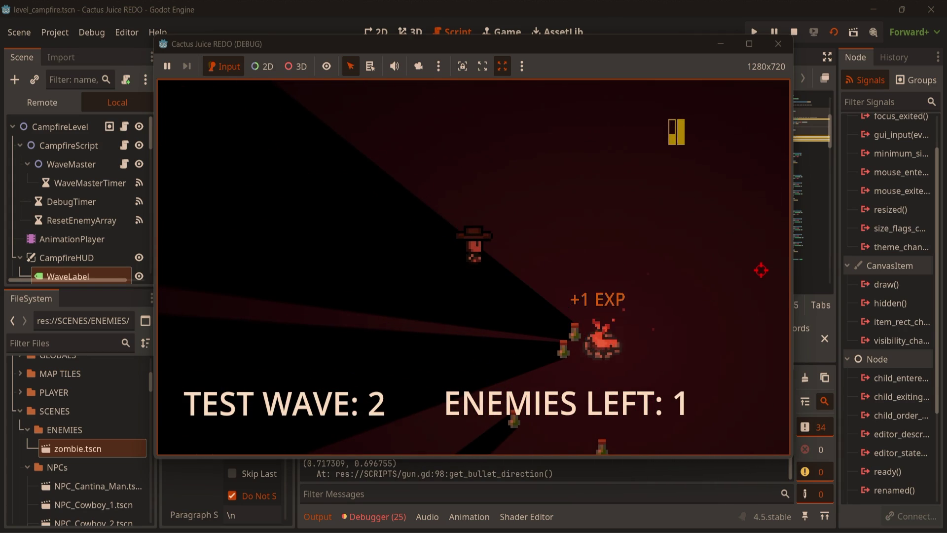
key(s)
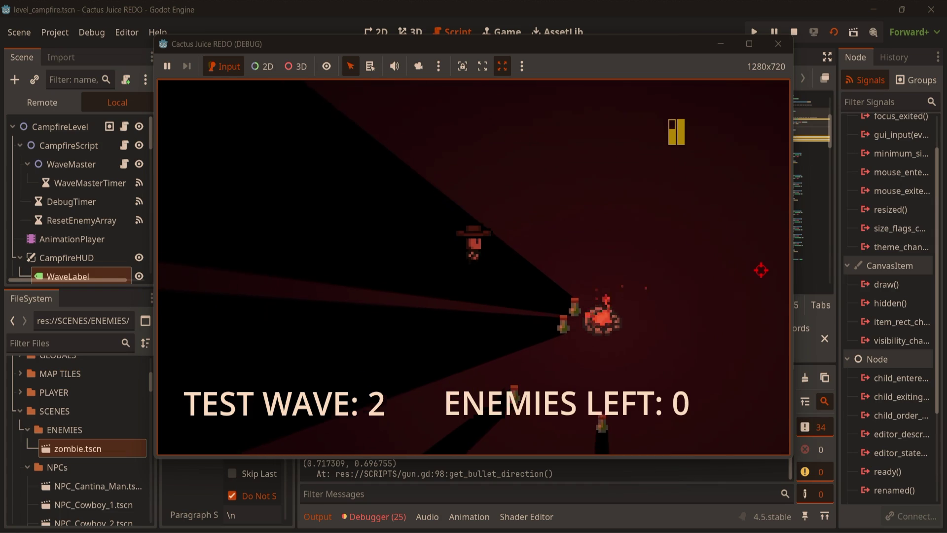
click(778, 44)
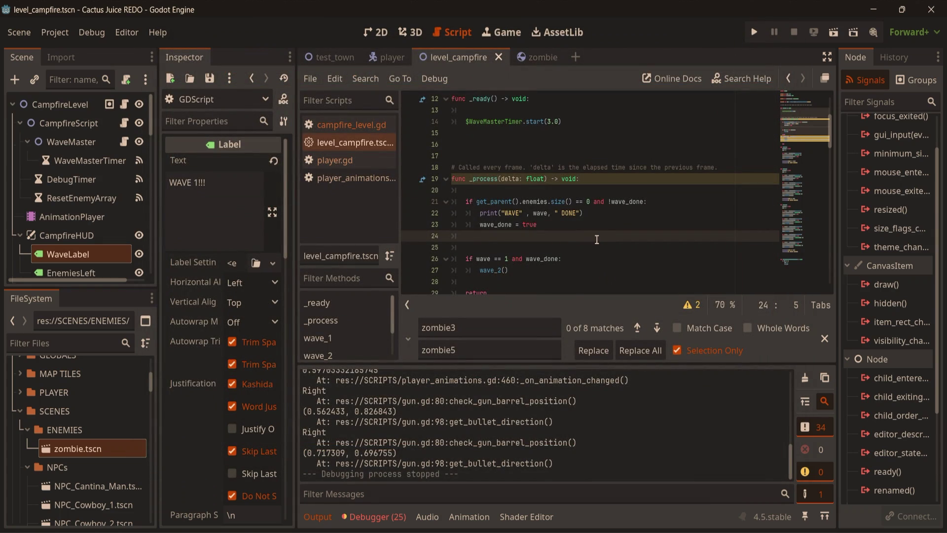
Scroll through the campfire script to review the wave functions around line 48
scroll(558, 427, up, 3)
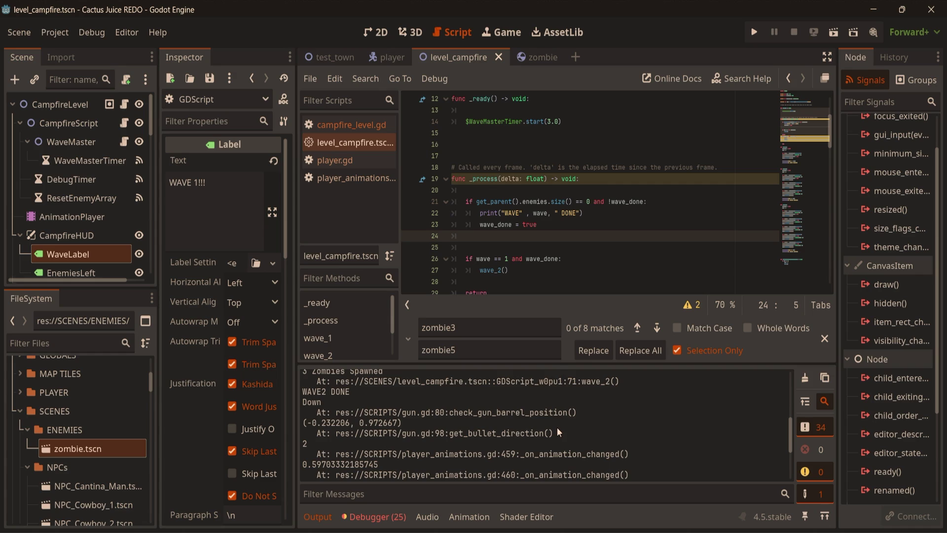
scroll(558, 431, up, 2)
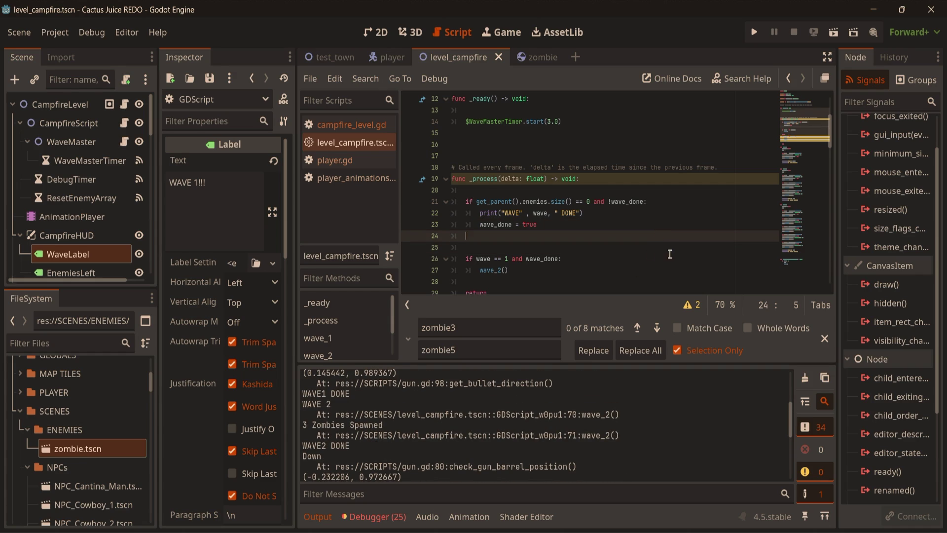
scroll(652, 255, down, 6)
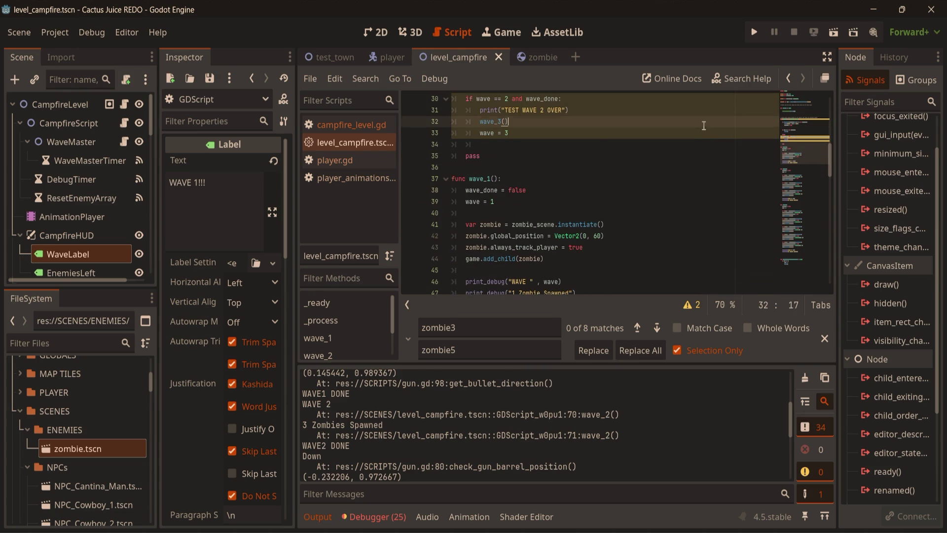
click(681, 190)
scroll(689, 224, down, 4)
scroll(709, 217, down, 1)
click(677, 156)
click(685, 134)
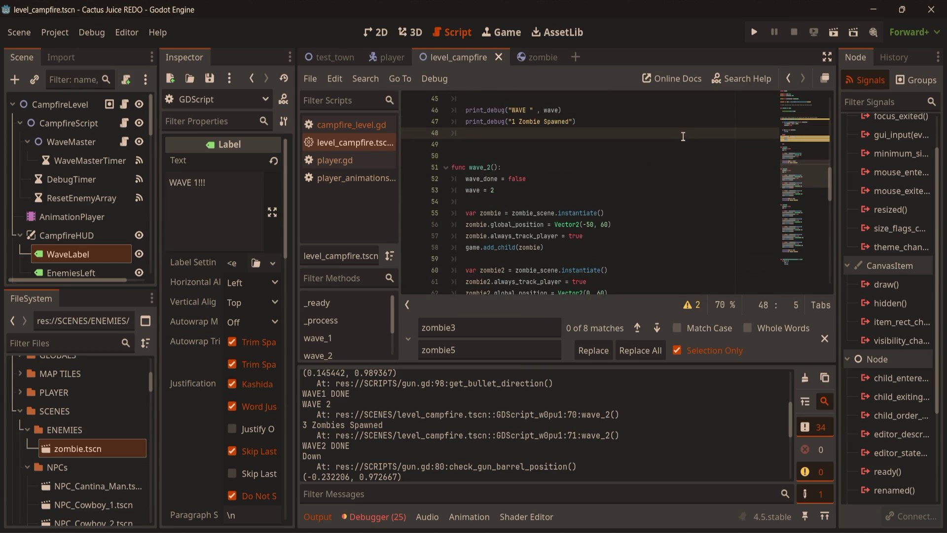
scroll(664, 170, down, 2)
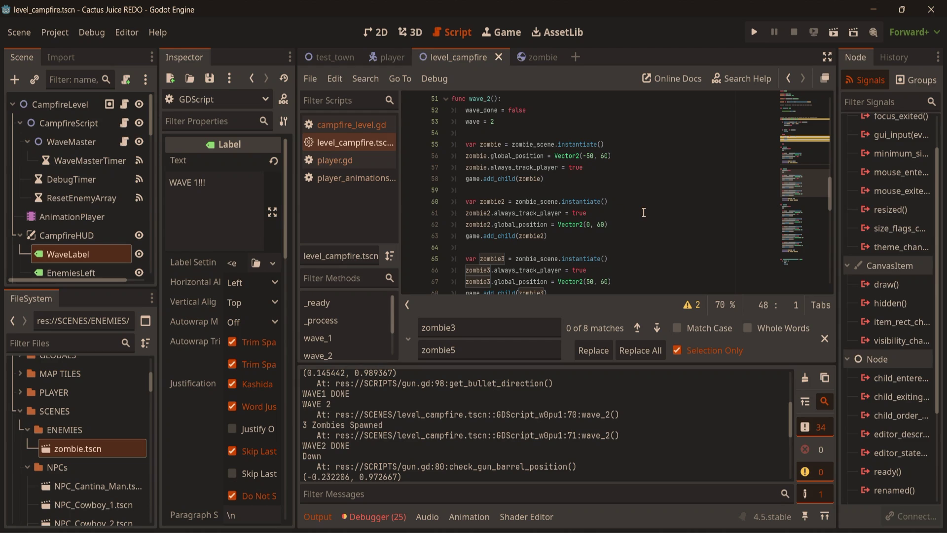
scroll(644, 212, up, 17)
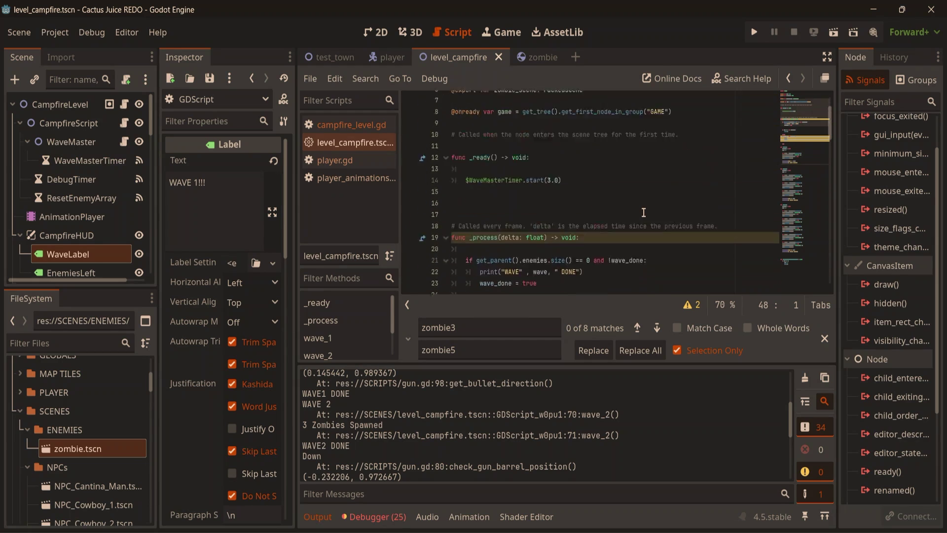
Select 'wave' on line 3 and clear zombie3 and zombie5 from Find and Replace
click(570, 132)
click(570, 121)
click(581, 132)
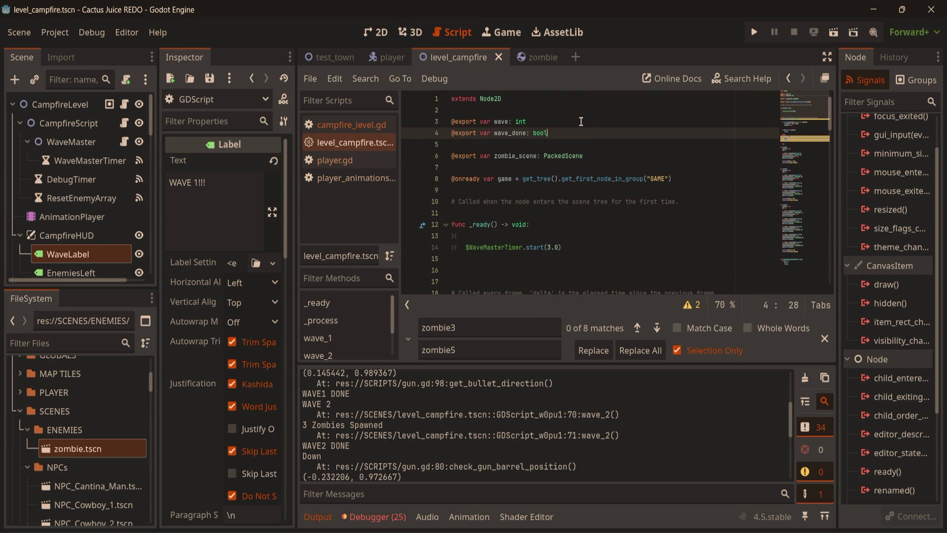
click(494, 121)
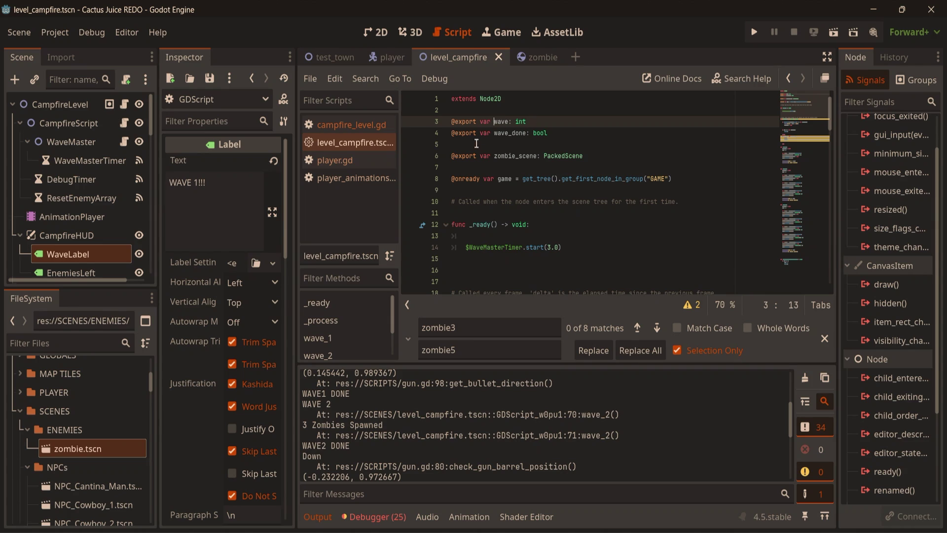
double_click(503, 121)
key(ctrl+r)
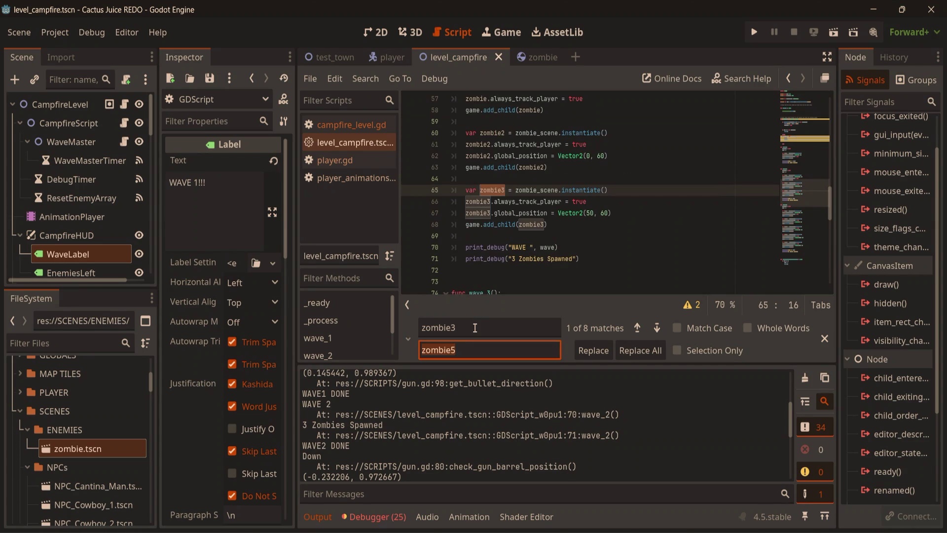
click(475, 327)
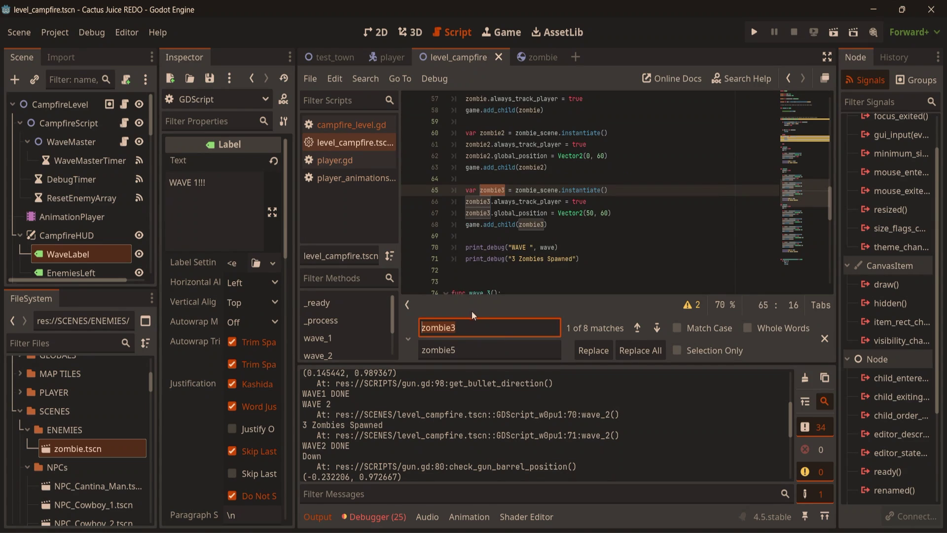
key(BackSpace)
click(452, 349)
key(ctrl+a)
key(BackSpace)
scroll(514, 189, up, 15)
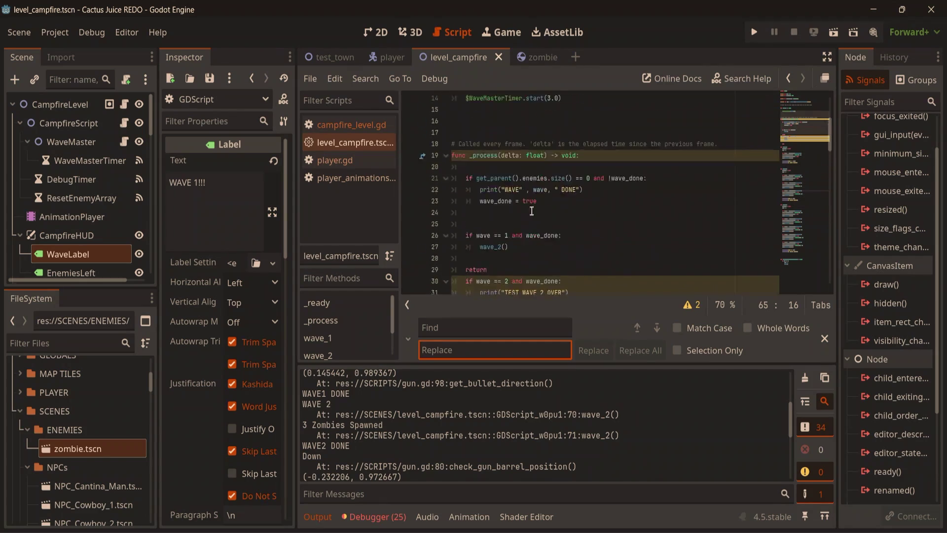
Search 'wave' with current_wave as the replacement and rename the line 3 declaration
double_click(502, 121)
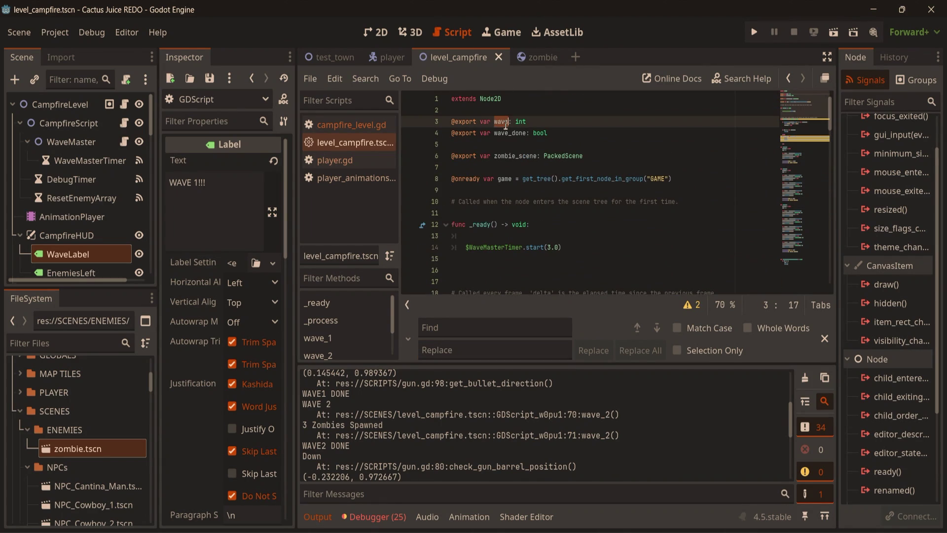
key(ctrl+r)
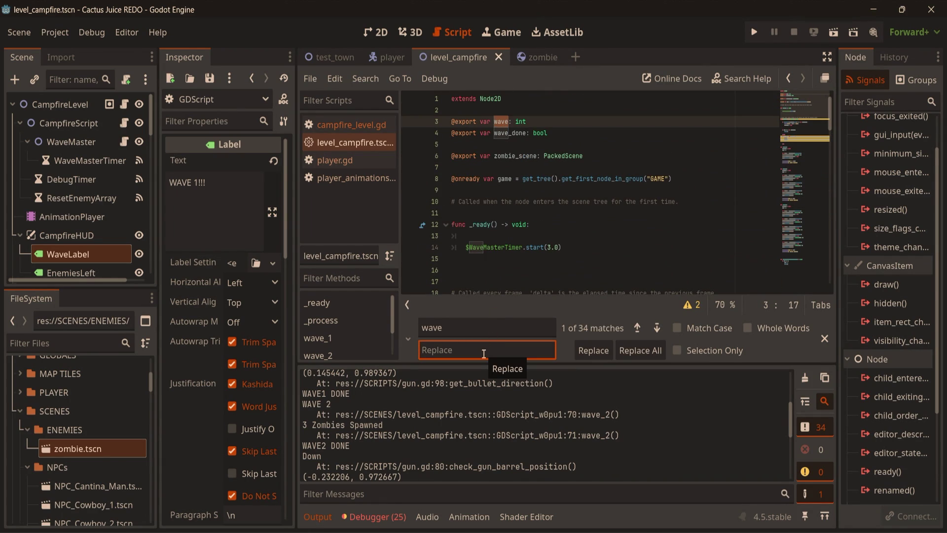
text(current_wave)
click(583, 343)
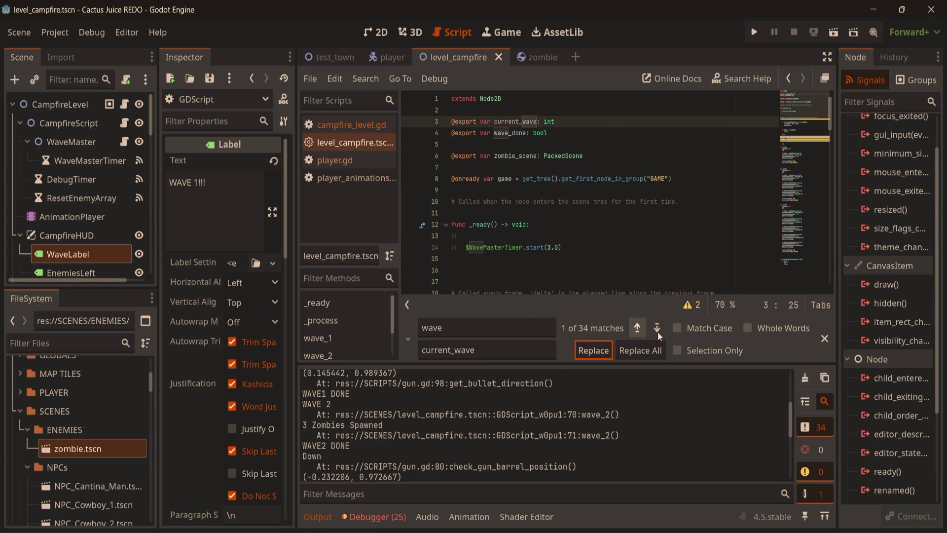
click(657, 327)
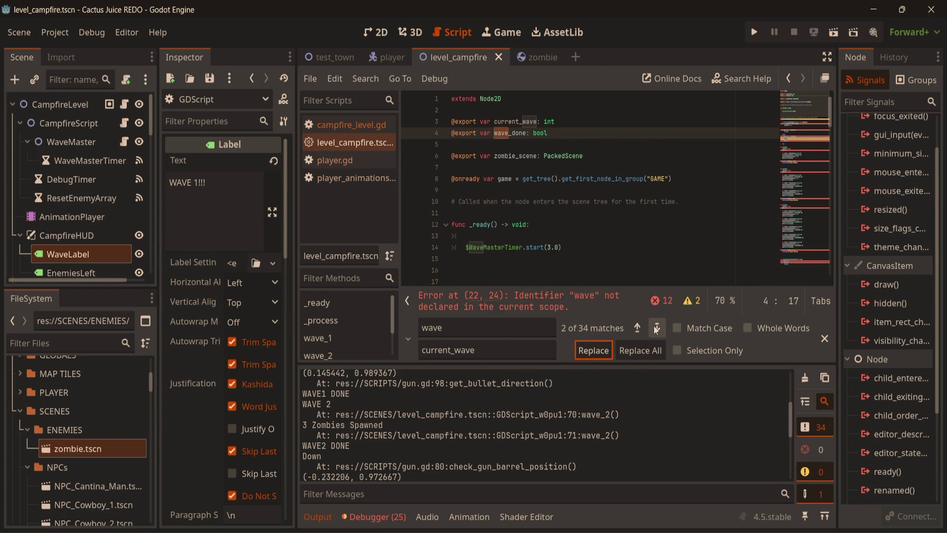
click(657, 328)
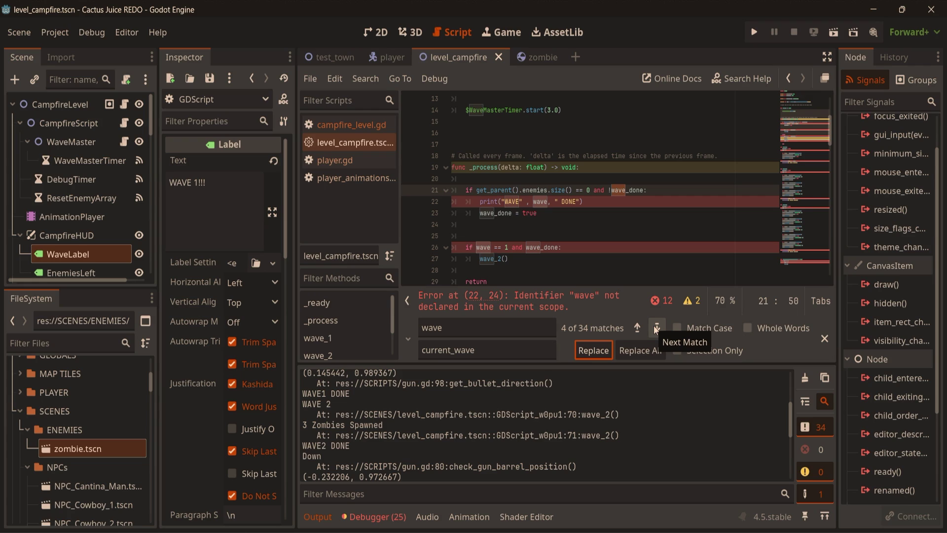
click(657, 328)
click(657, 328)
Rename wave to current_wave on lines 22 and 26, then enable Whole Words matching
click(608, 352)
click(657, 328)
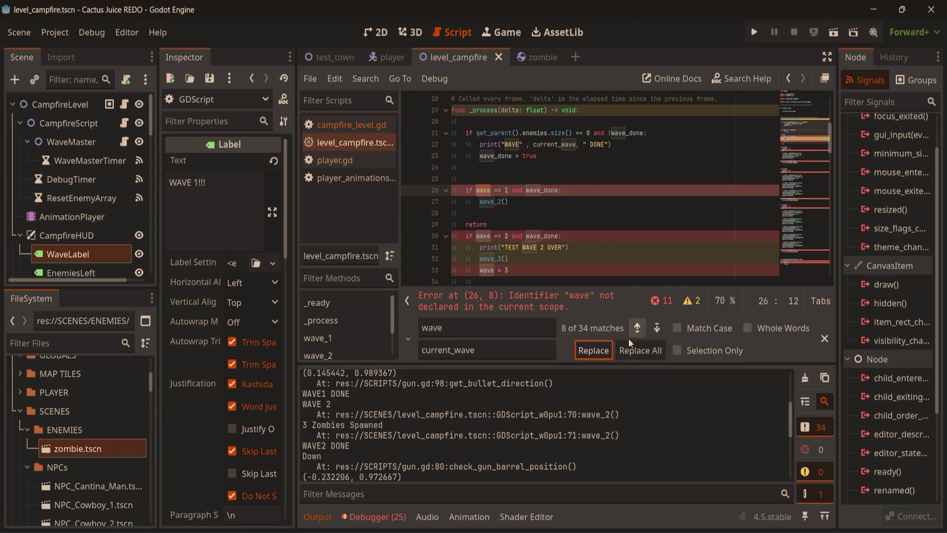
click(607, 350)
click(677, 328)
click(678, 328)
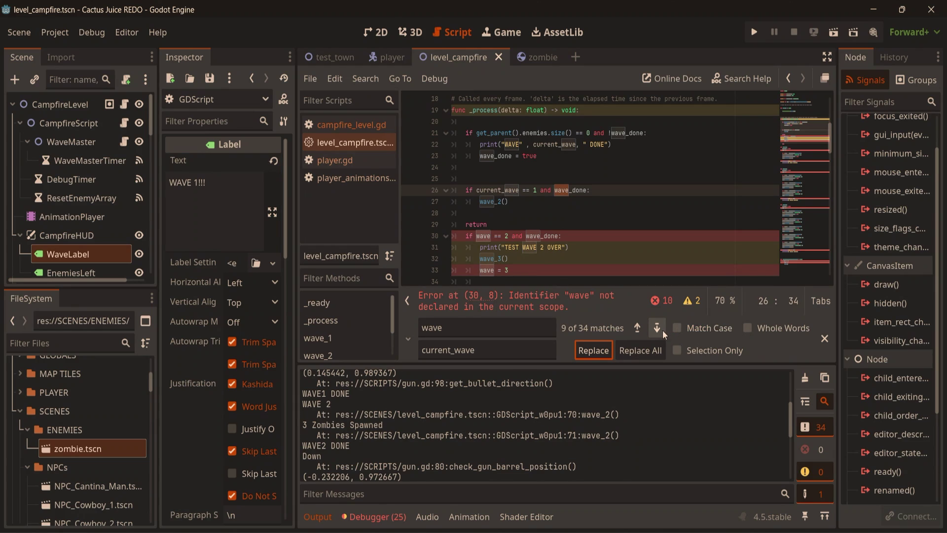
click(746, 329)
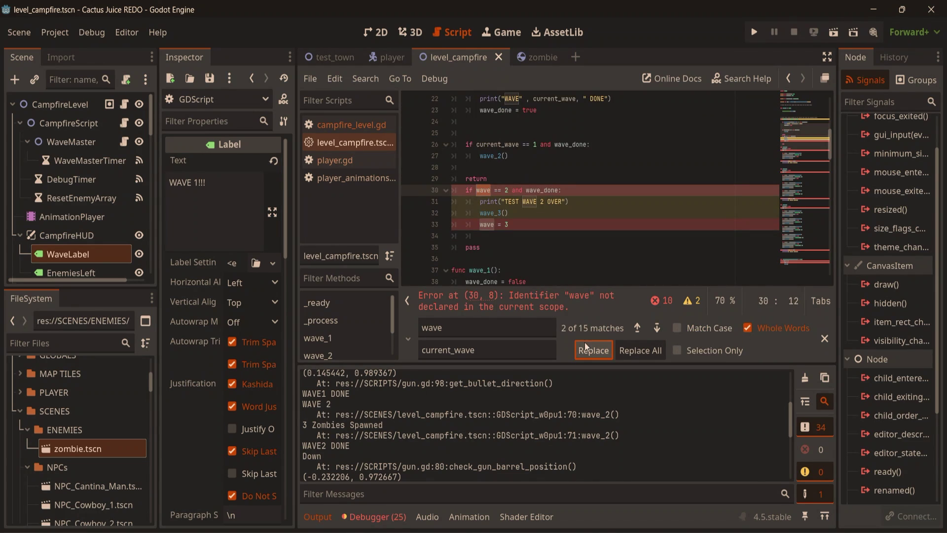
Rename wave to current_wave on lines 30, 33 and 39
click(600, 352)
click(661, 330)
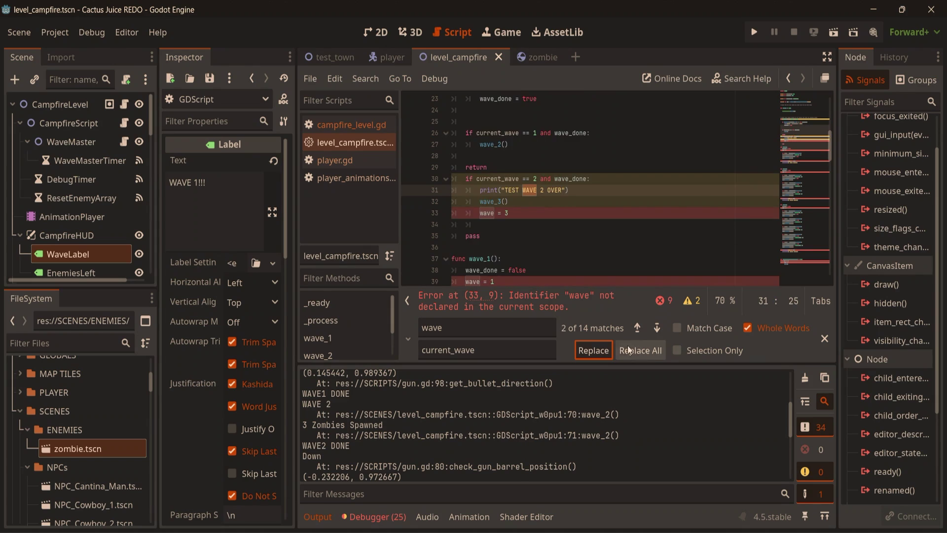
click(658, 331)
click(593, 350)
click(658, 330)
click(654, 329)
click(596, 354)
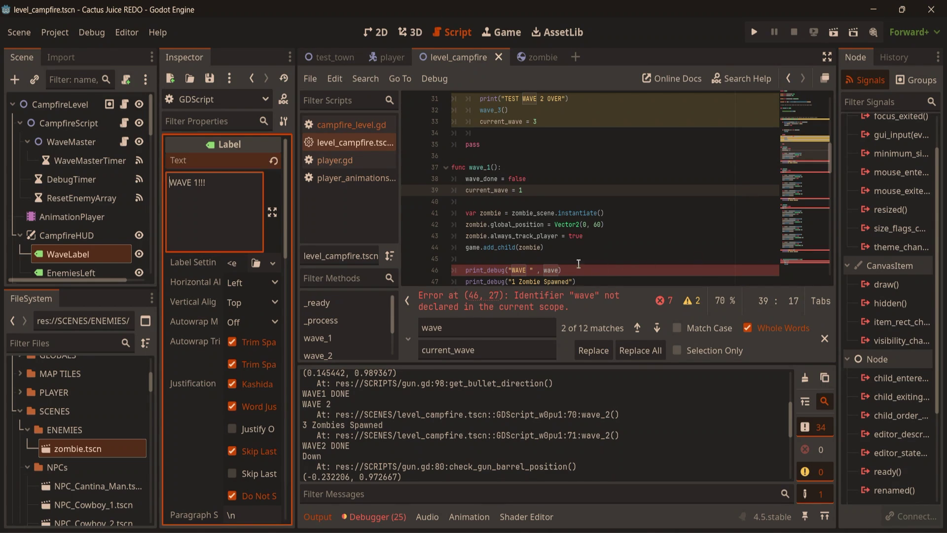
Rename wave to current_wave on lines 46 and 53
click(554, 269)
scroll(554, 268, down, 1)
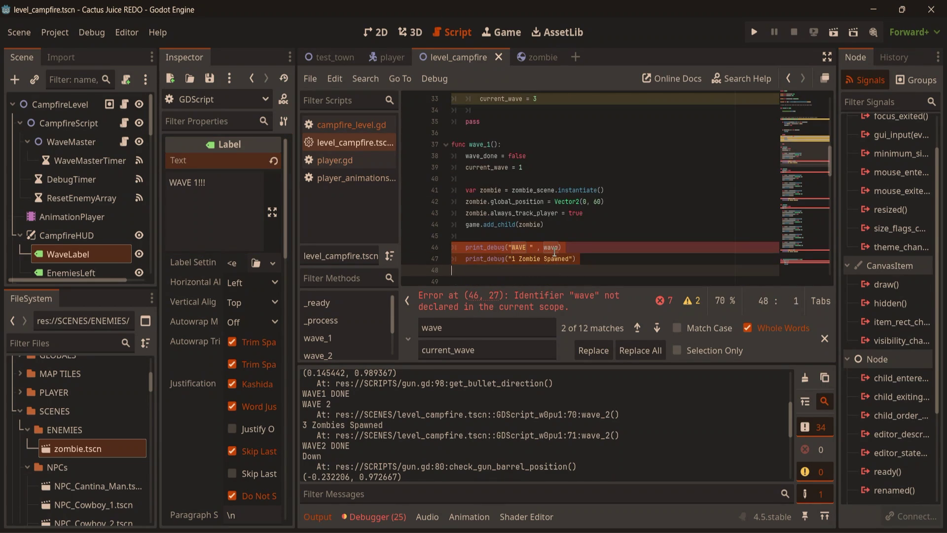
click(554, 247)
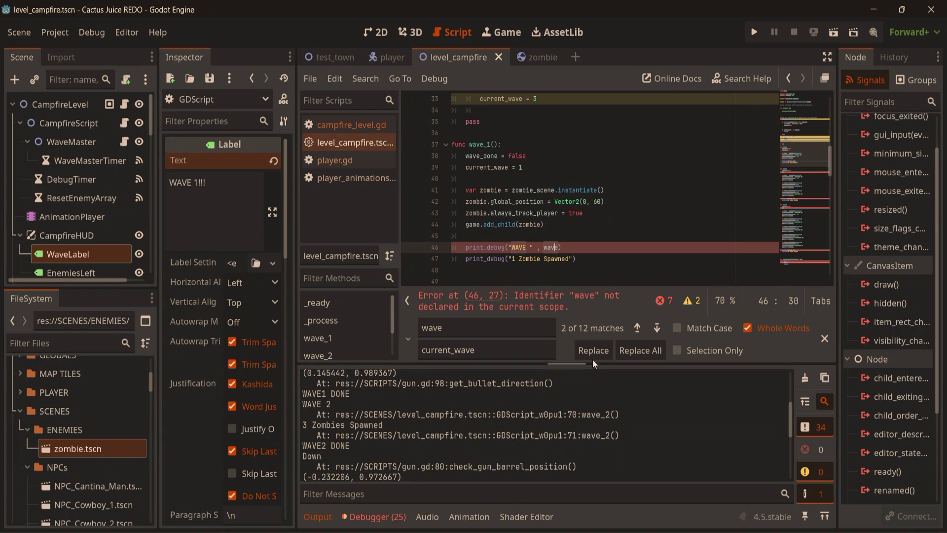
click(656, 329)
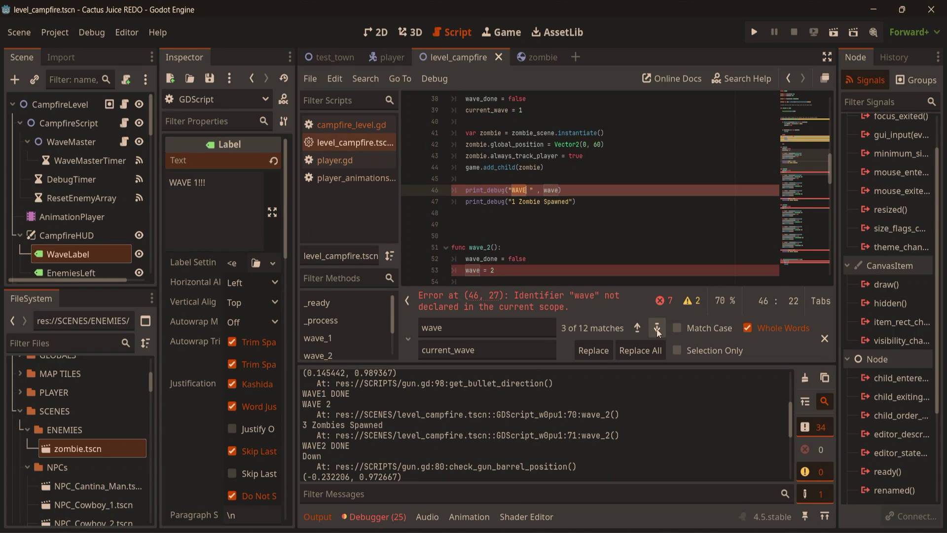
click(592, 351)
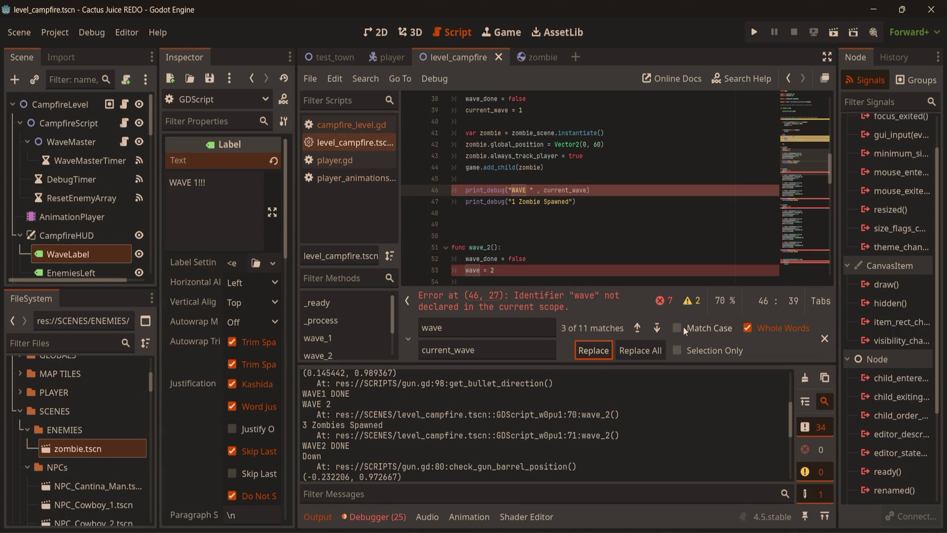
click(592, 351)
click(658, 328)
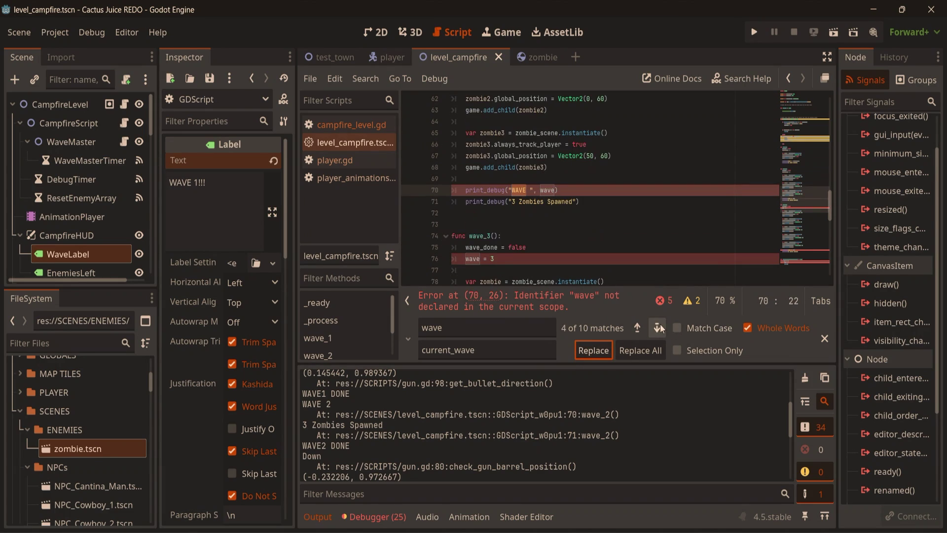
Undo the replacement inside line 70's message string, then rename the line 70 variable
click(594, 351)
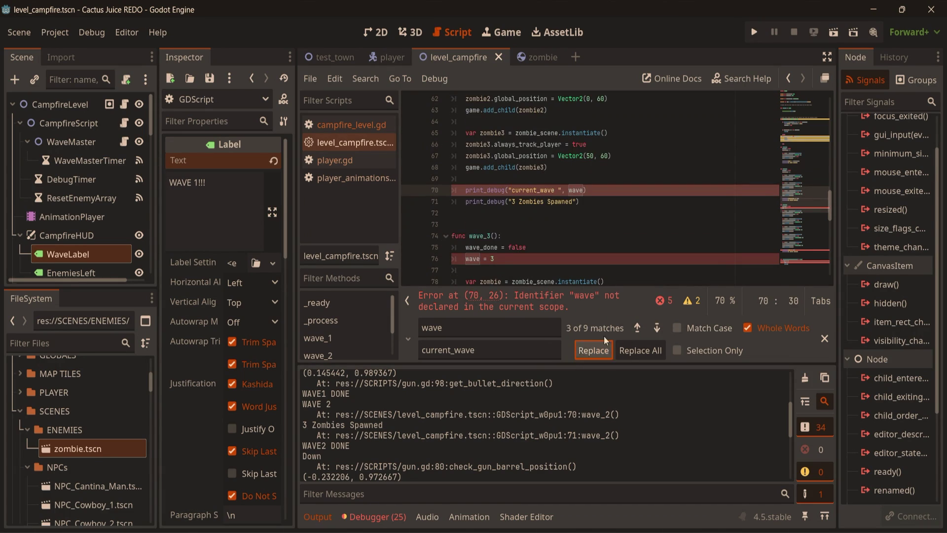
click(657, 328)
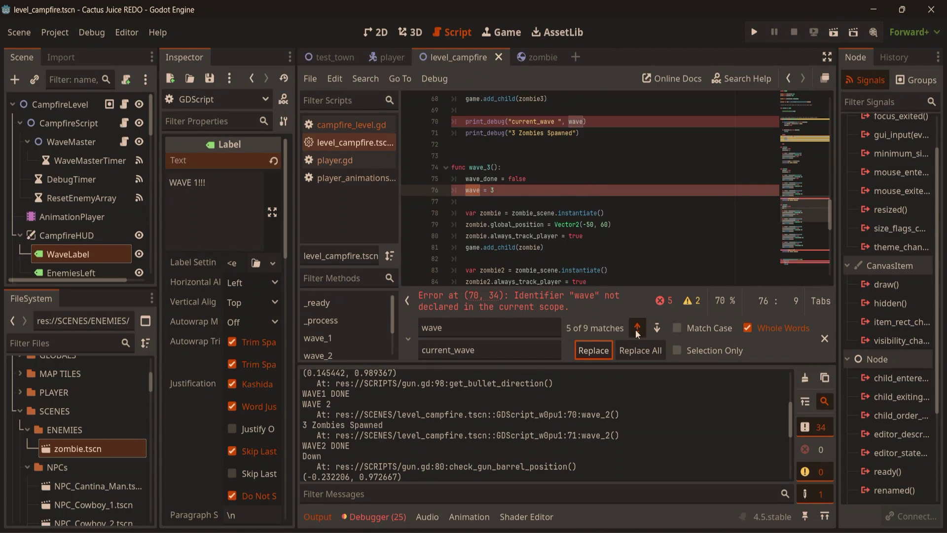
click(637, 328)
click(637, 328)
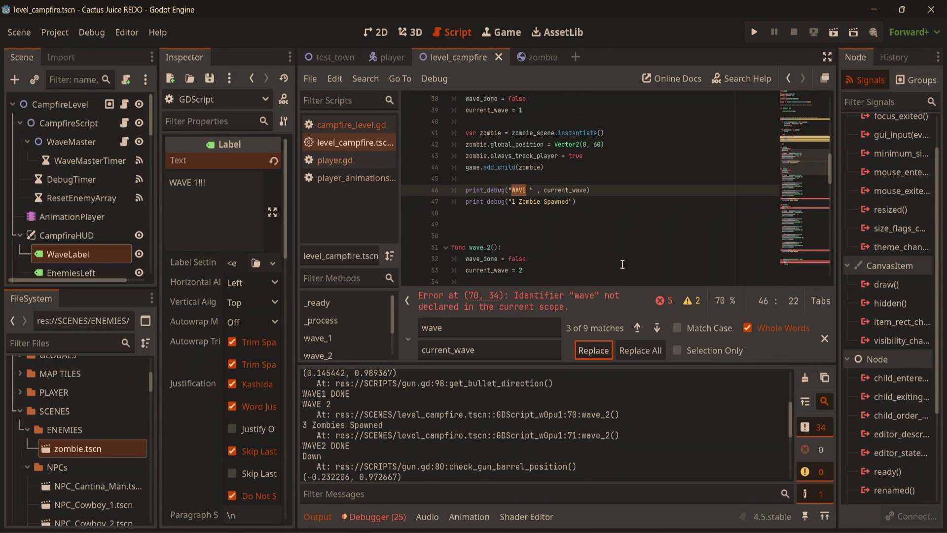
key(ctrl+z)
key(F3)
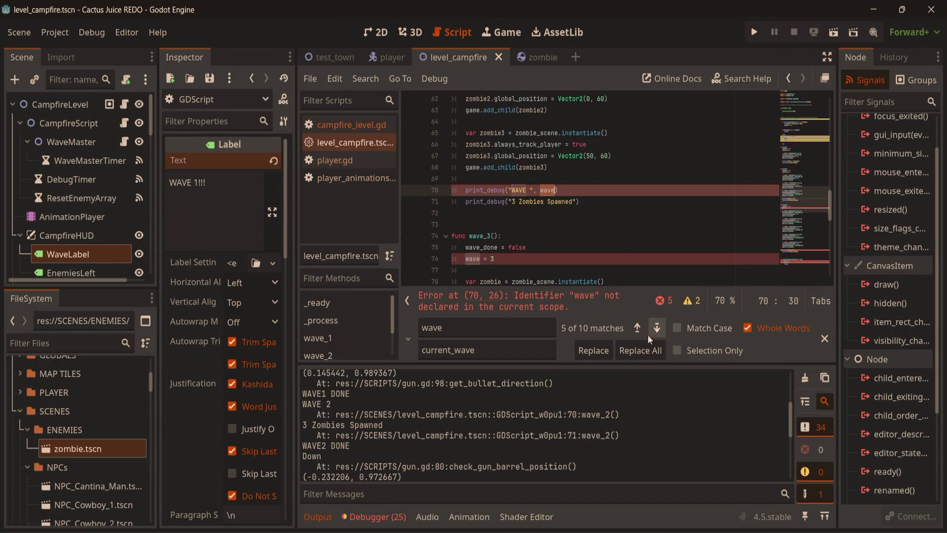
click(595, 351)
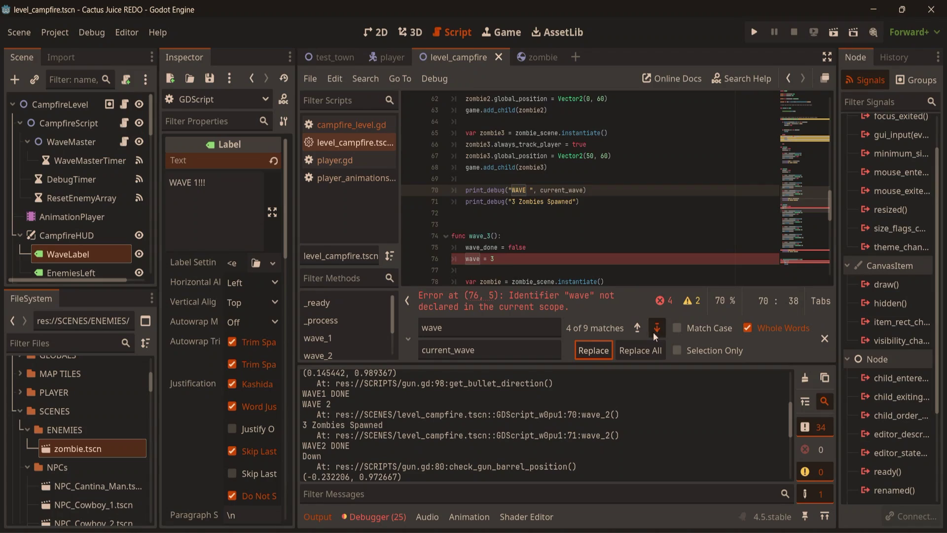
Rename wave to current_wave on lines 76, 103, 110 and 111
click(585, 350)
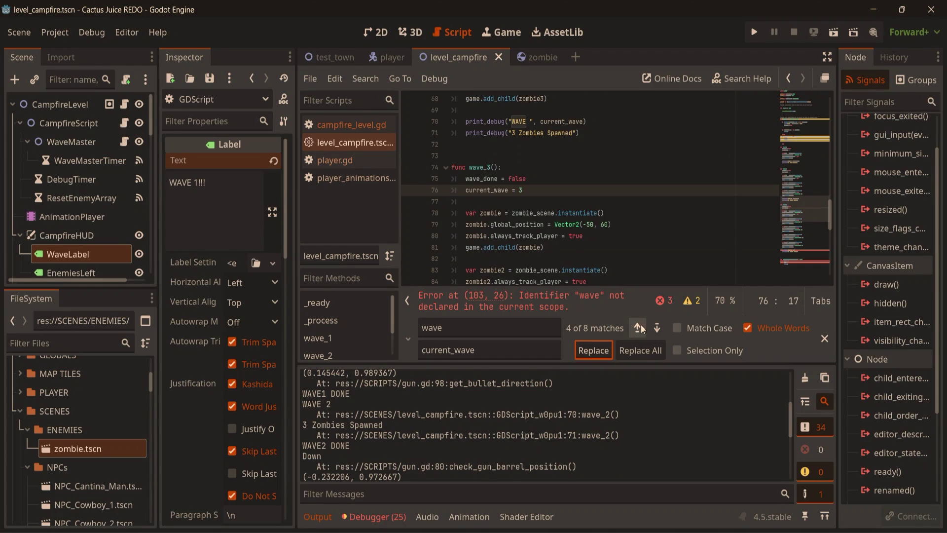
click(658, 328)
click(595, 352)
click(656, 328)
click(593, 350)
click(592, 351)
Review the updated wave checks and run the scene with F5
click(658, 332)
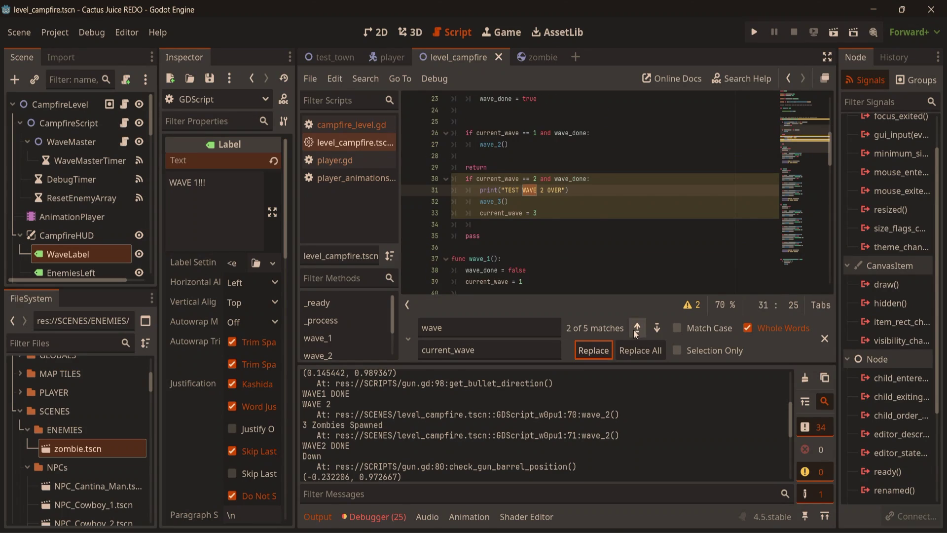
click(637, 331)
click(506, 236)
scroll(508, 236, down, 10)
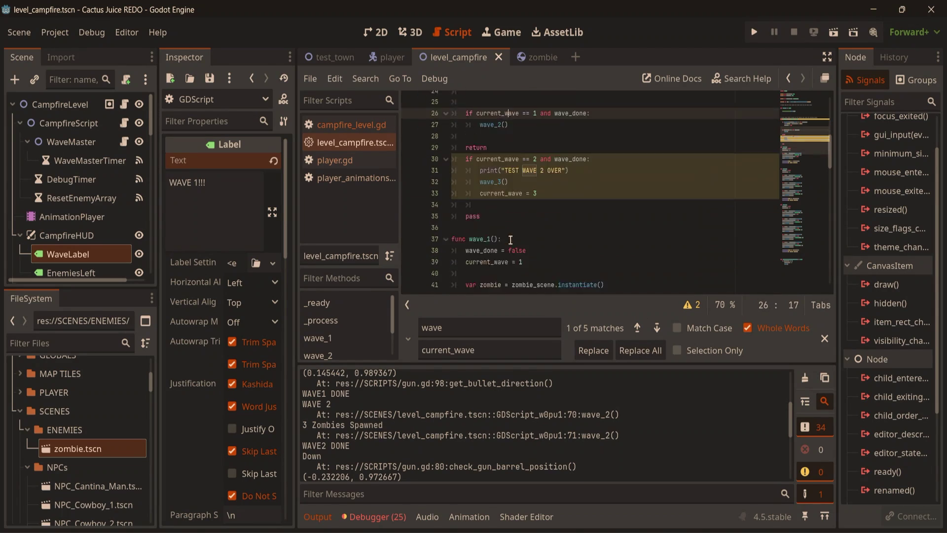
scroll(556, 230, down, 12)
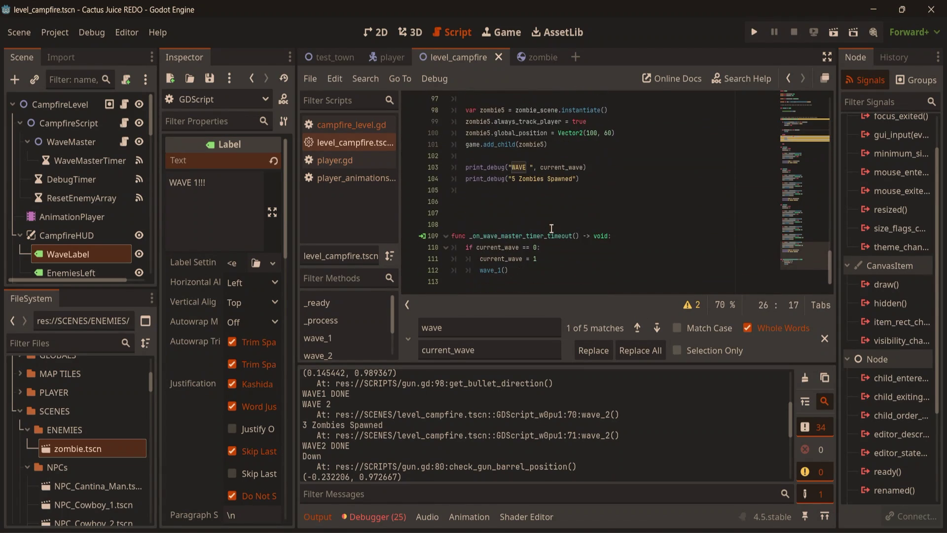
scroll(553, 228, up, 20)
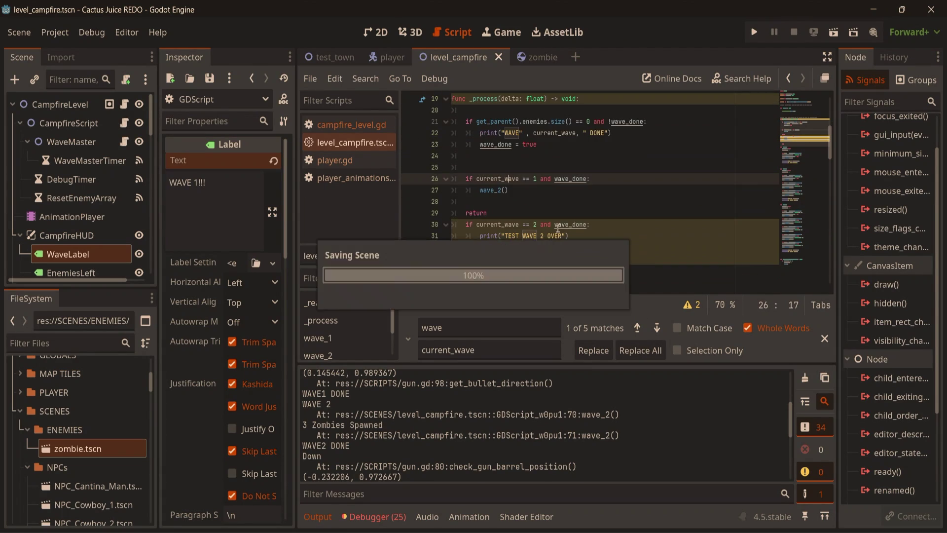
key(F5)
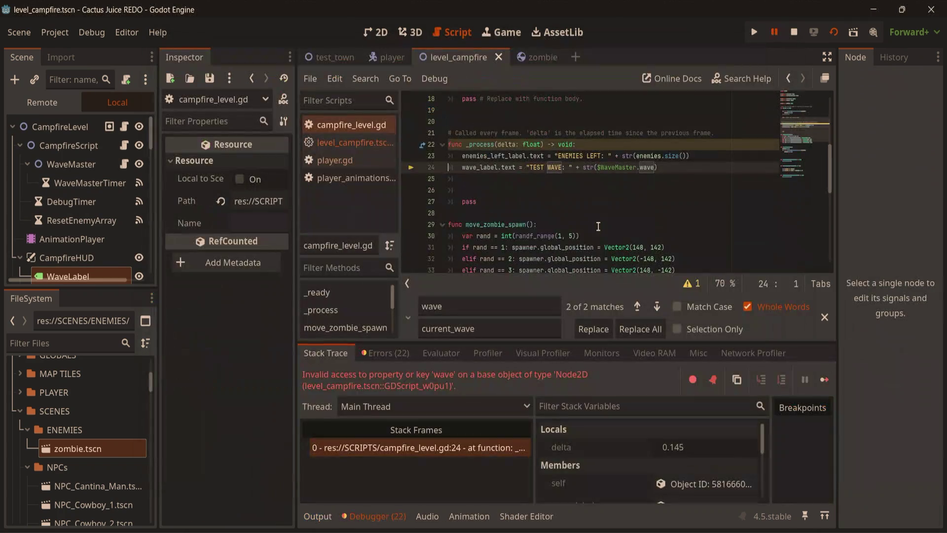
Change 'wave' on line 24 to $WaveMaster.current_wave and rerun the game
click(589, 190)
click(651, 168)
double_click(651, 168)
click(595, 332)
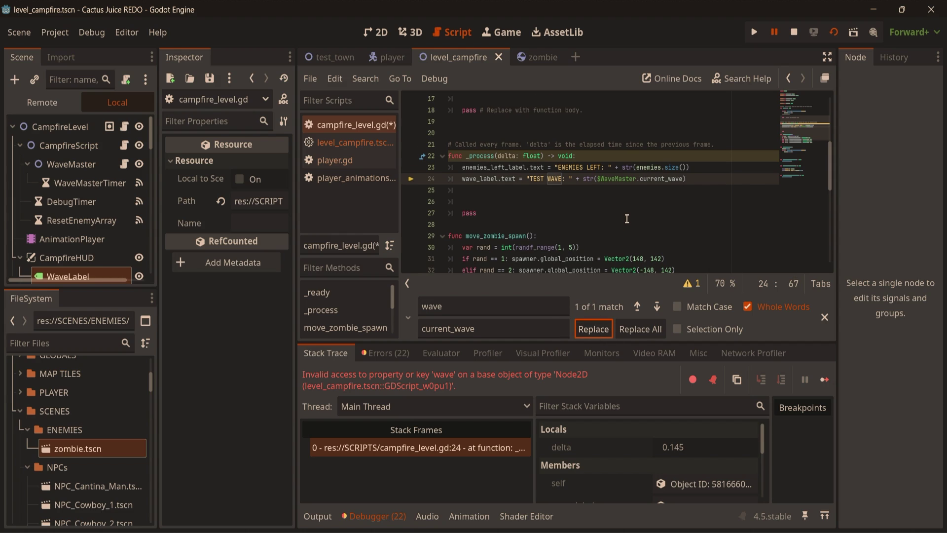
key(F6)
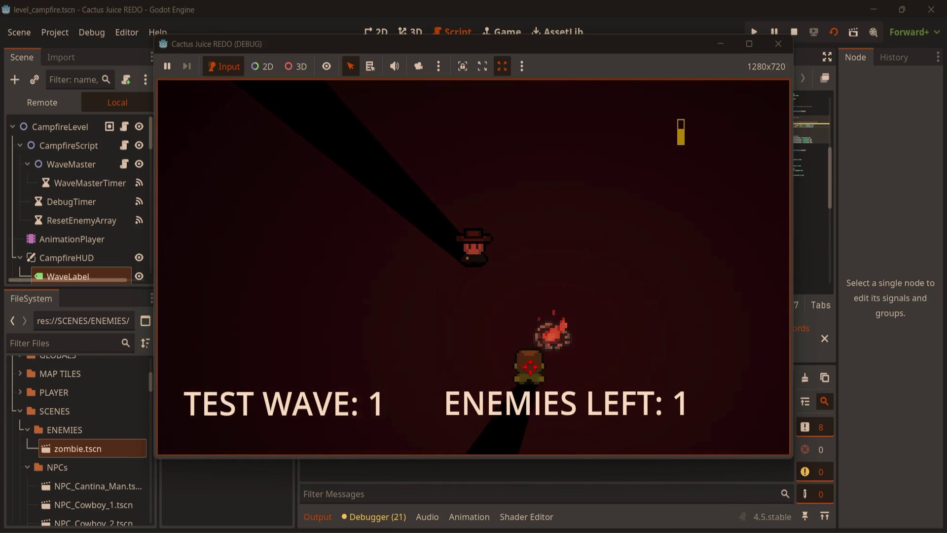
Shoot and reload through waves 1 and 2, grab the cactus juice, then close the game
click(530, 357)
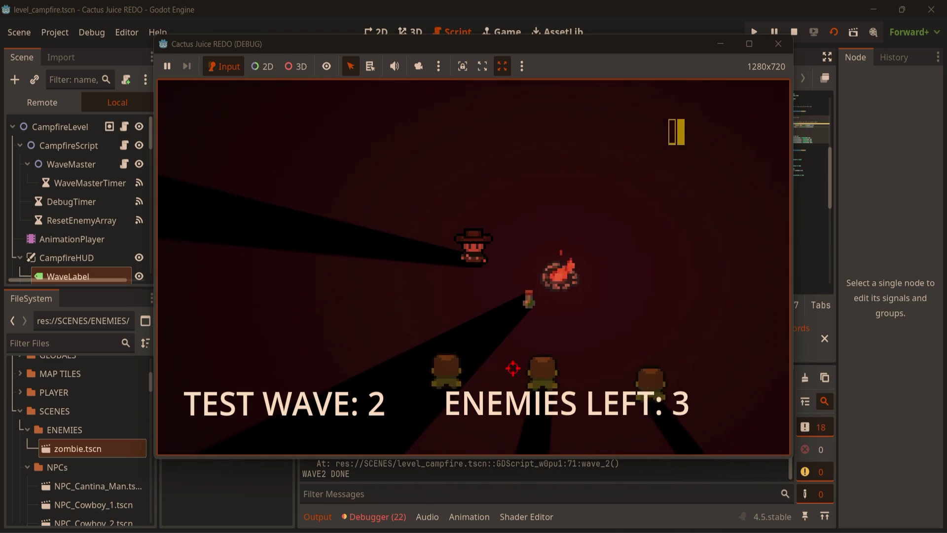
key(r)
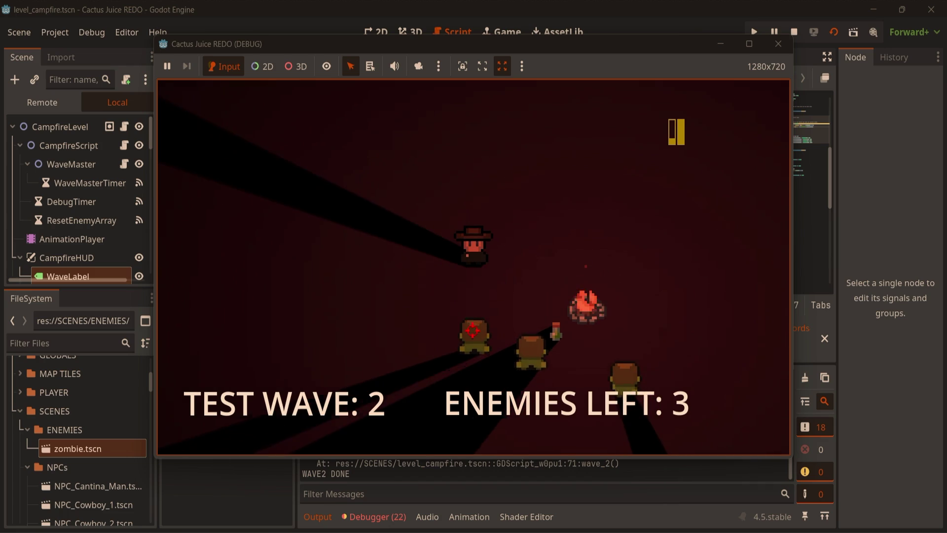
click(474, 316)
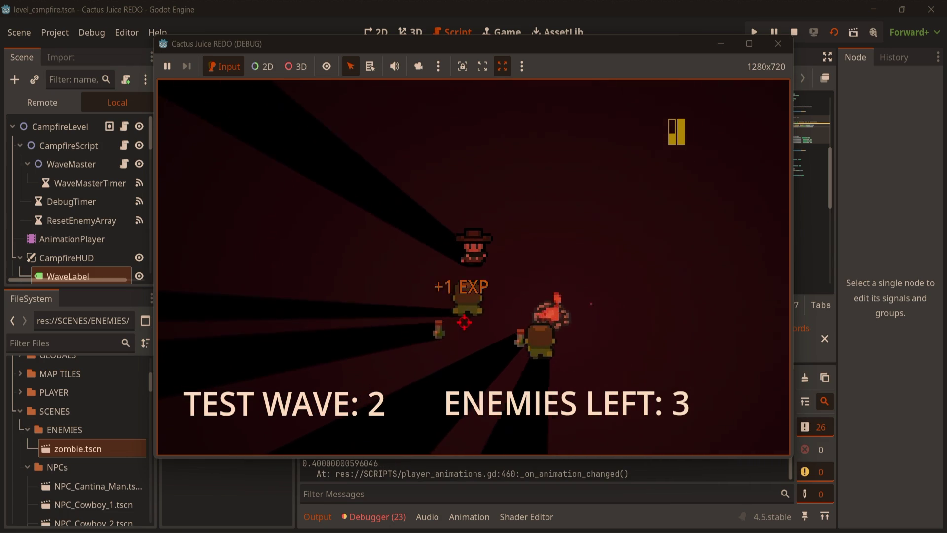
click(407, 331)
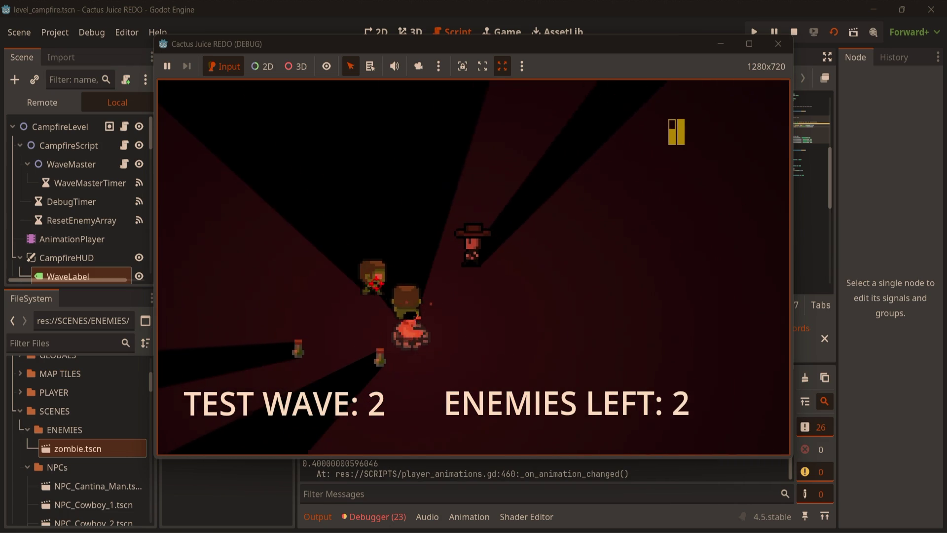
click(365, 274)
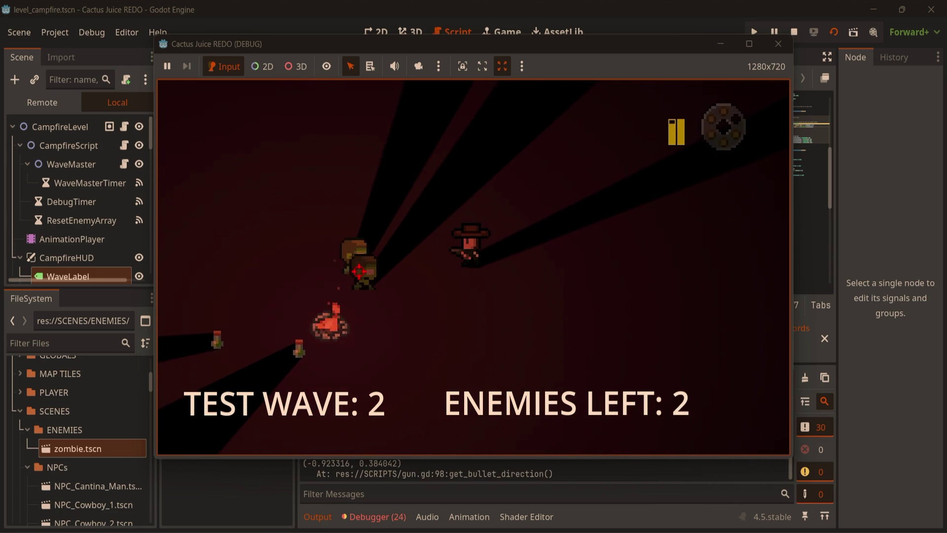
click(364, 252)
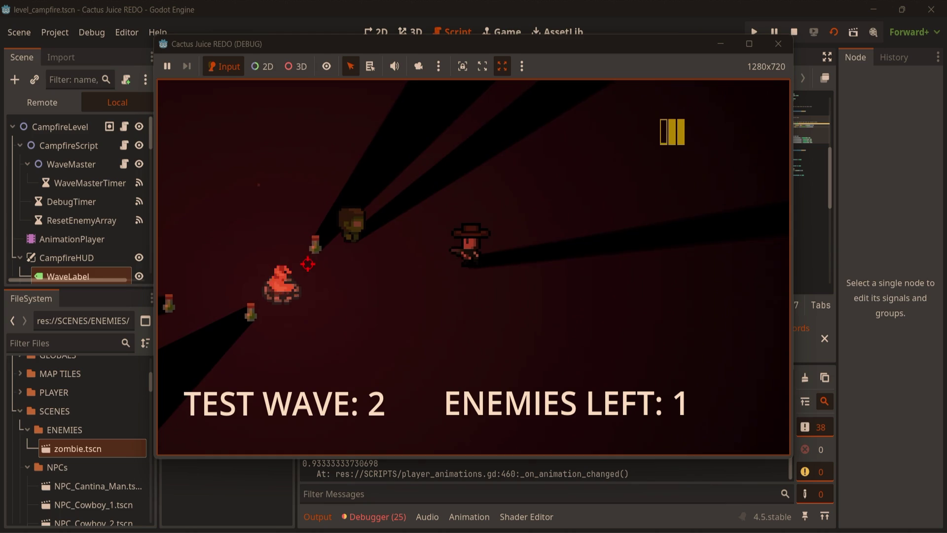
key(a)
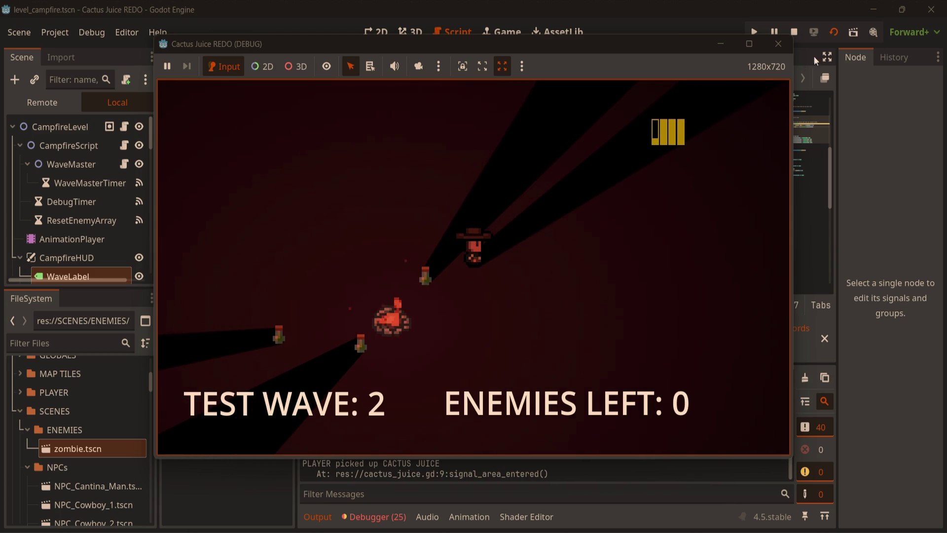
click(779, 46)
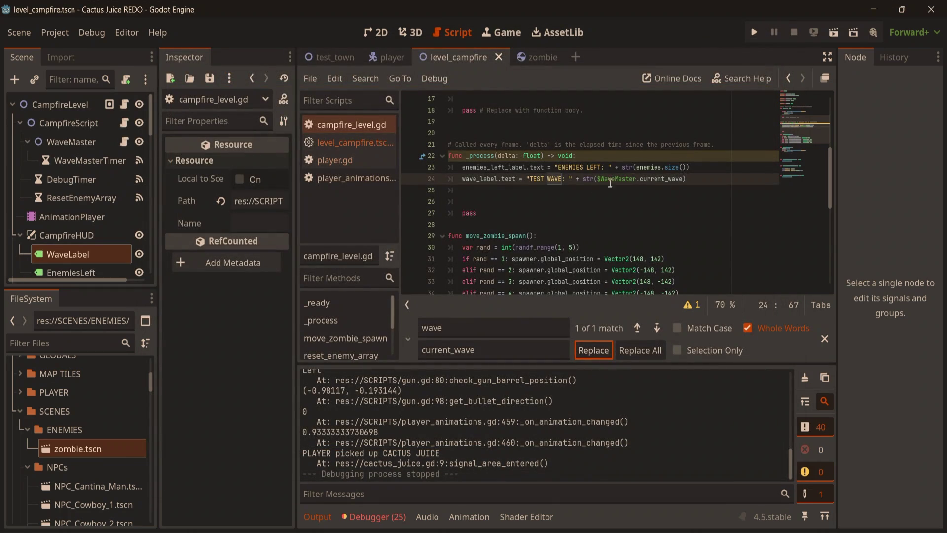
Open WaveMaster's built-in wave script from the scene tree
scroll(588, 198, up, 5)
click(588, 198)
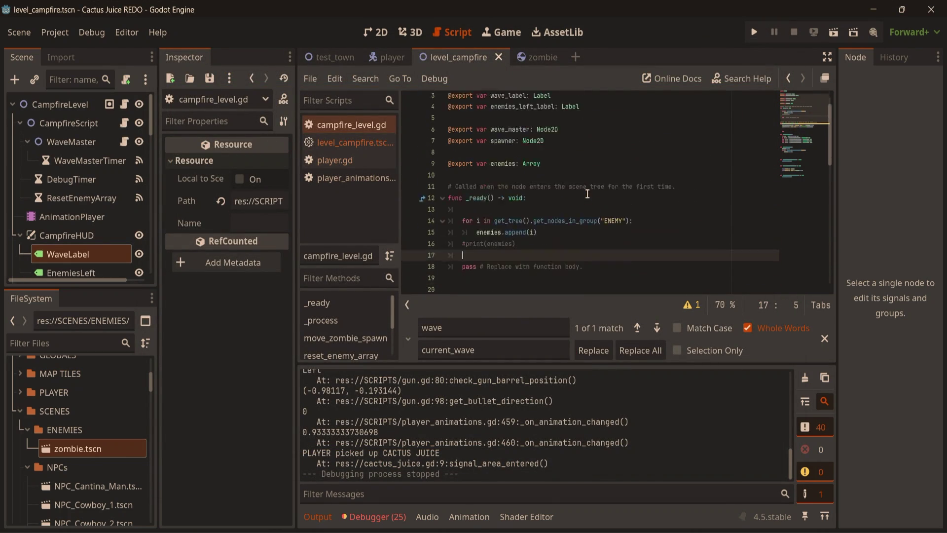
click(125, 142)
Insert a blank line below the current_wave export
click(634, 190)
scroll(643, 196, up, 5)
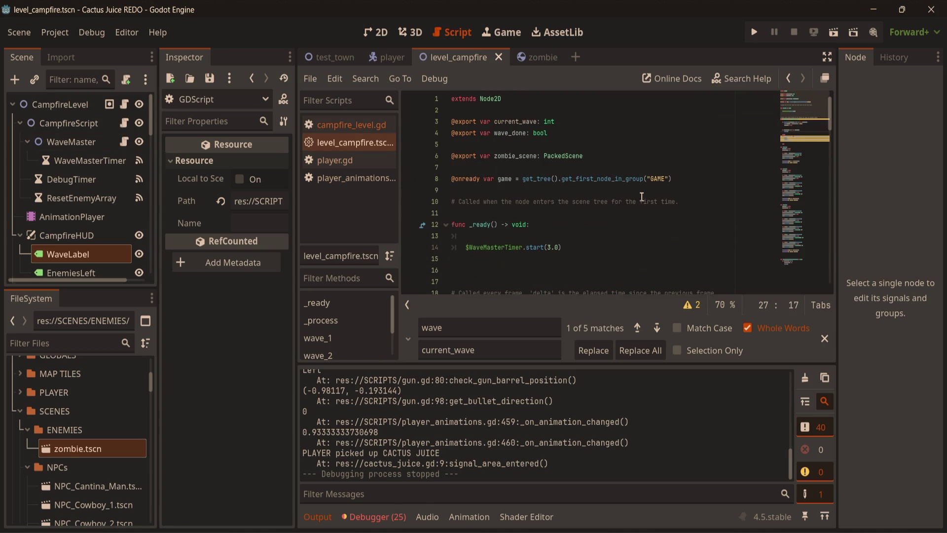
click(584, 120)
key(Return)
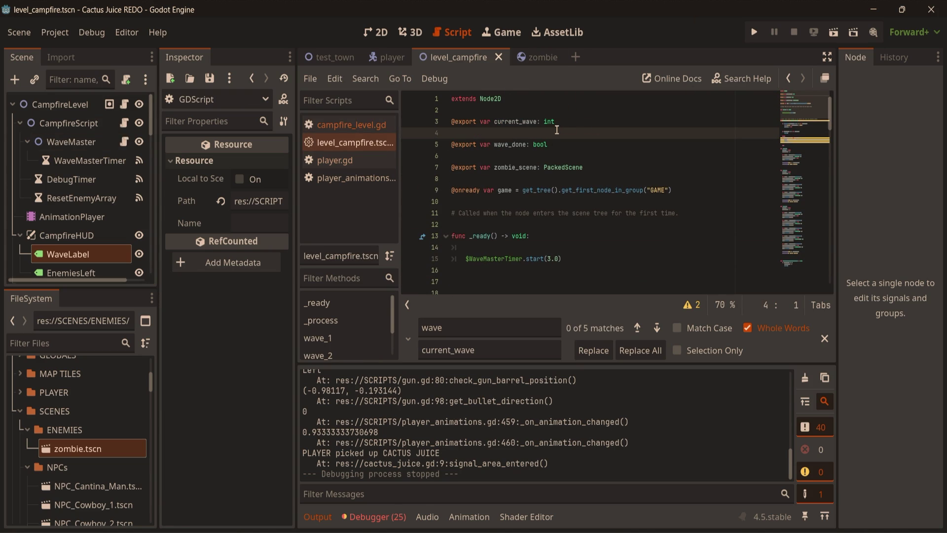
Review wave_1, which sets current_wave = 1 and spawns a zombie at Vector2(0, 60)
scroll(587, 130, down, 2)
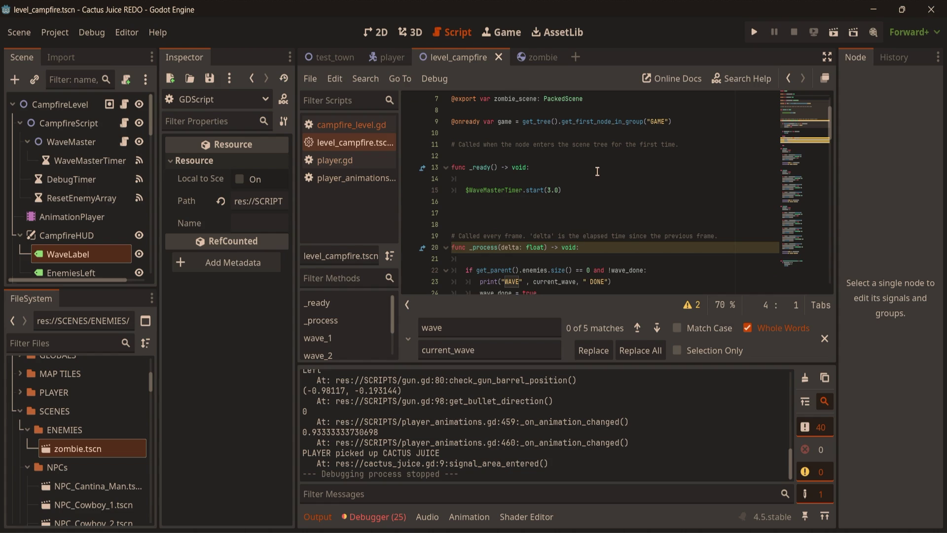
scroll(589, 182, down, 7)
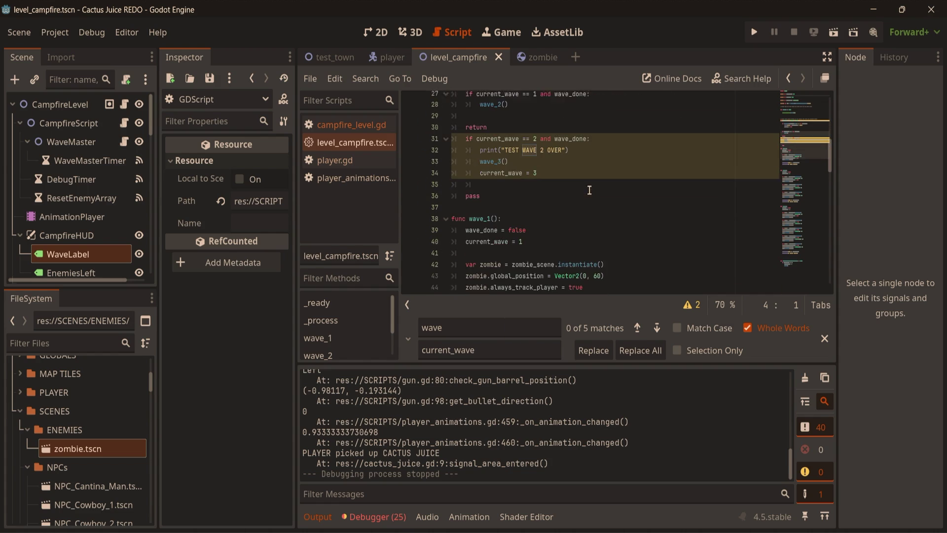
click(536, 237)
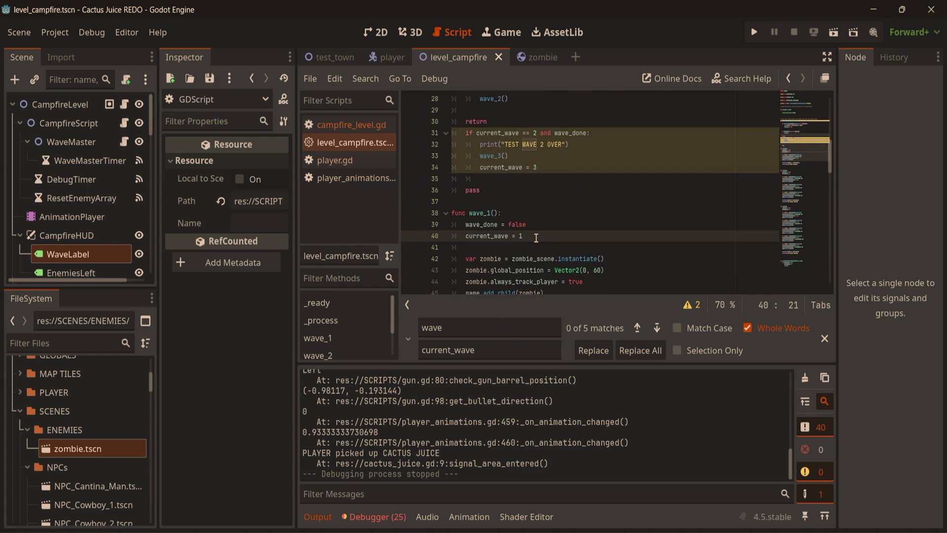
scroll(546, 234, down, 6)
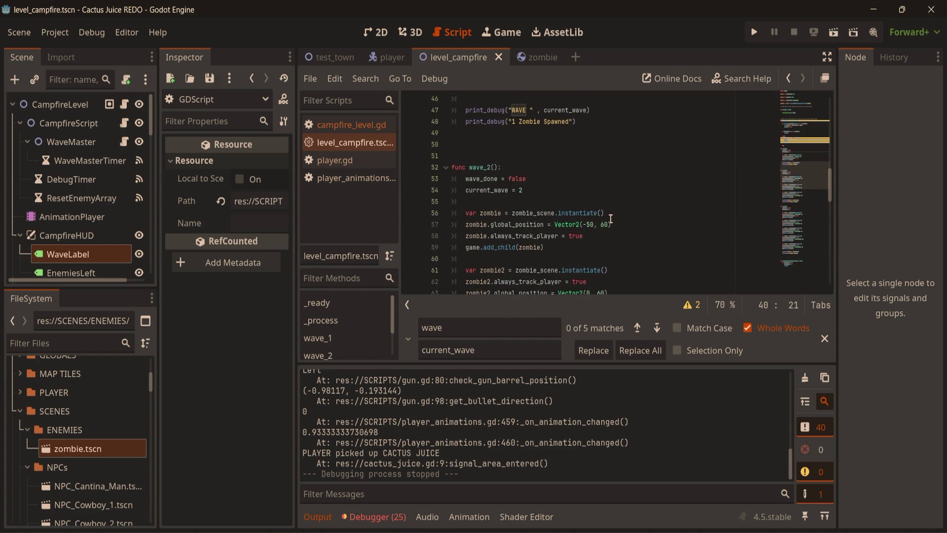
scroll(610, 218, up, 2)
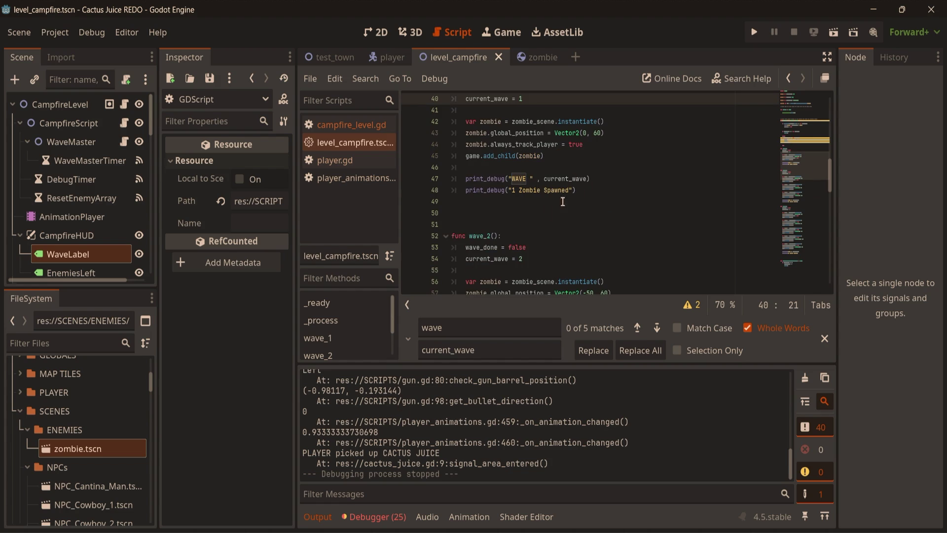
Append , " STARTED" after current_wave in wave_1's print, then run the game
click(588, 179)
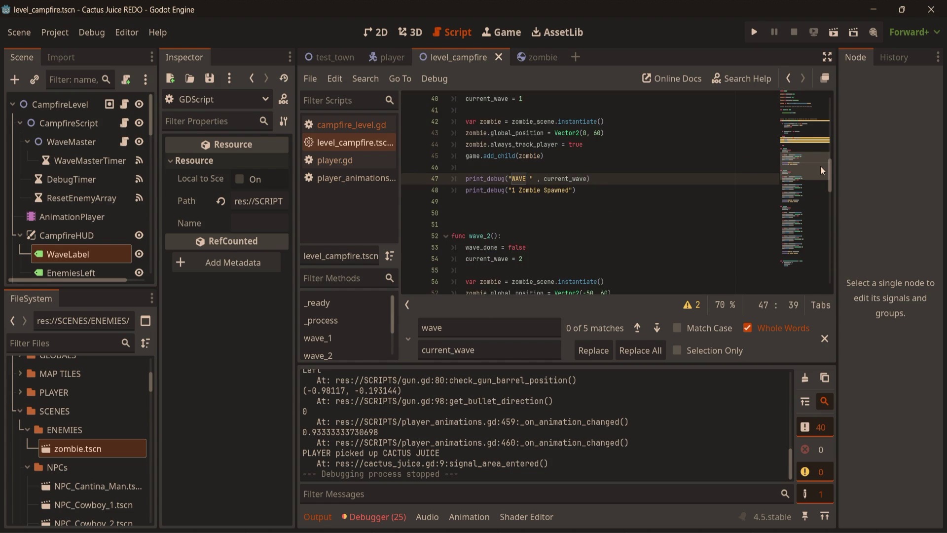
text(, " )
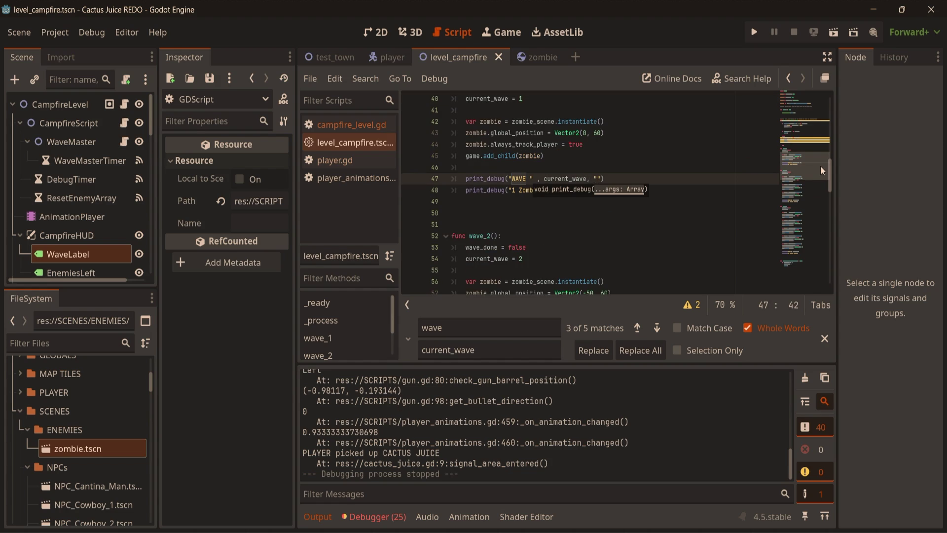
text(STAR)
text(TED)
click(713, 139)
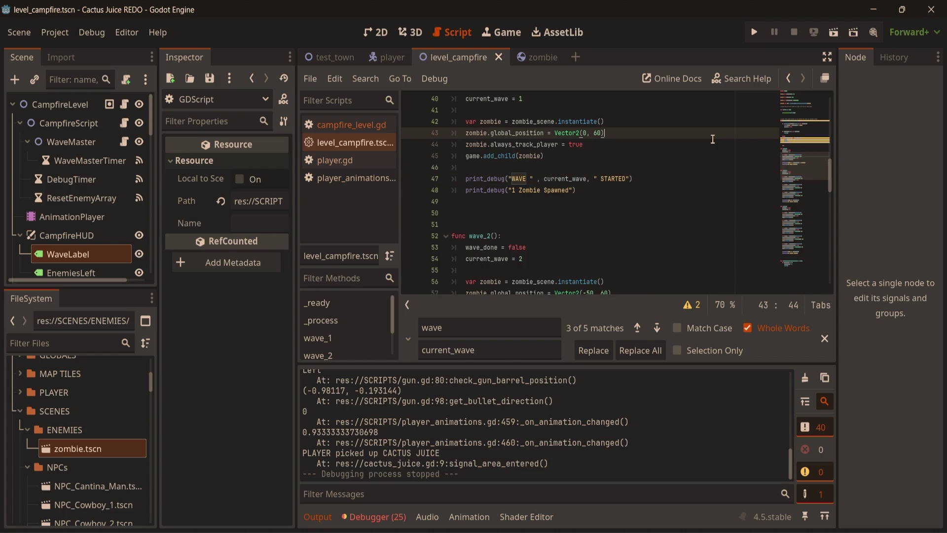
scroll(680, 237, down, 3)
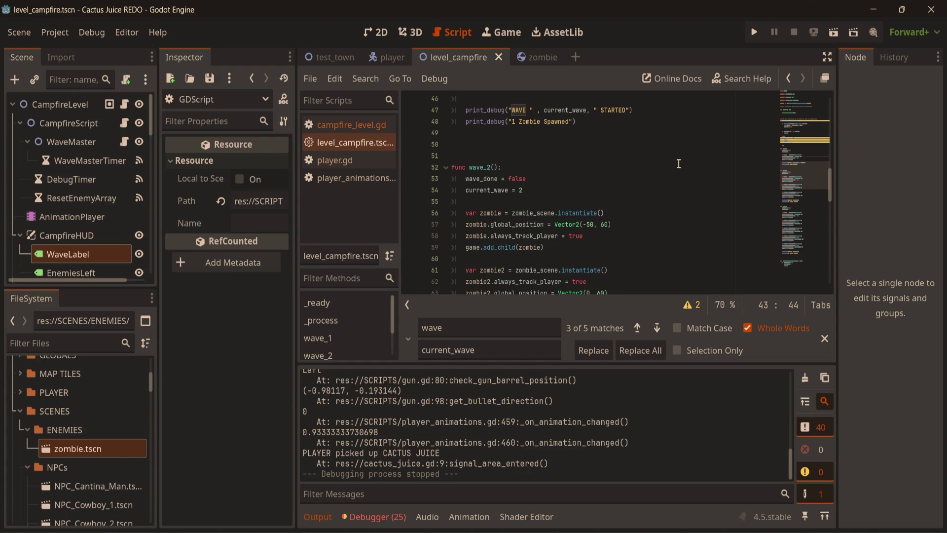
scroll(679, 164, down, 1)
key(F6)
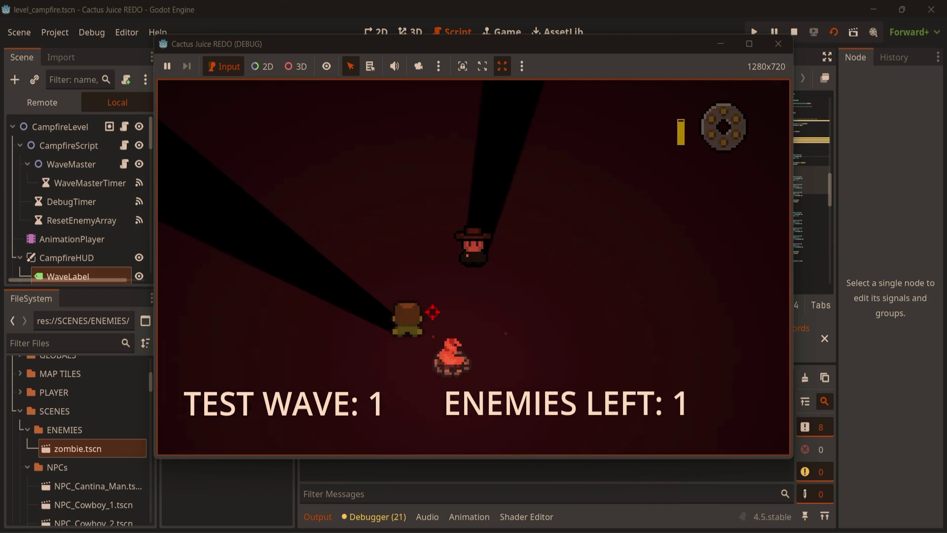
Shoot the wave 1 zombie, let wave 2 spawn three zombies, then close the game
click(366, 298)
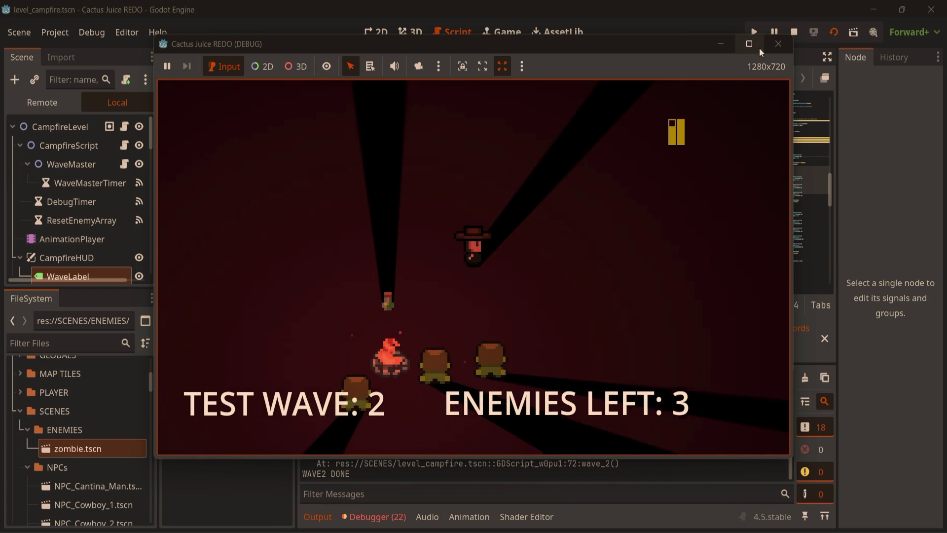
click(777, 48)
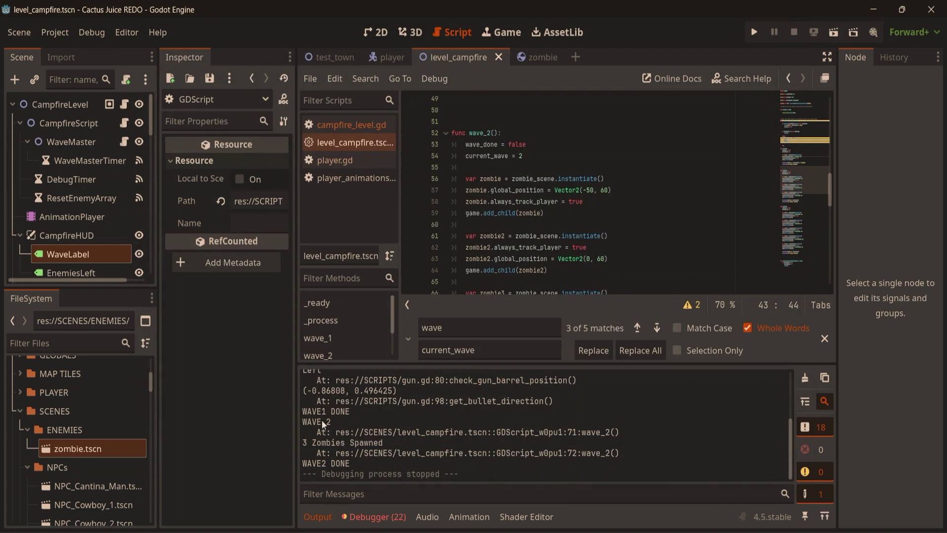
Scroll through the script to the !wave_done check in _process
scroll(540, 148, down, 7)
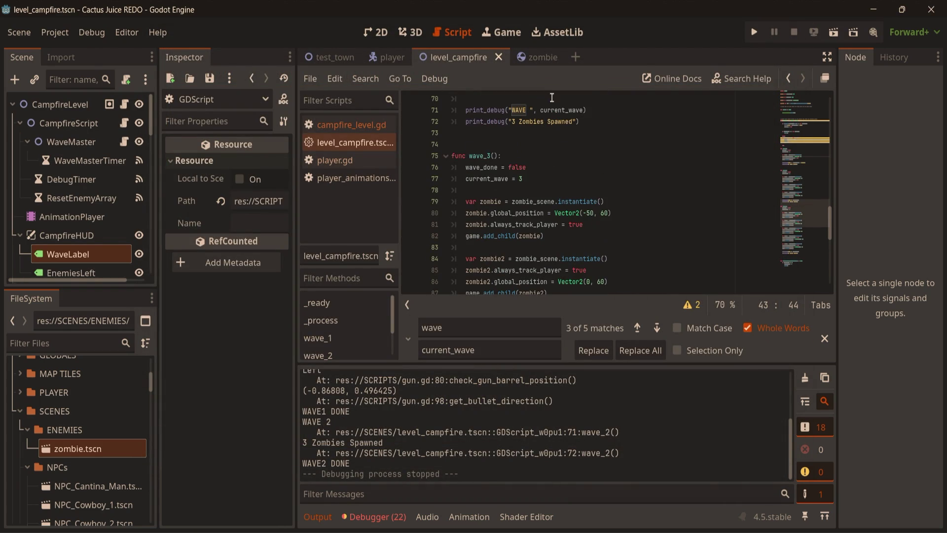
click(540, 112)
scroll(491, 178, down, 6)
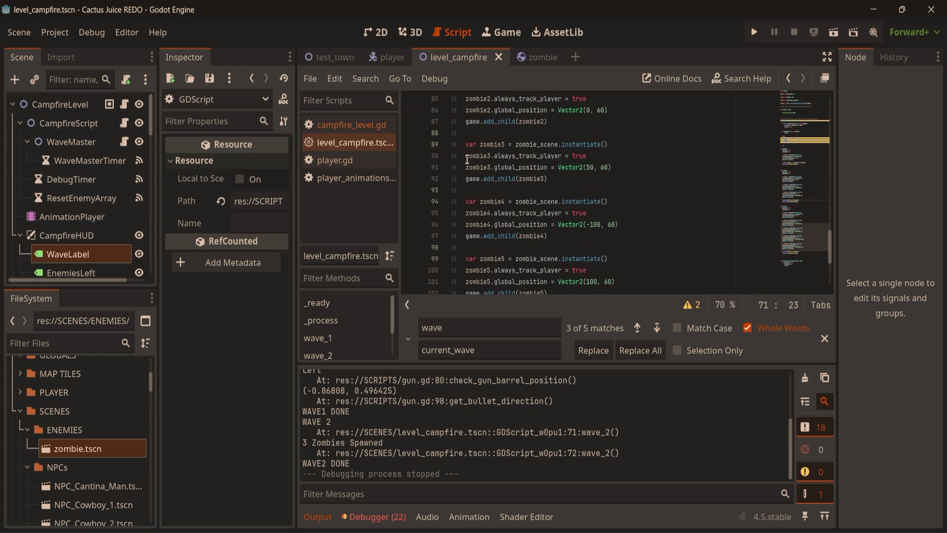
scroll(491, 178, down, 3)
scroll(543, 166, up, 20)
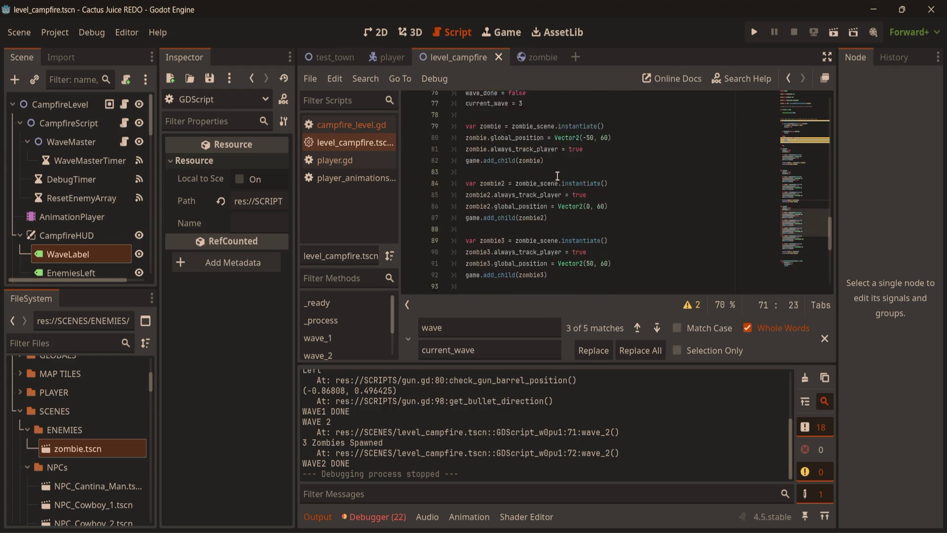
scroll(556, 180, up, 6)
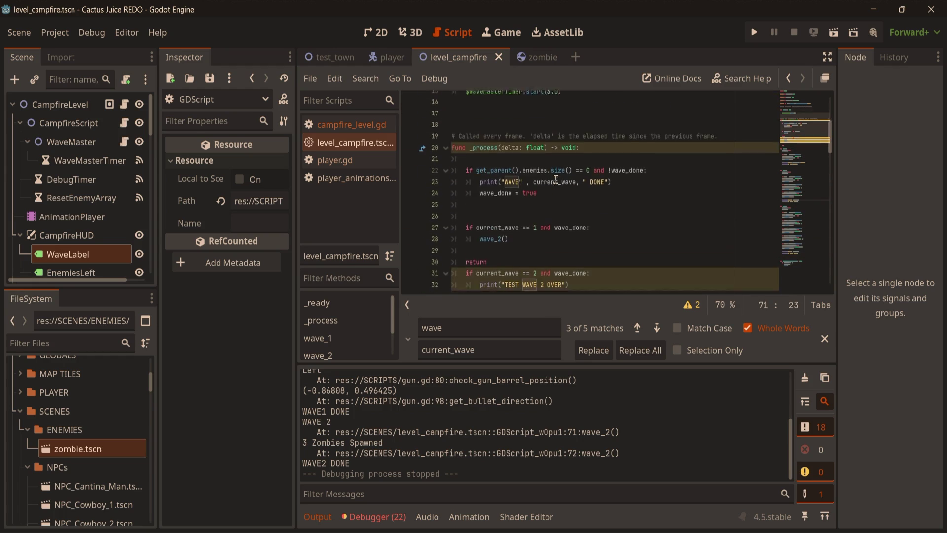
click(647, 249)
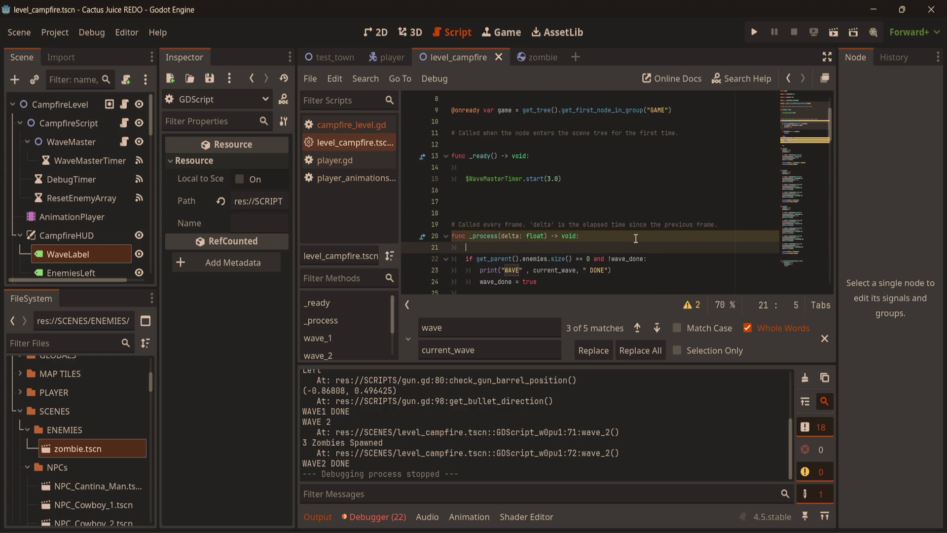
scroll(636, 241, down, 1)
click(609, 226)
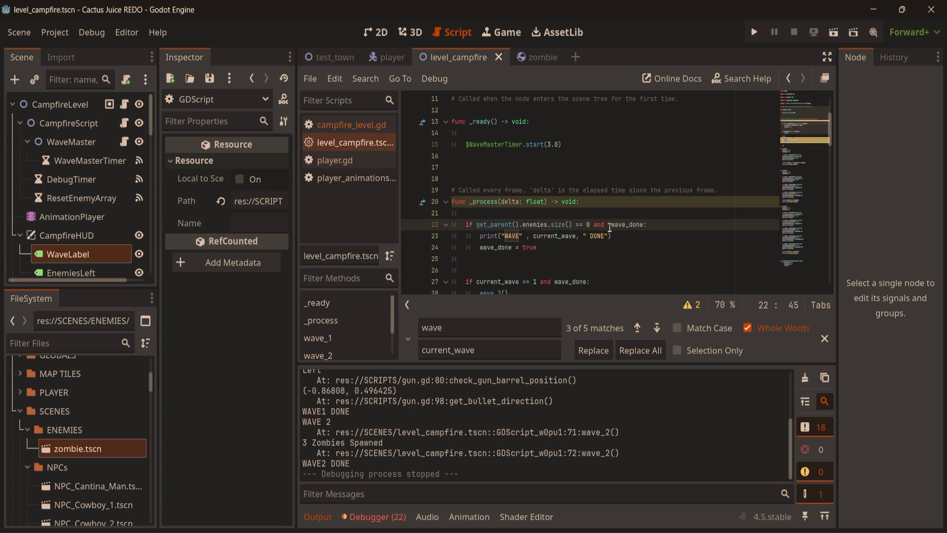
Delete the unreachable current_wave == 2 block with the TEST WAVE 2 OVER print and wave_3 call
scroll(607, 232, down, 3)
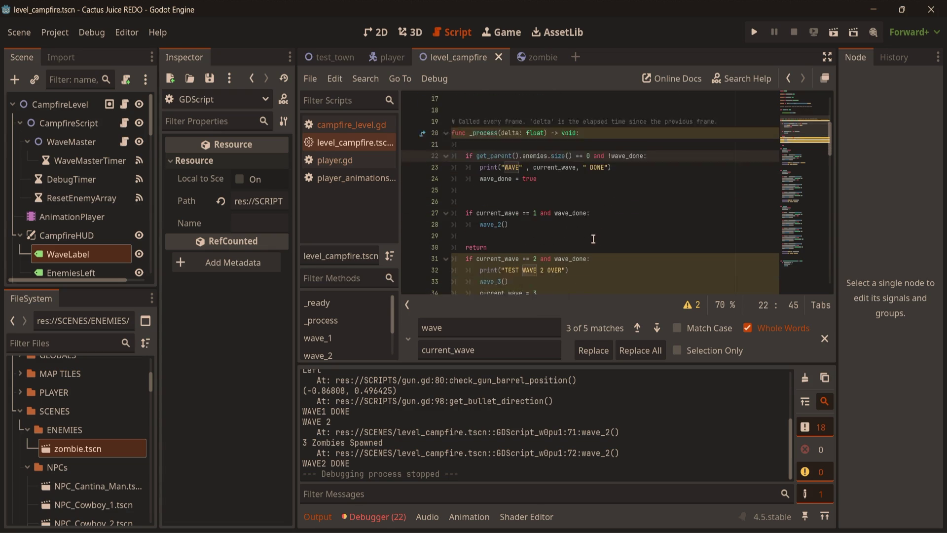
scroll(538, 213, down, 1)
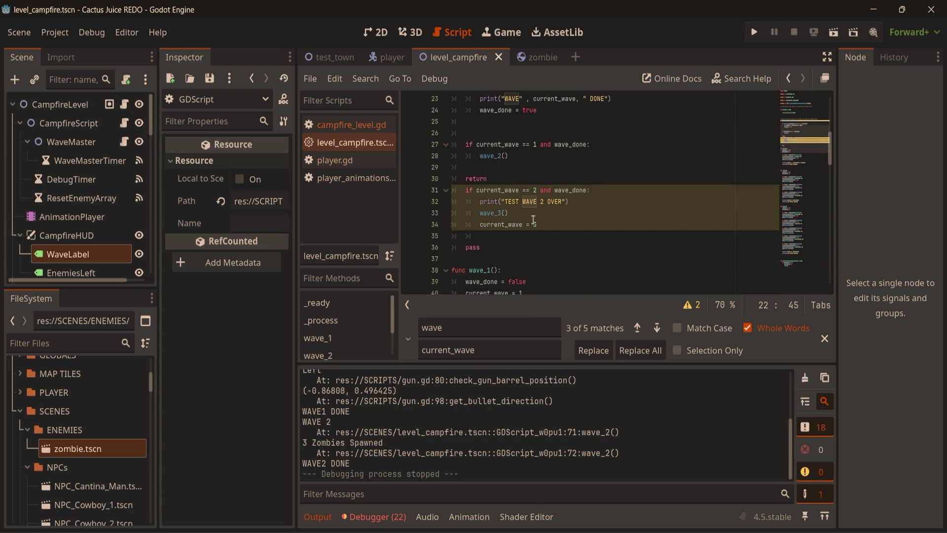
drag(518, 256, 533, 190)
key(Delete)
scroll(533, 203, up, 1)
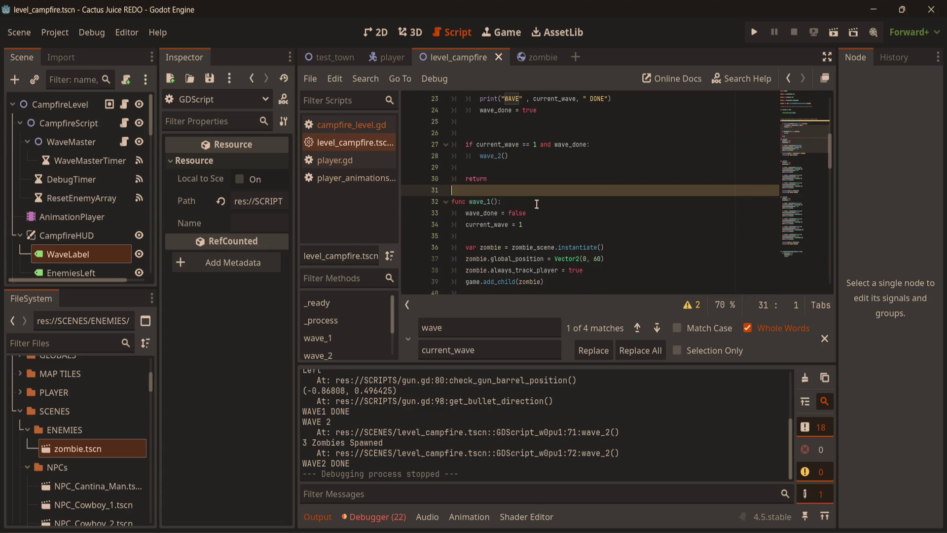
Add a space after WAVE in the DONE debug message on line 23
key(Return)
scroll(621, 203, up, 2)
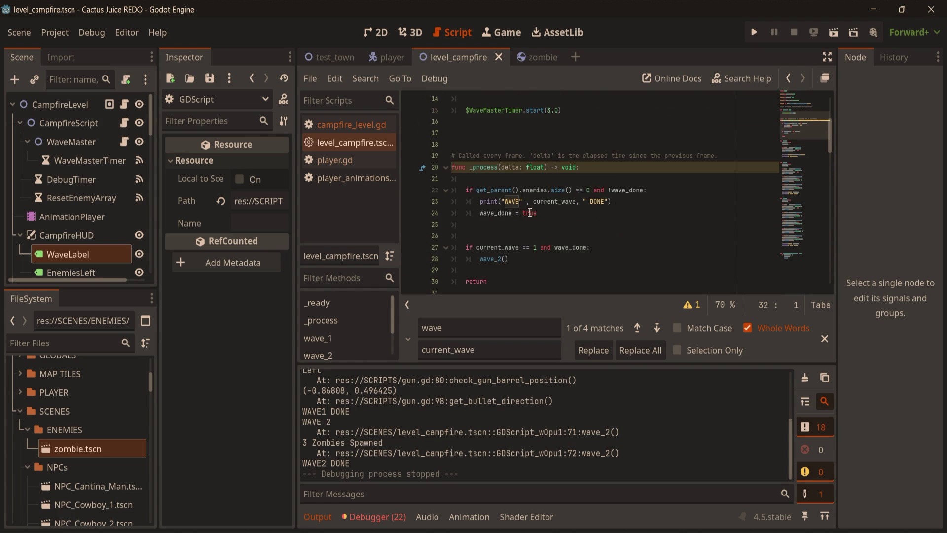
click(620, 203)
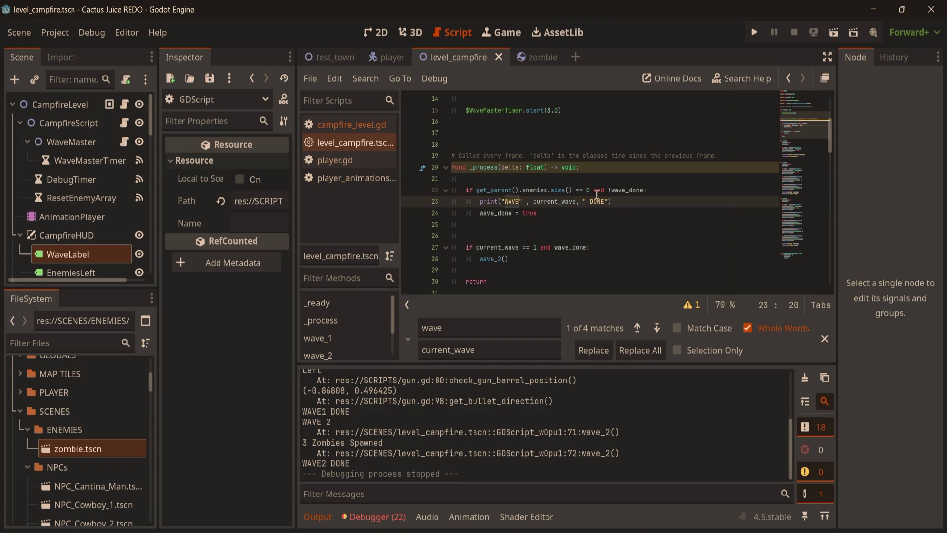
click(642, 210)
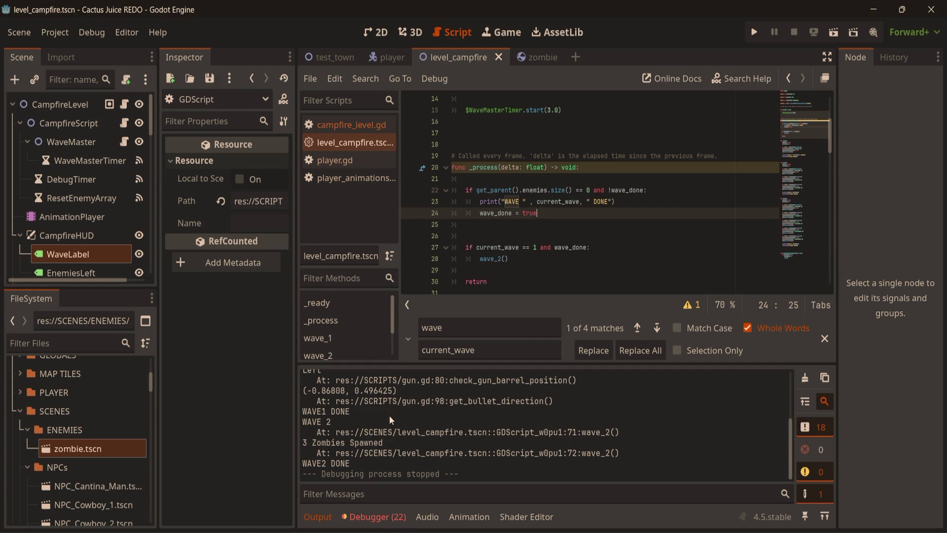
Copy wave_1's , " STARTED" print arguments into wave_2 and wave_3, then run the level
scroll(587, 277, down, 8)
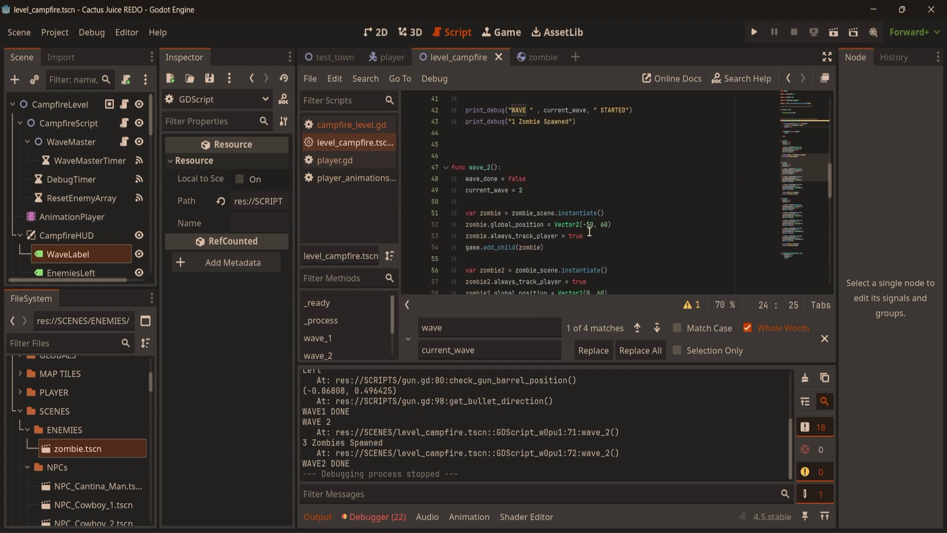
double_click(611, 142)
click(627, 144)
drag(629, 145, 509, 142)
key(ctrl+c)
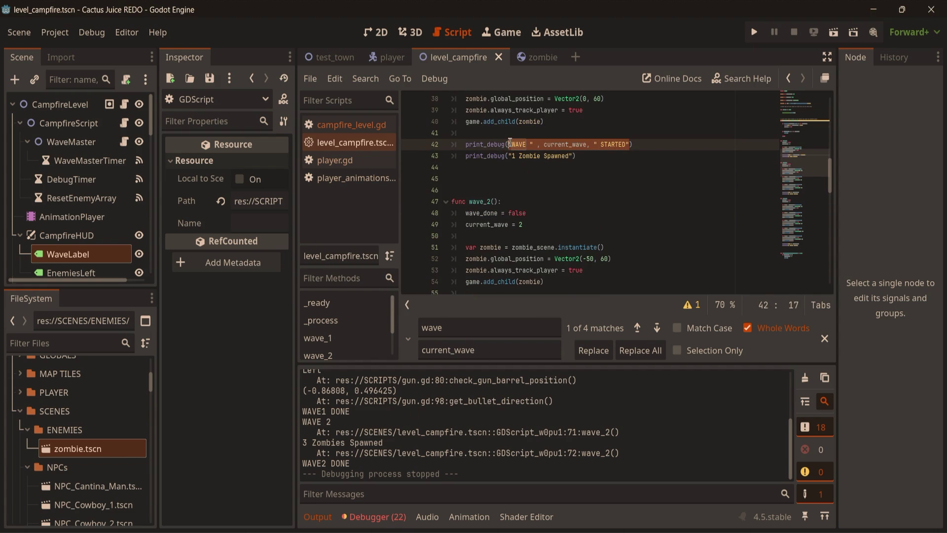
scroll(554, 202, down, 7)
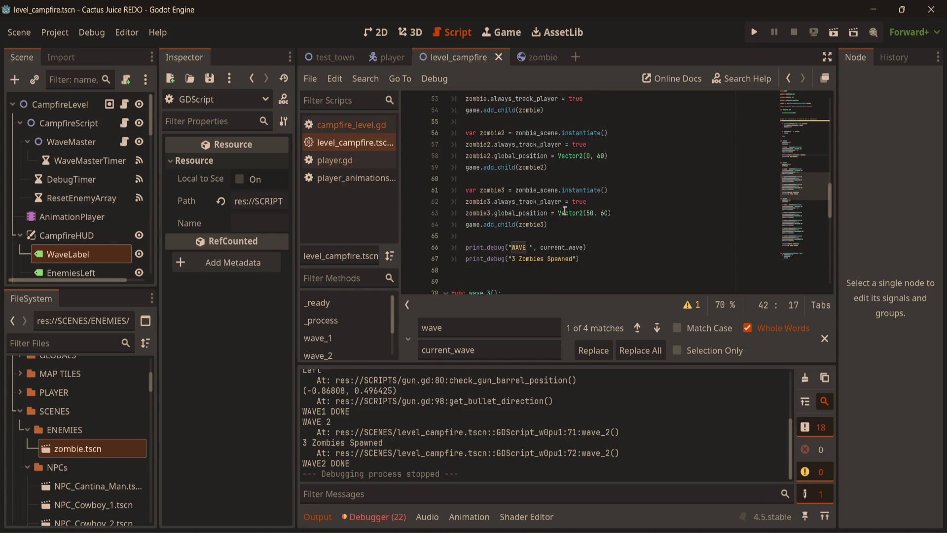
drag(586, 176, 509, 181)
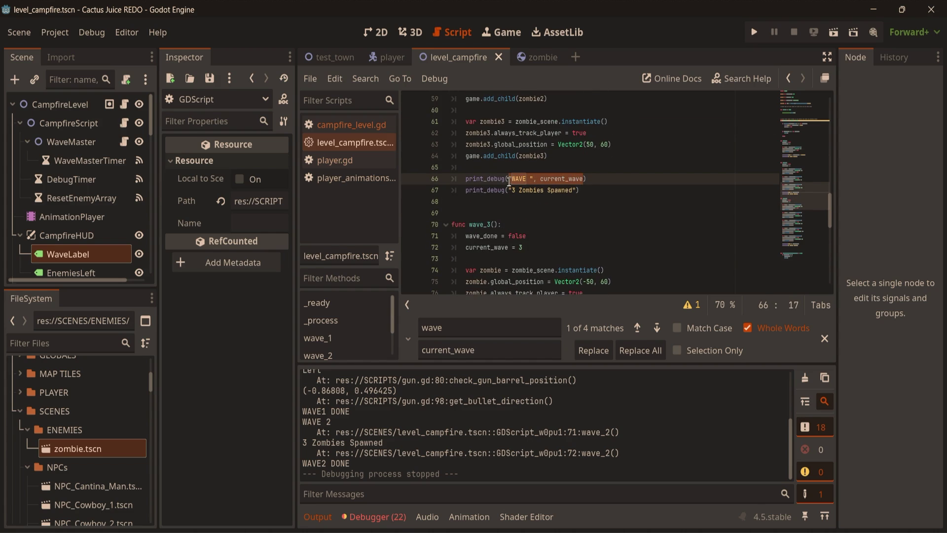
scroll(572, 187, down, 9)
drag(584, 247, 507, 246)
key(ctrl+v)
scroll(519, 246, down, 1)
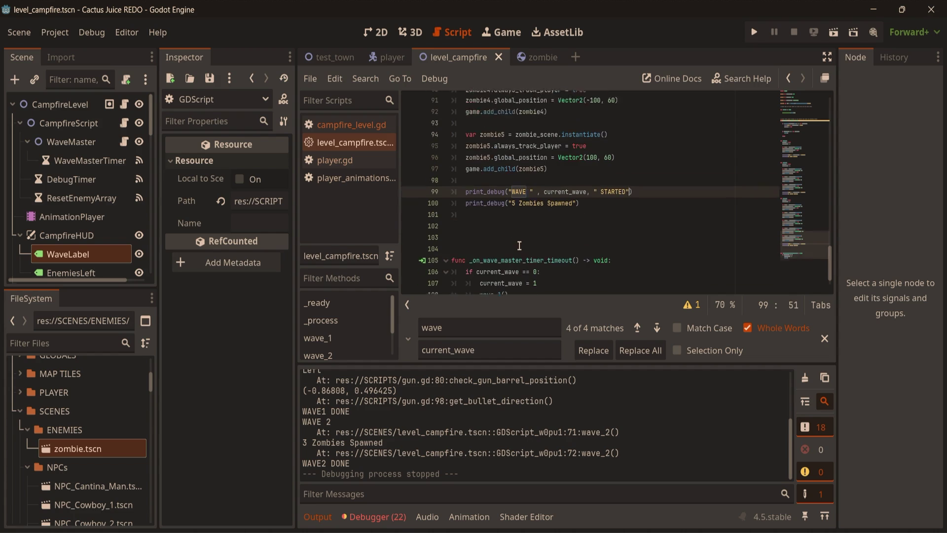
scroll(519, 245, down, 1)
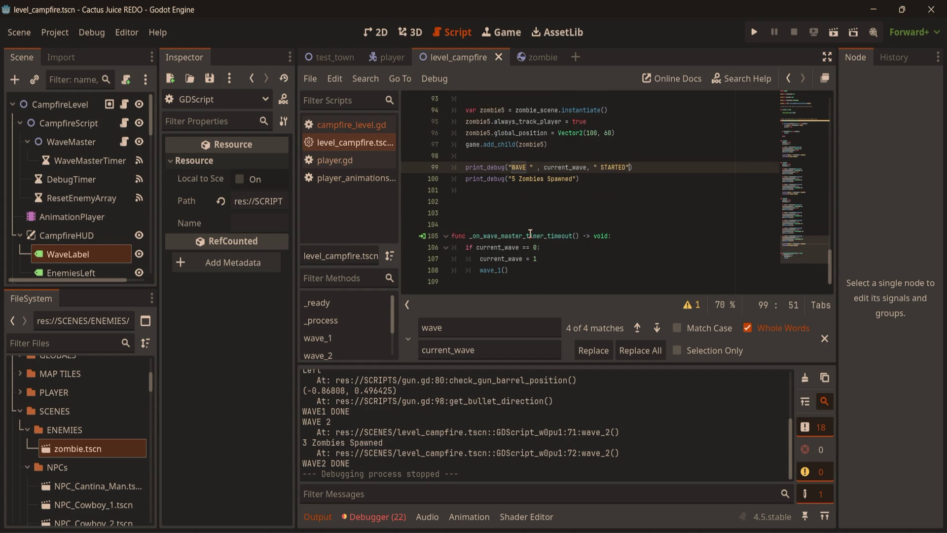
key(F6)
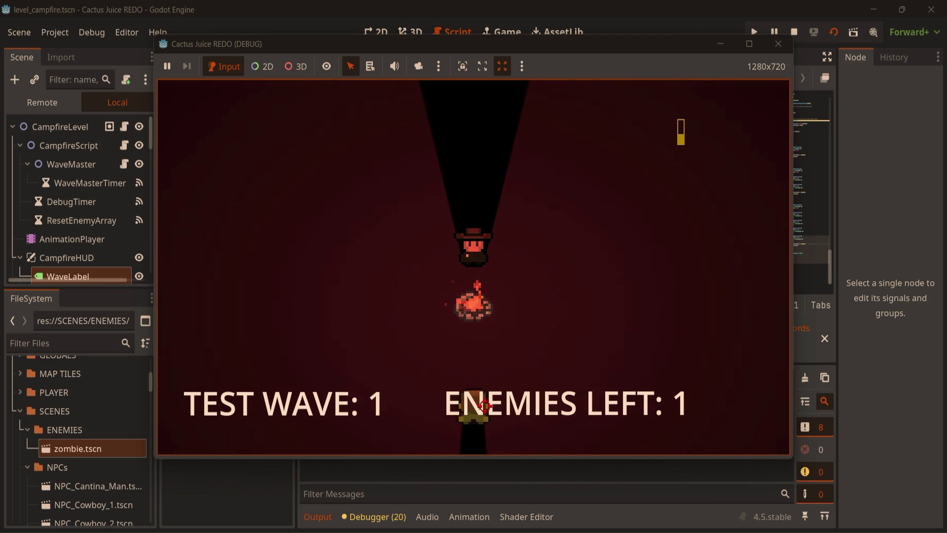
Shoot the wave 1 zombie and the three wave 2 zombies, then stop the game
click(482, 400)
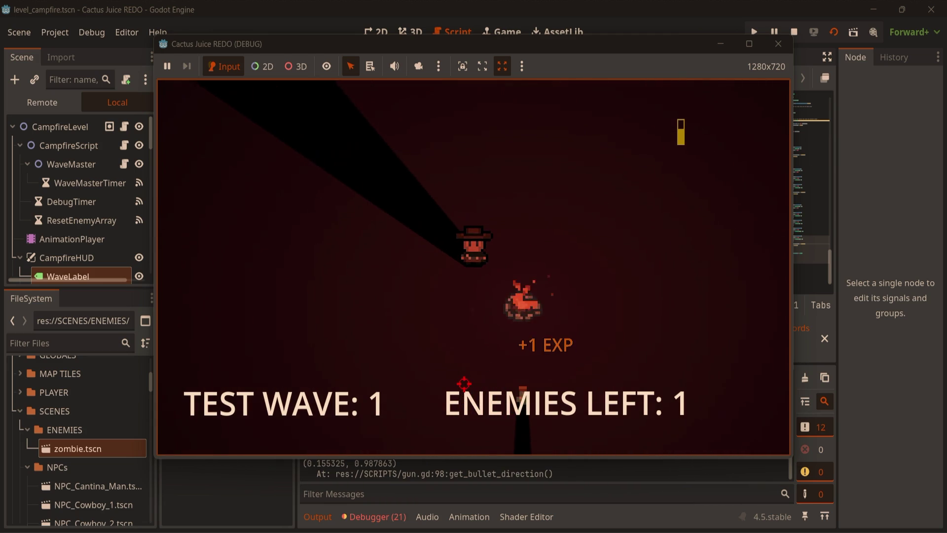
click(417, 404)
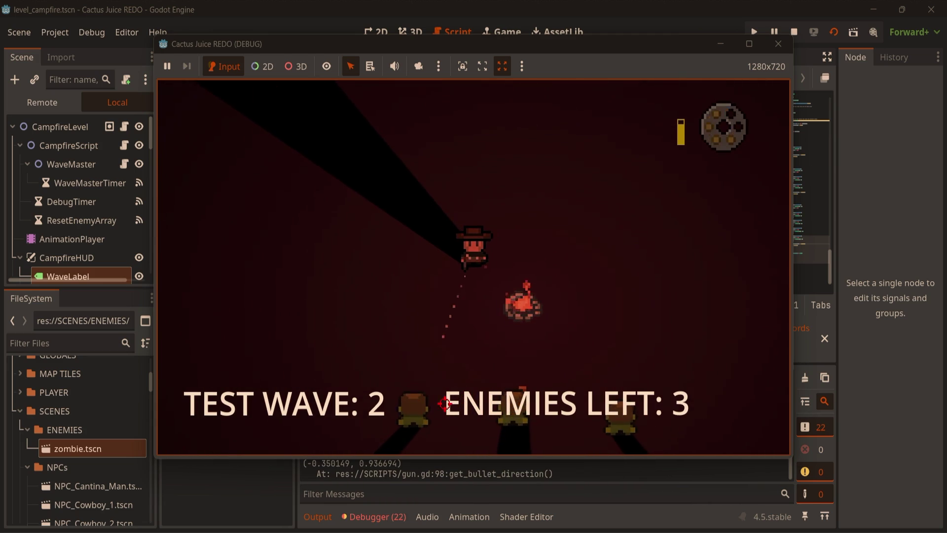
click(510, 403)
click(583, 372)
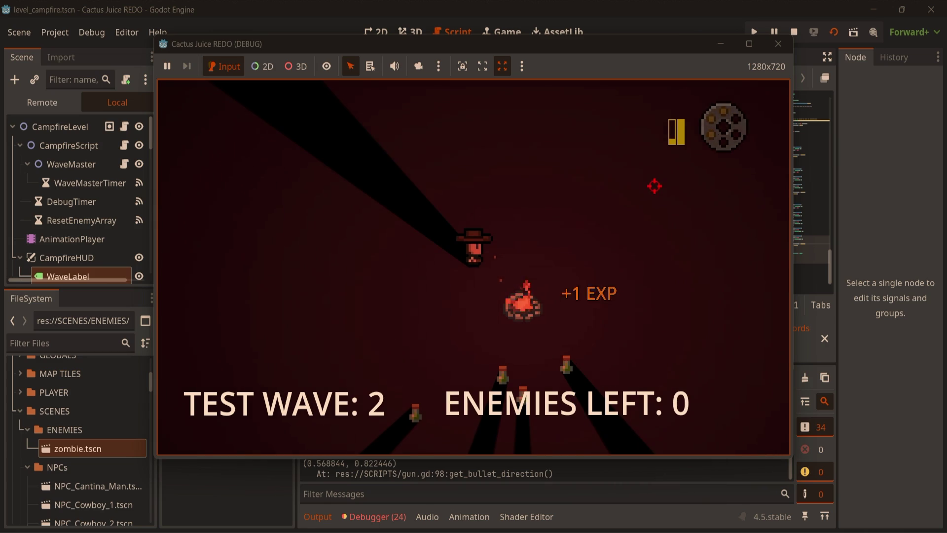
click(779, 44)
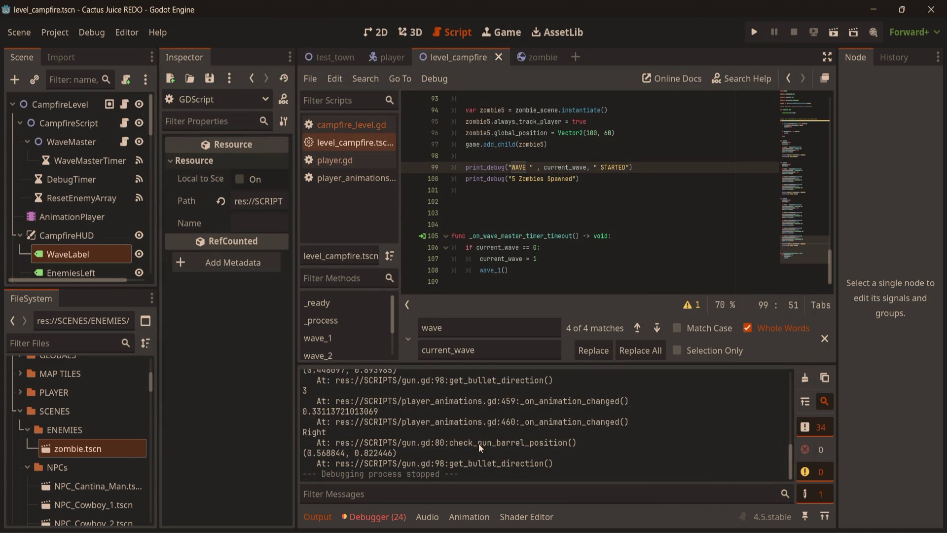
Cut wave_done = false from the first line of wave_2
scroll(479, 443, up, 5)
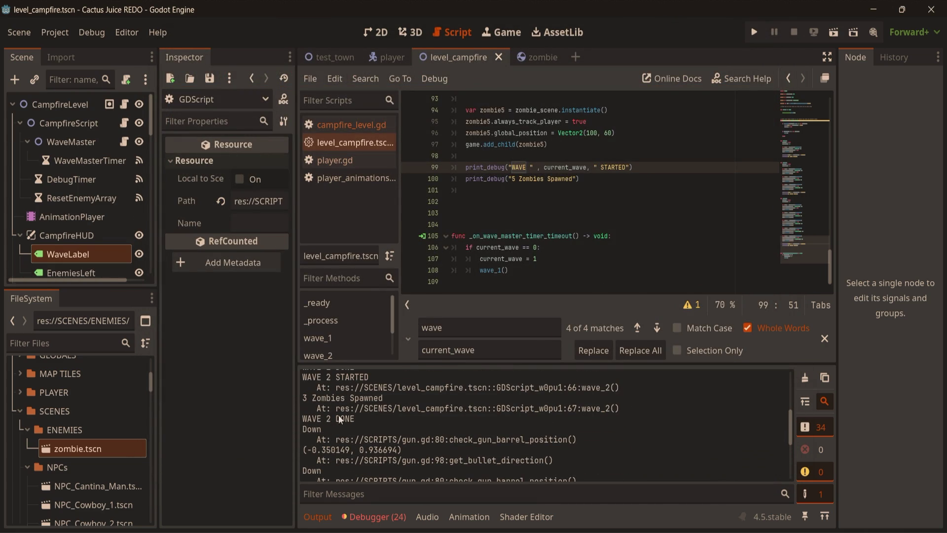
scroll(351, 421, up, 2)
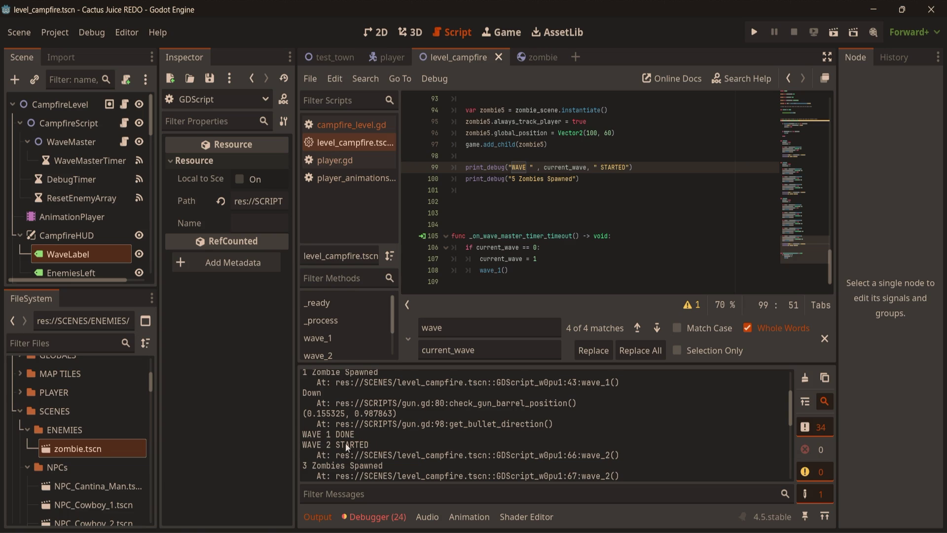
scroll(316, 446, down, 1)
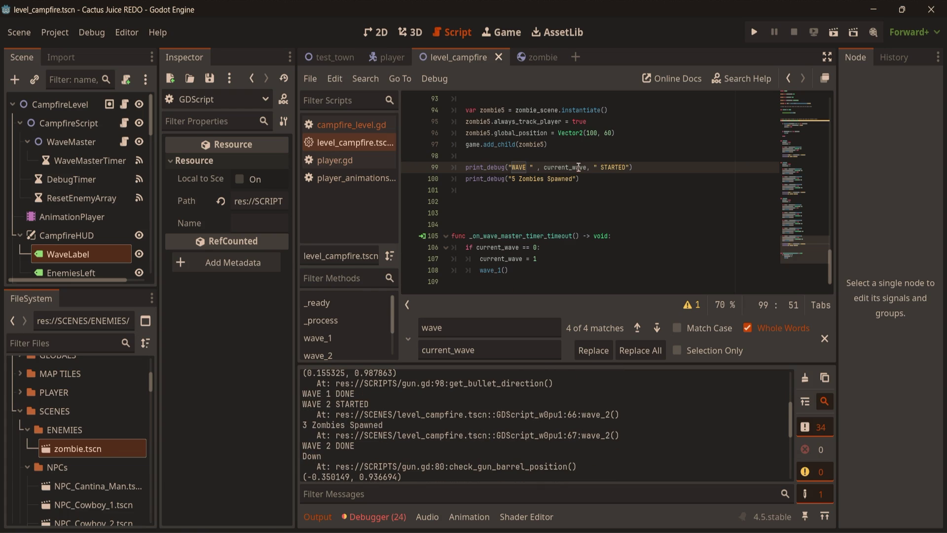
scroll(578, 168, up, 10)
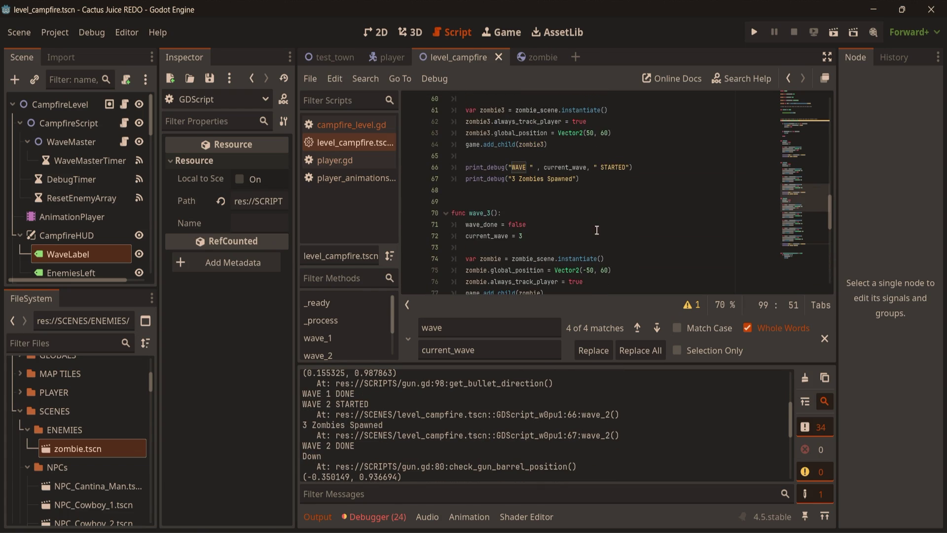
scroll(623, 204, up, 1)
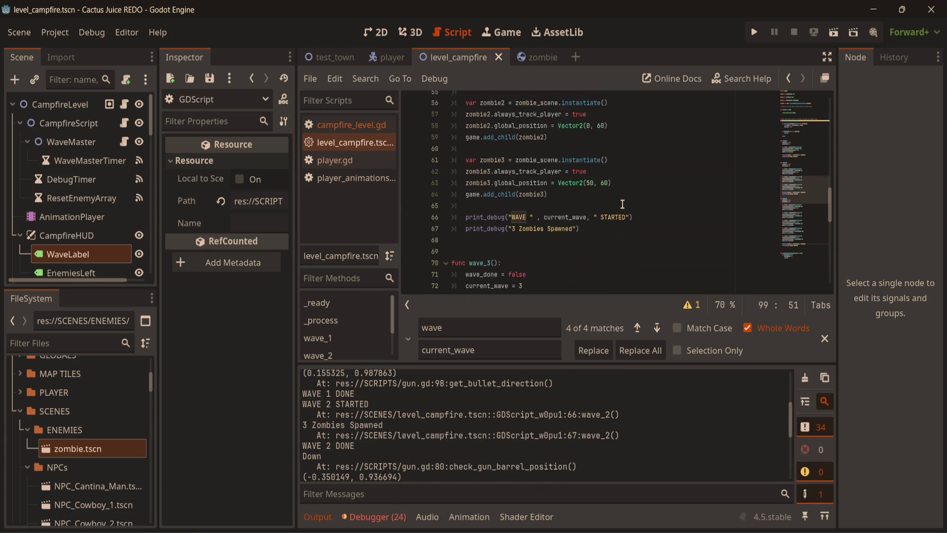
scroll(623, 204, up, 2)
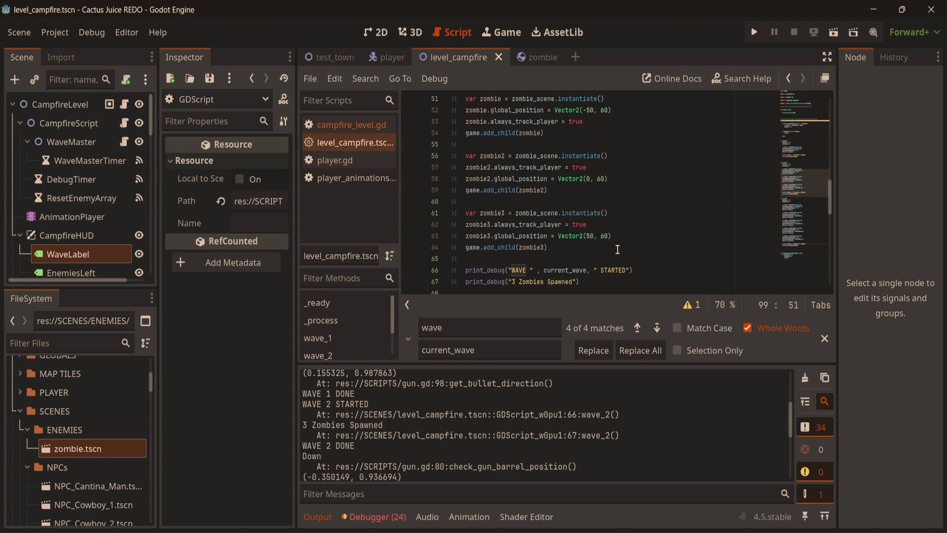
scroll(618, 249, up, 5)
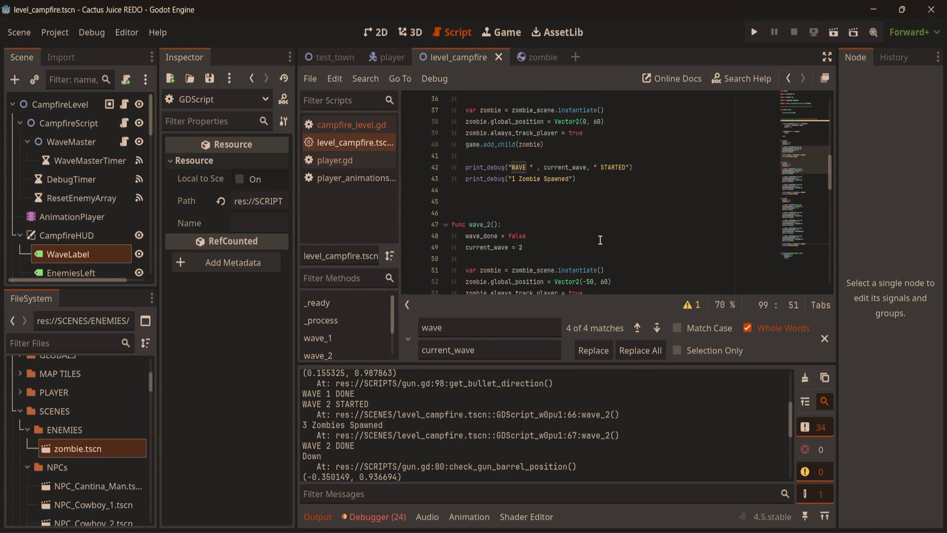
click(585, 237)
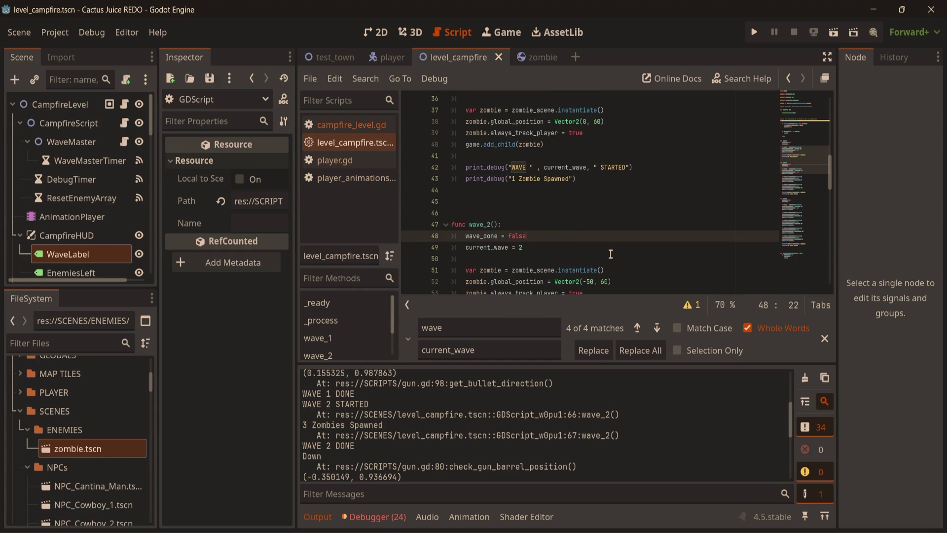
scroll(610, 253, up, 7)
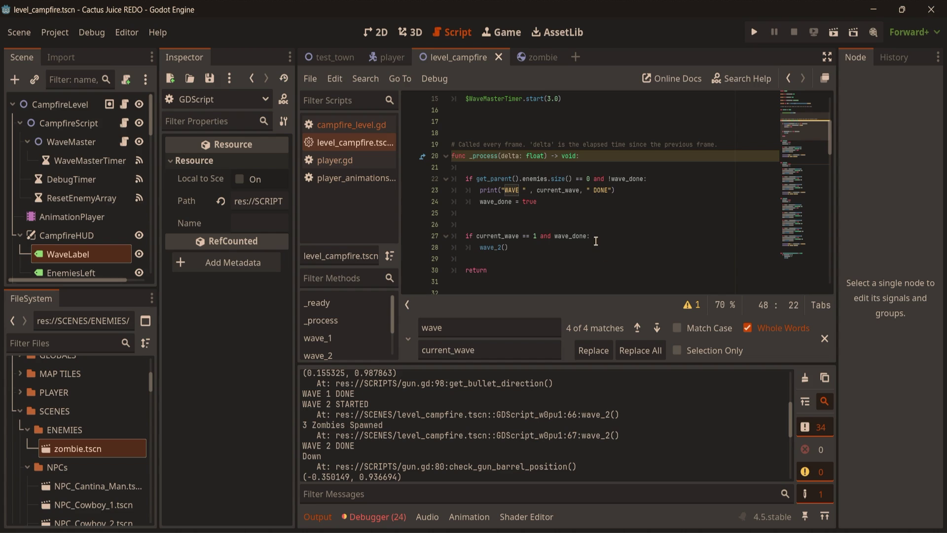
scroll(596, 241, down, 5)
drag(534, 140, 466, 144)
scroll(508, 195, down, 5)
drag(538, 134, 464, 133)
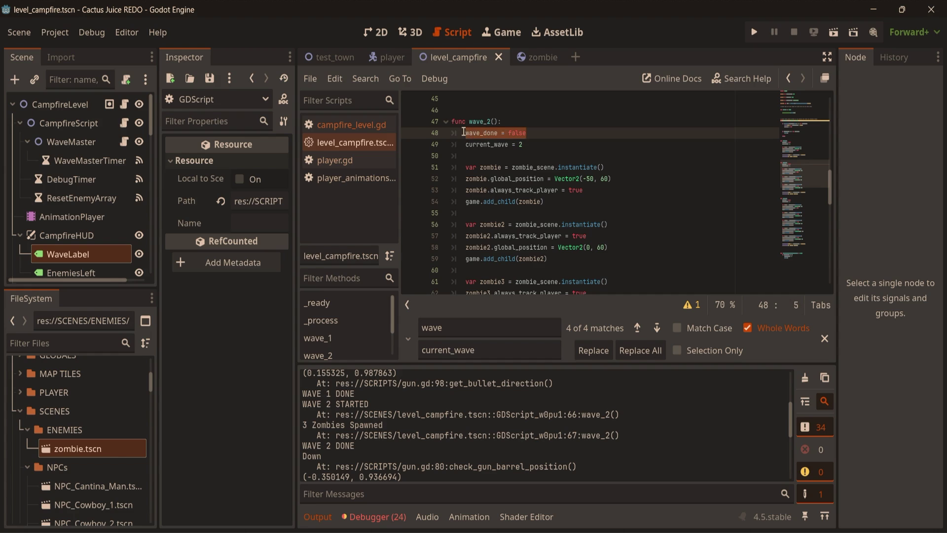
Retype wave_done = false after the '3 Zombies Spawned' print and remove the leftover blank line
scroll(579, 197, down, 6)
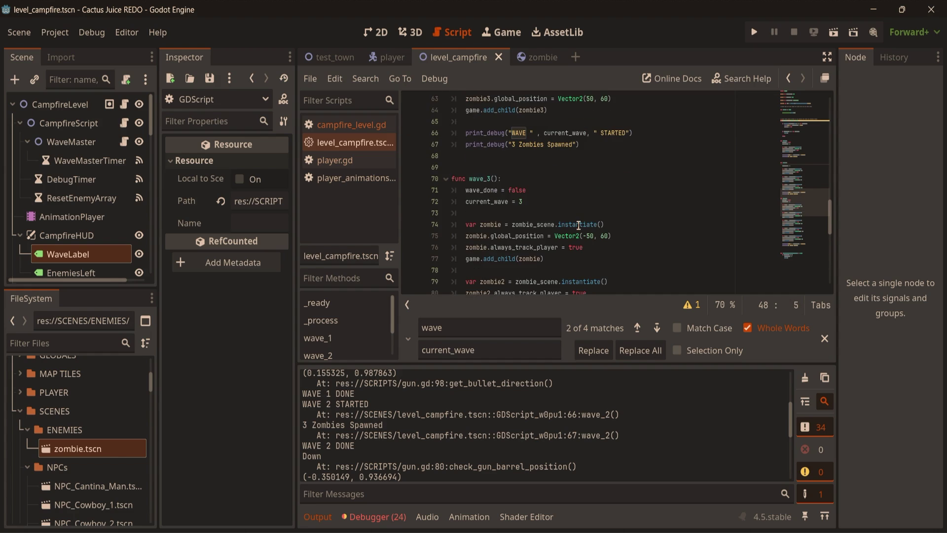
scroll(583, 217, up, 1)
click(603, 178)
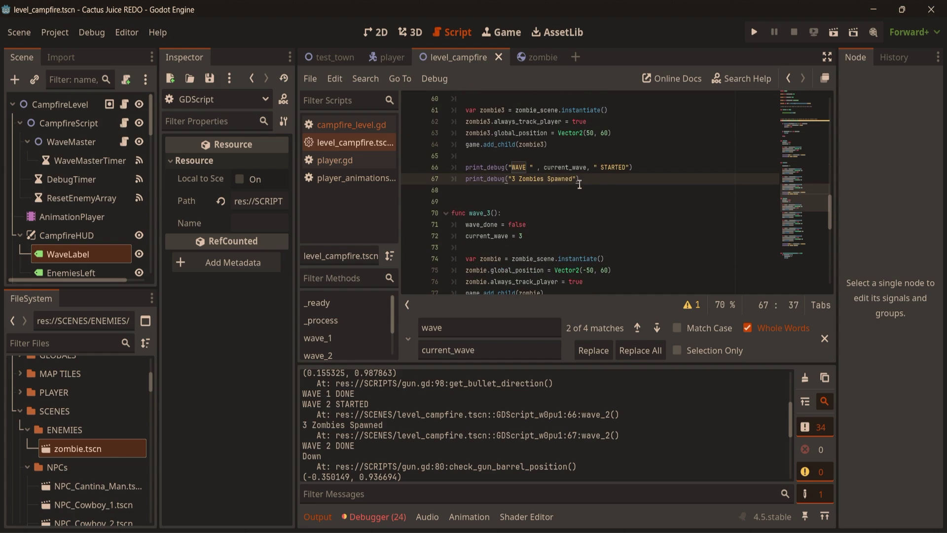
key(Return)
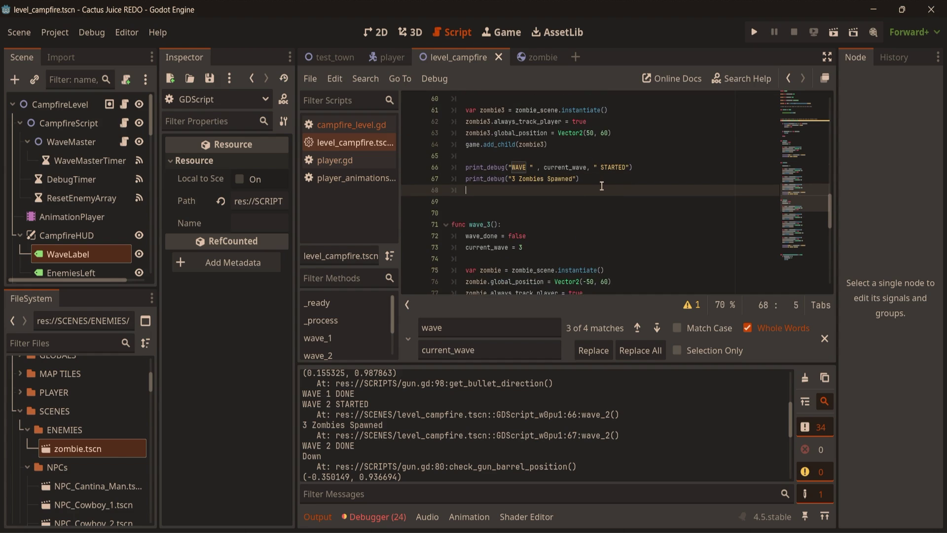
text(wave_done = false)
scroll(601, 190, up, 6)
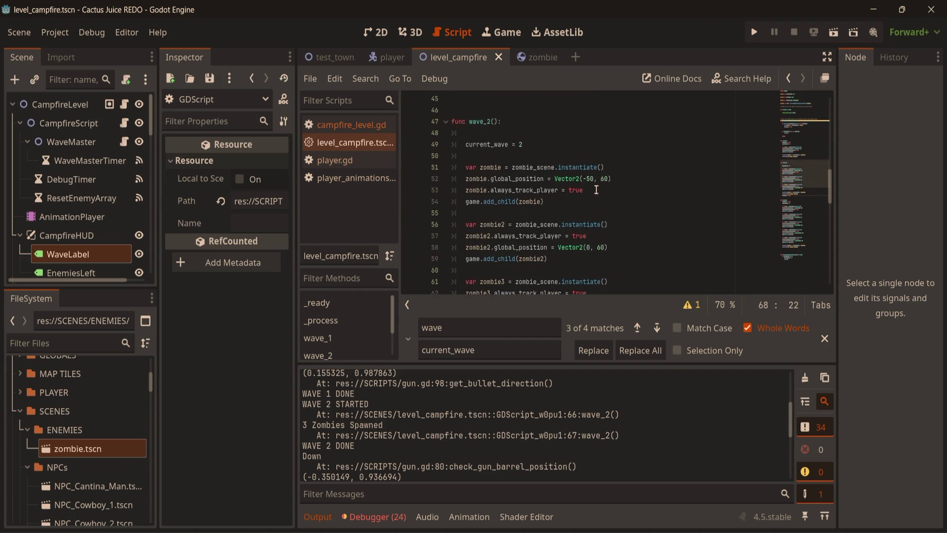
click(533, 171)
key(BackSpace)
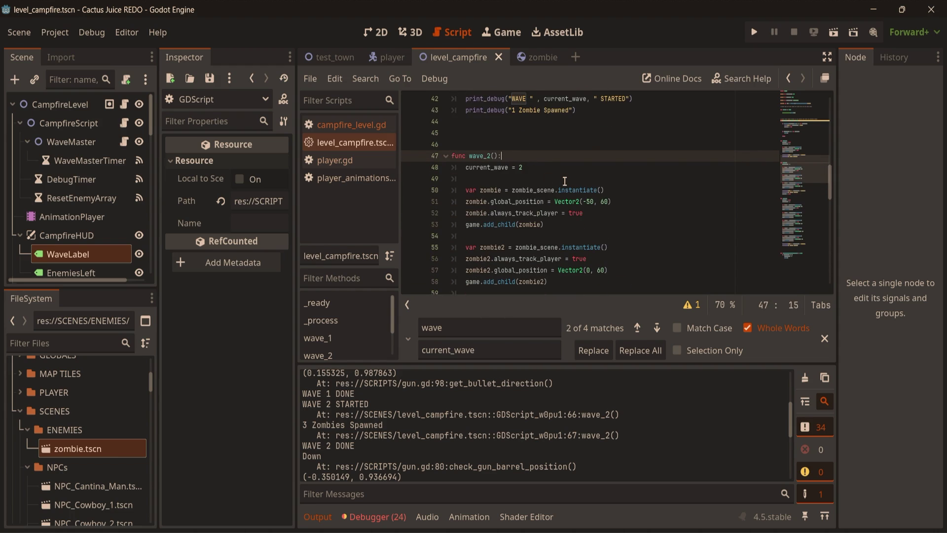
scroll(565, 181, up, 8)
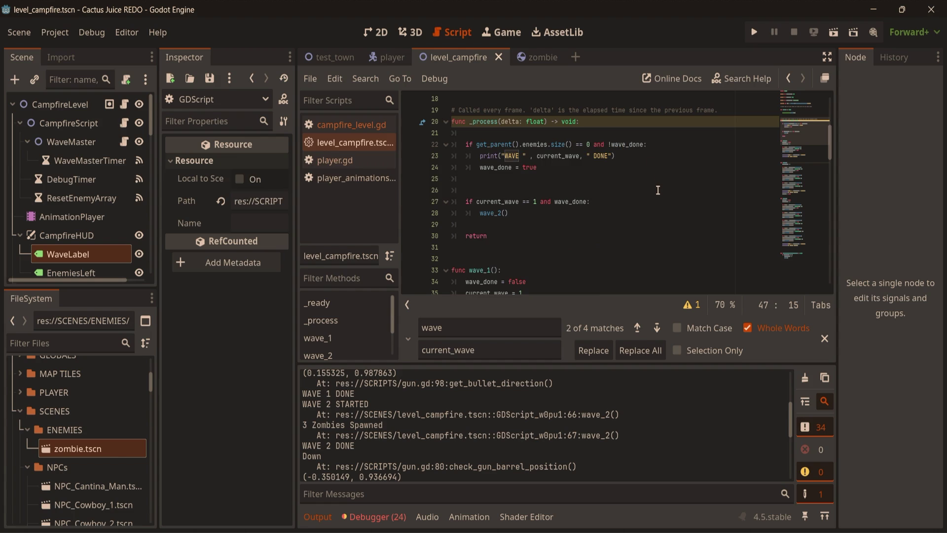
key(F6)
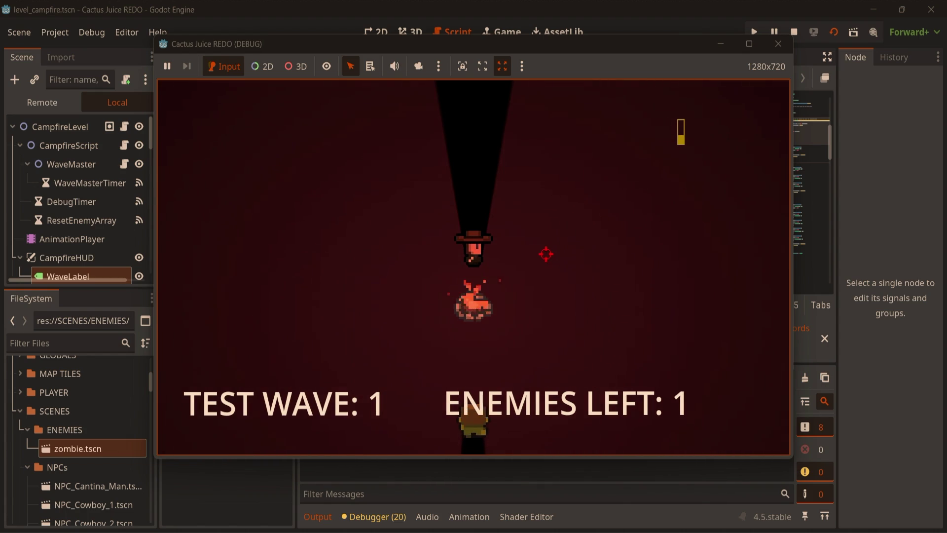
click(491, 423)
key(s)
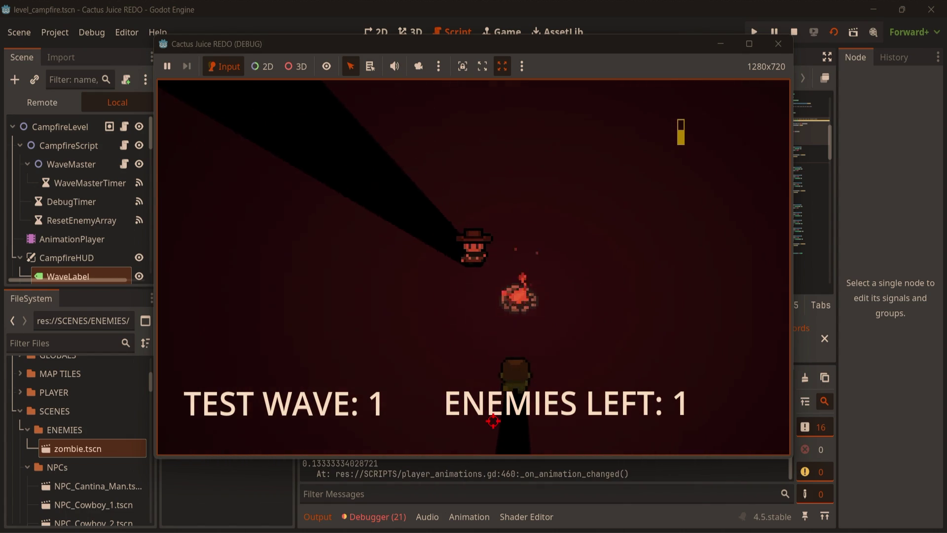
key(a)
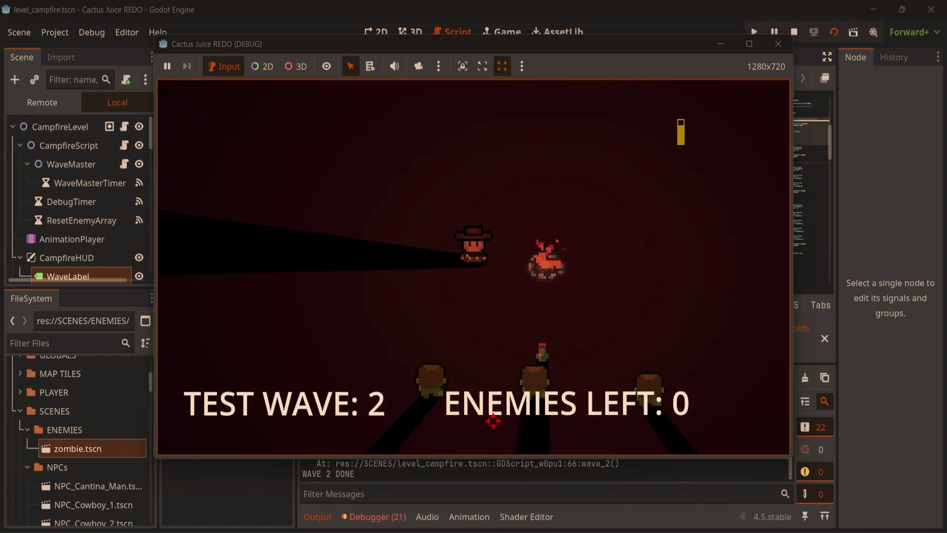
click(531, 351)
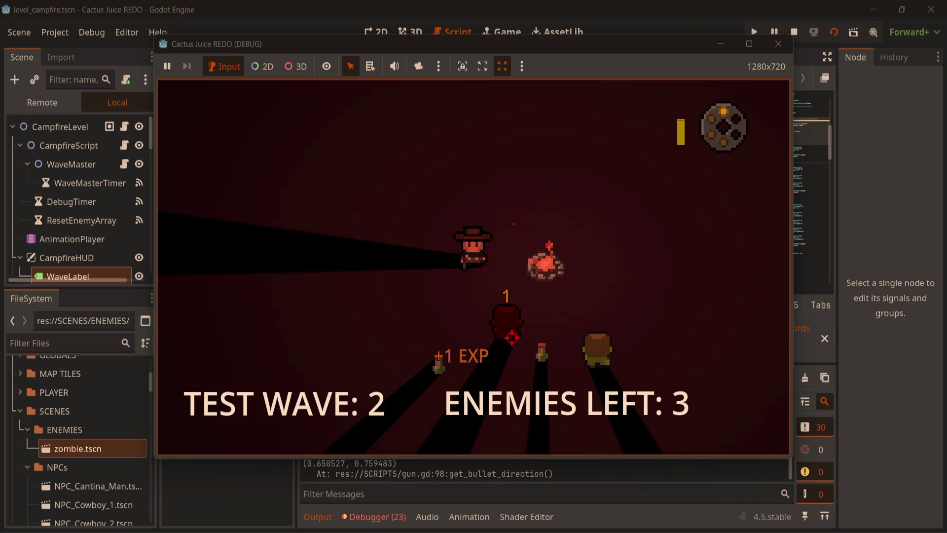
click(571, 349)
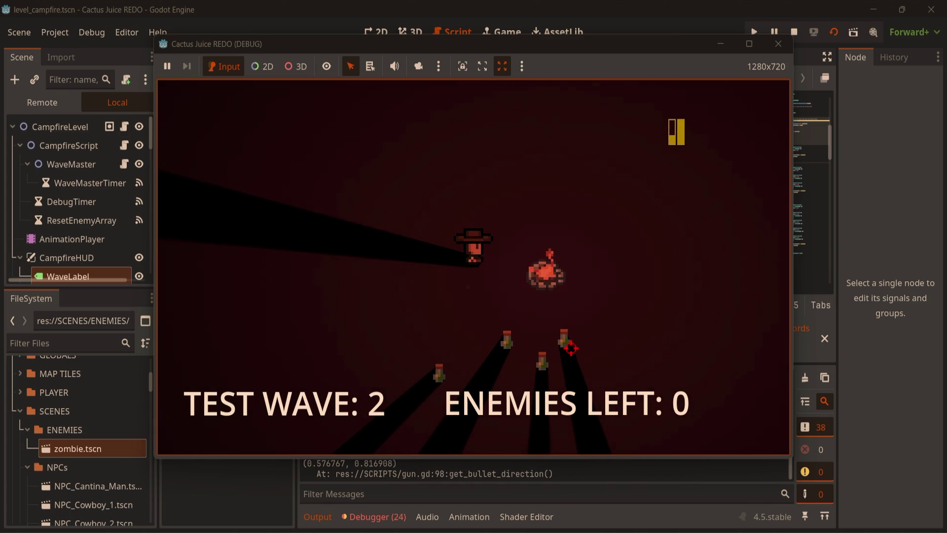
key(s)
key(s)
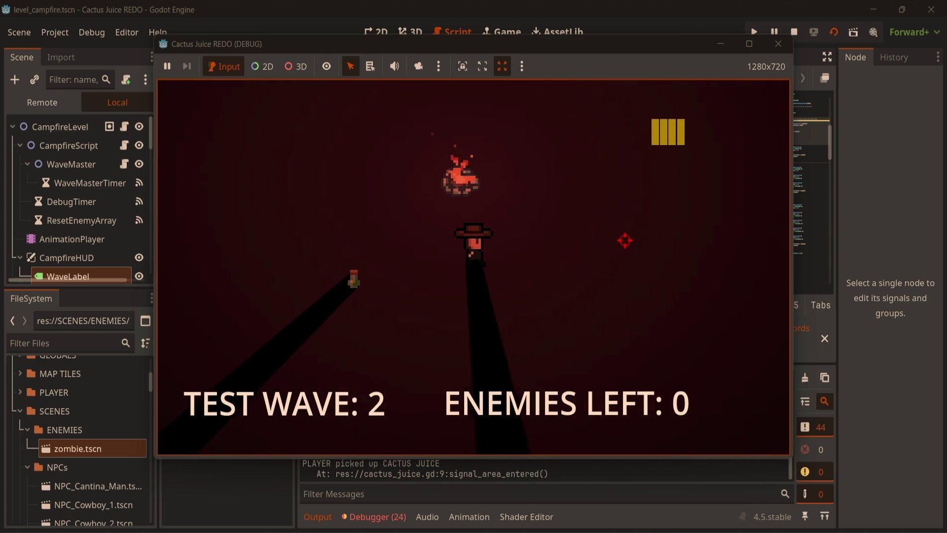
key(a)
click(777, 44)
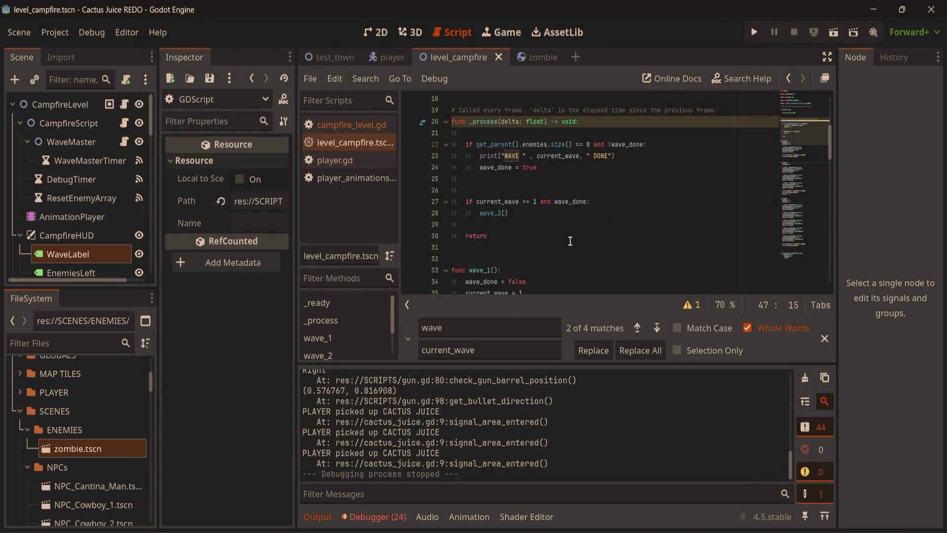
Insert a blank line after line 22, just above the WAVE DONE print
scroll(598, 410, up, 6)
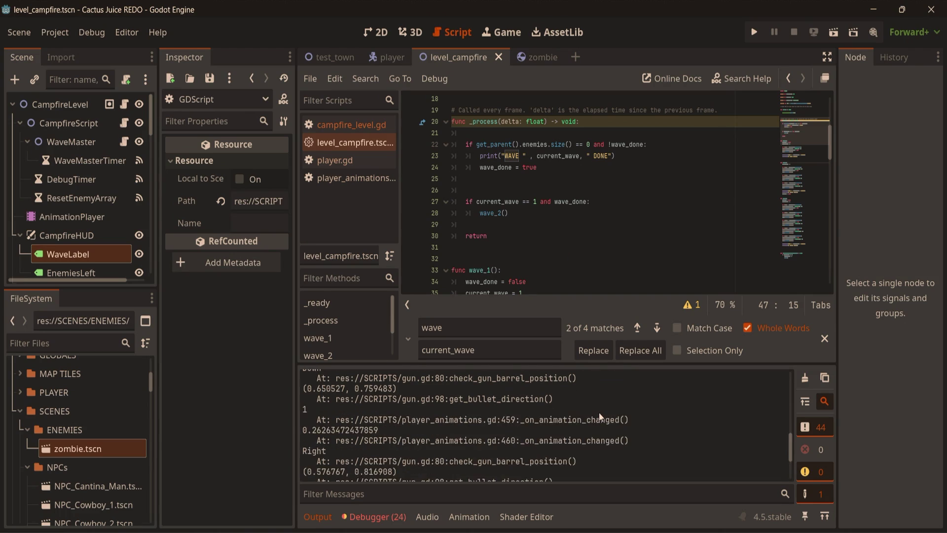
scroll(596, 423, up, 3)
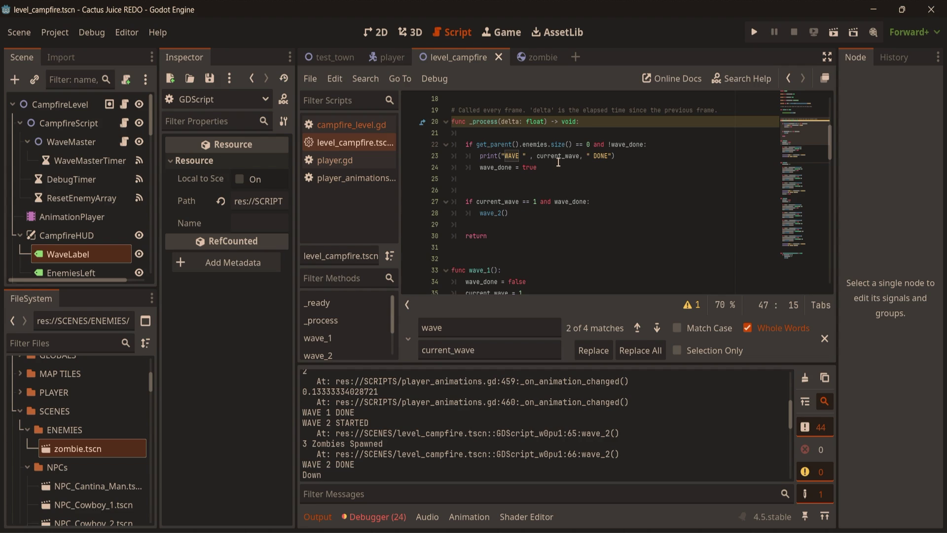
mouse_move(558, 162)
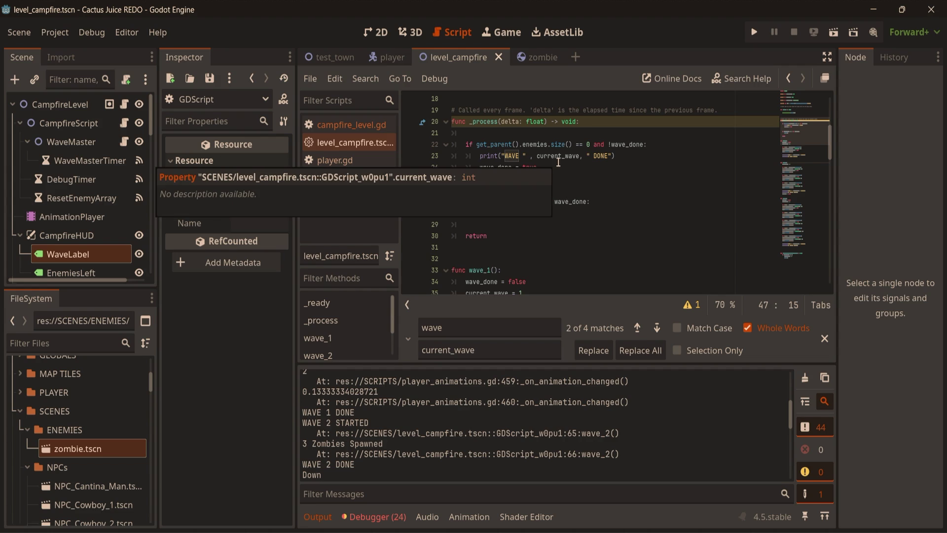
click(658, 146)
key(Return)
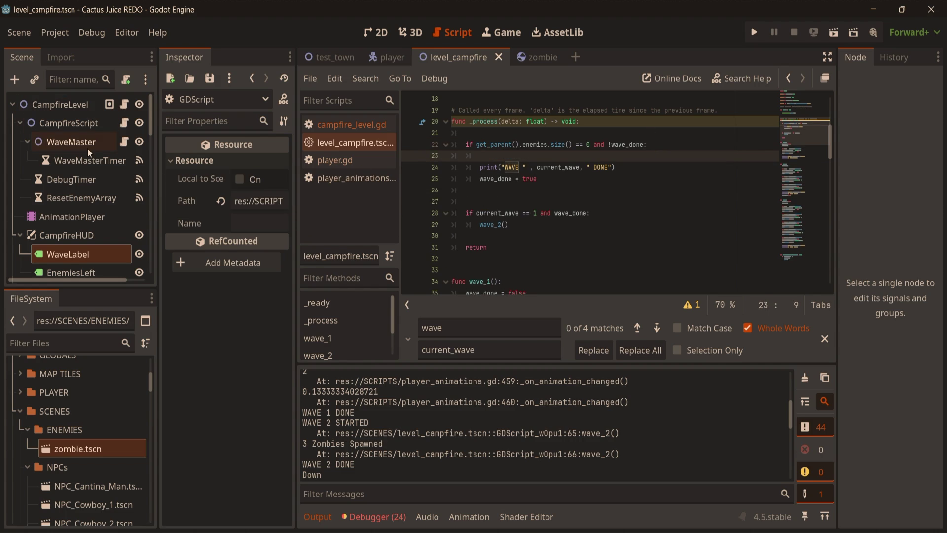
Add a Timer child under WaveMaster and rename it WaveDoneTimer
click(83, 147)
key(ctrl+a)
text(tim)
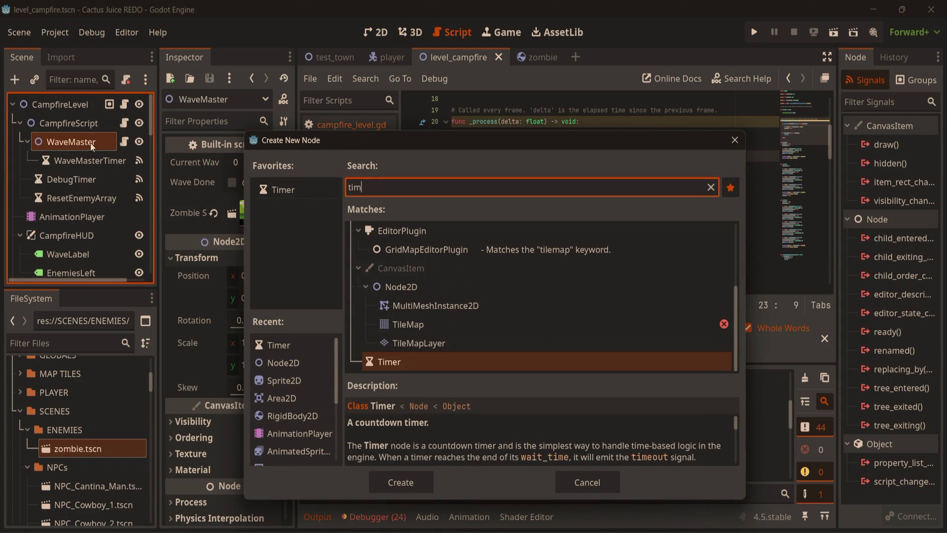
text(er)
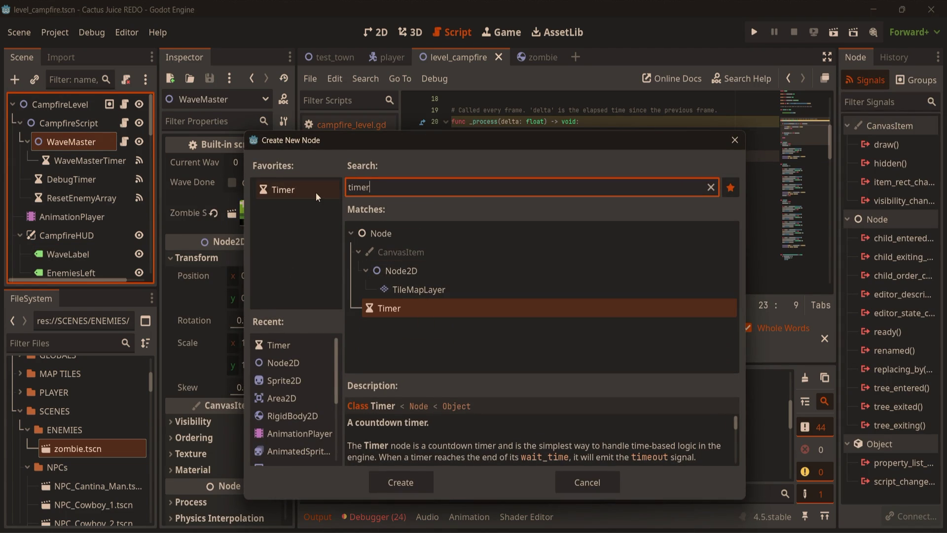
double_click(315, 192)
double_click(117, 177)
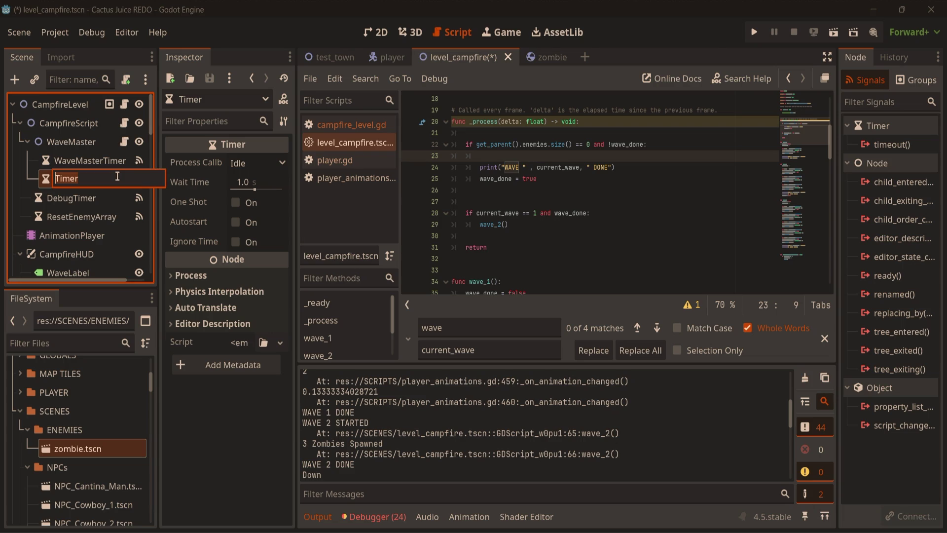
text(WaveDoneT)
text(imer)
key(Return)
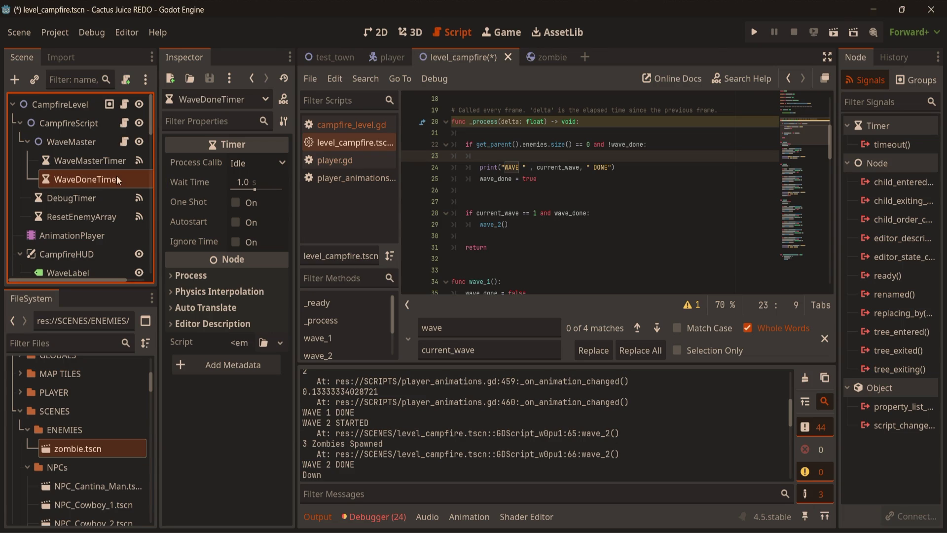
Drag WaveDoneTimer's timeout() signal from the Node dock into the level script
click(885, 146)
mouse_move(885, 146)
mouse_down()
mouse_move(661, 148)
mouse_move(678, 133)
mouse_move(588, 144)
mouse_move(614, 144)
mouse_up()
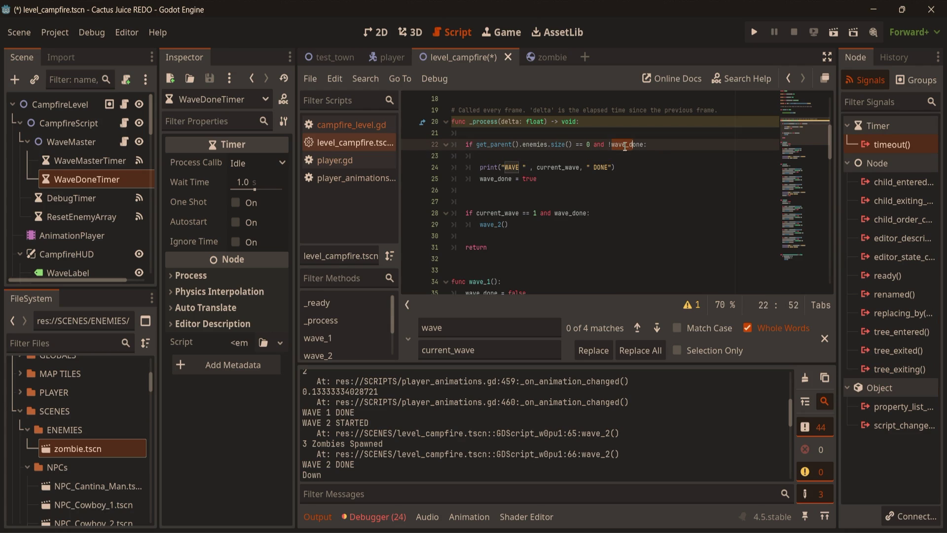
click(94, 163)
click(93, 181)
scroll(701, 183, up, 5)
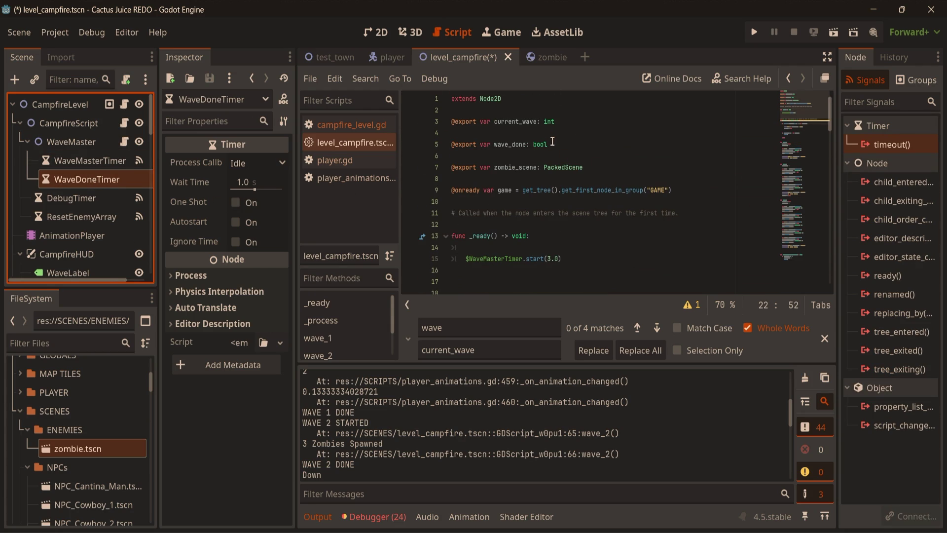
click(685, 190)
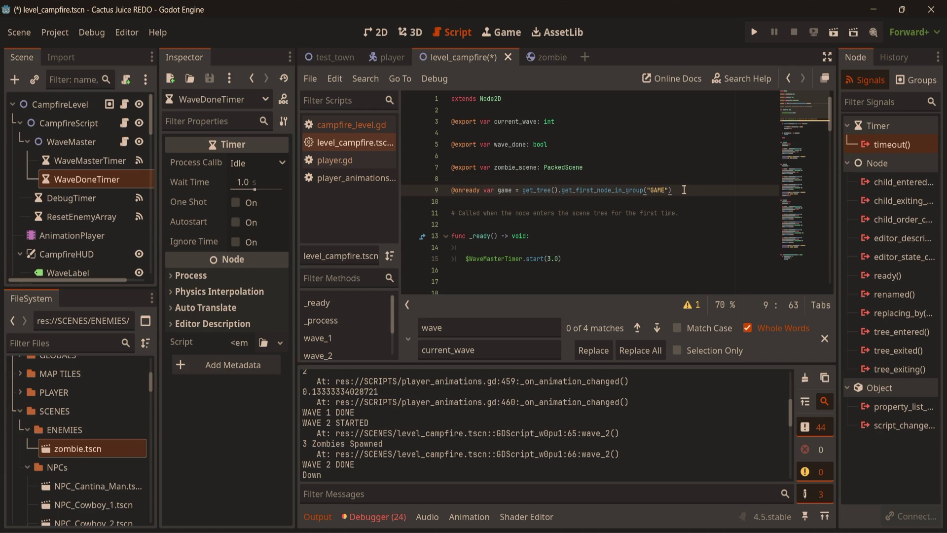
key(shift+Home)
key(ctrl+c)
key(BackSpace)
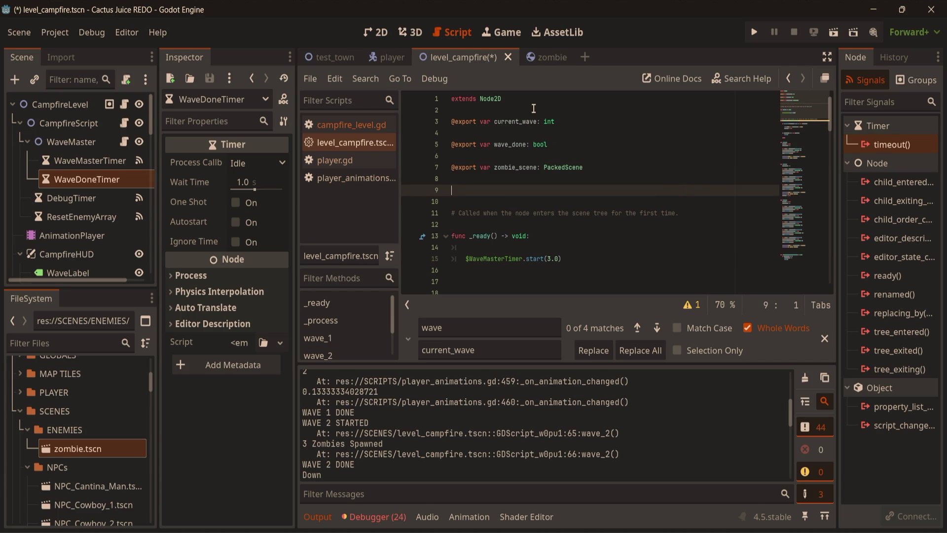
click(534, 108)
key(Return)
key(Return)
click(529, 121)
key(ctrl+v)
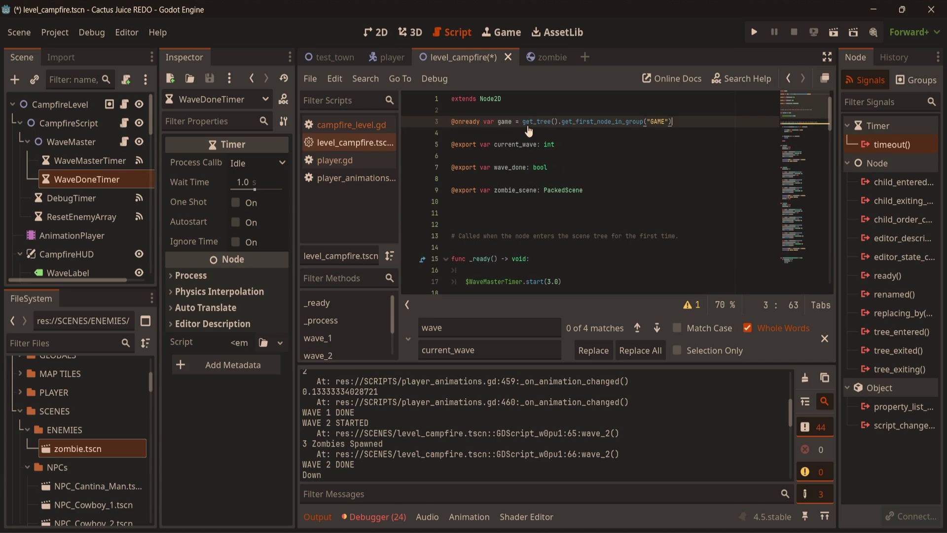
Group the current_wave and wave_done exports together with blank lines around them
click(551, 144)
click(552, 157)
key(BackSpace)
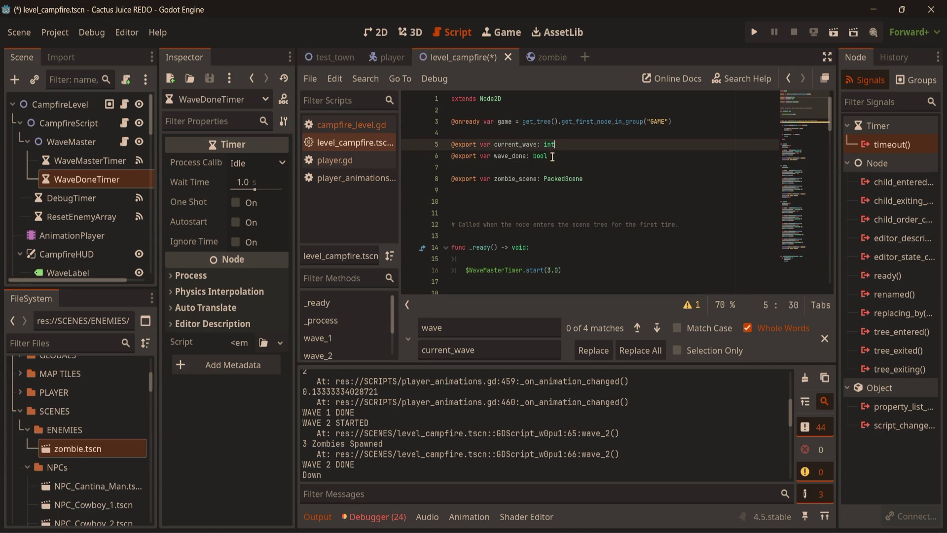
click(557, 167)
key(Return)
key(Return)
click(577, 134)
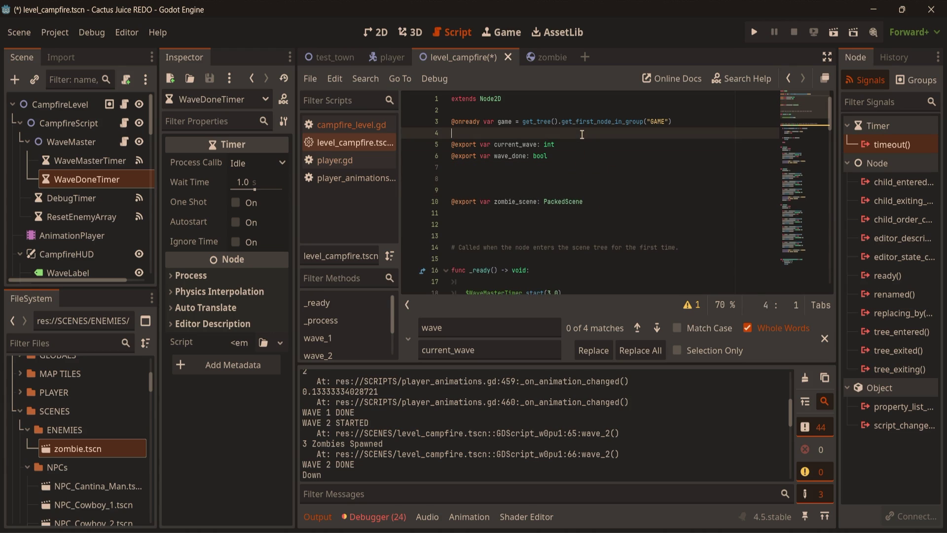
key(Return)
key(Return)
click(573, 141)
text(@export va)
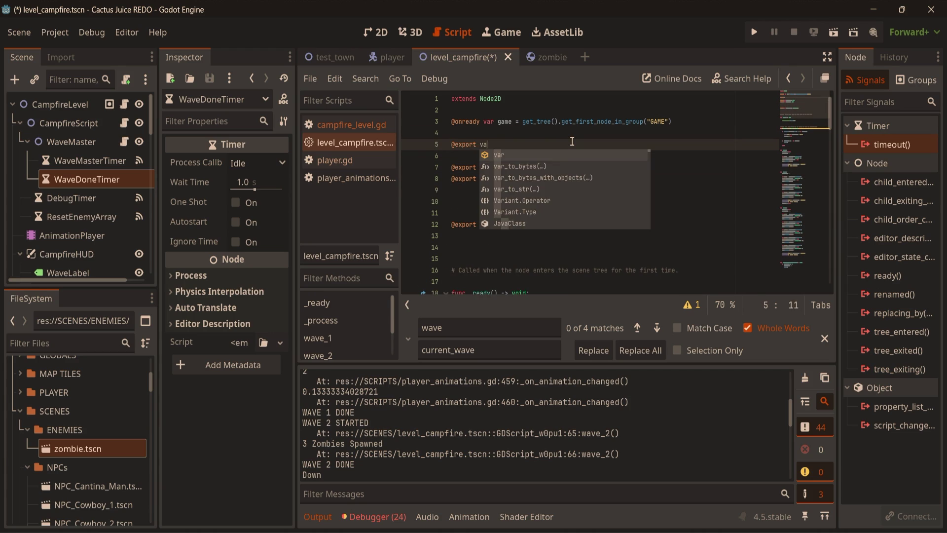
text(r)
key(BackSpace)
key(BackSpace)
key(BackSpace)
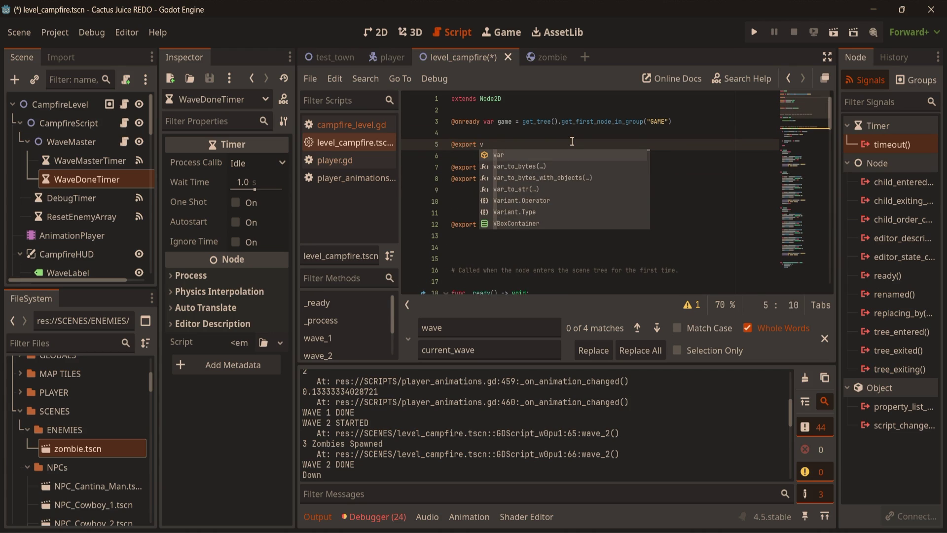
key(BackSpace)
click(526, 190)
text(export var wa)
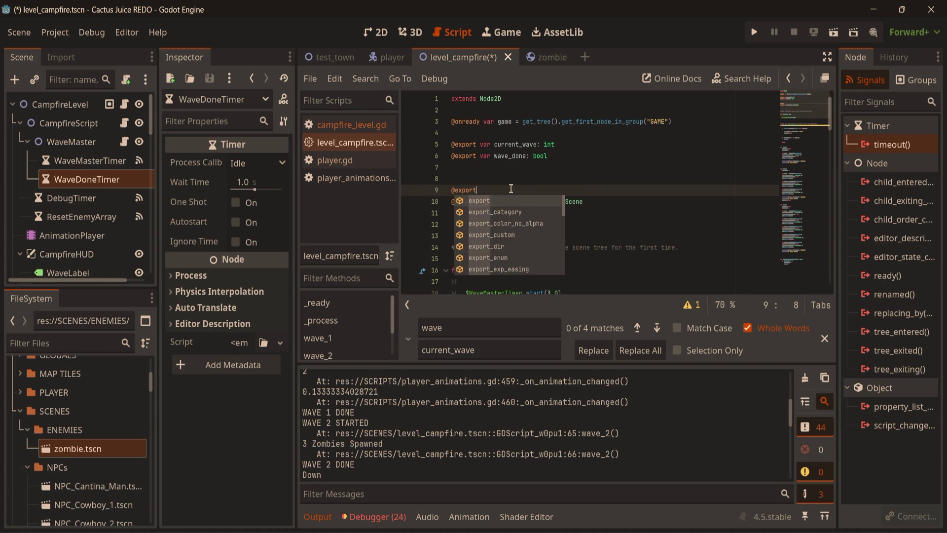
text(ve_done_t)
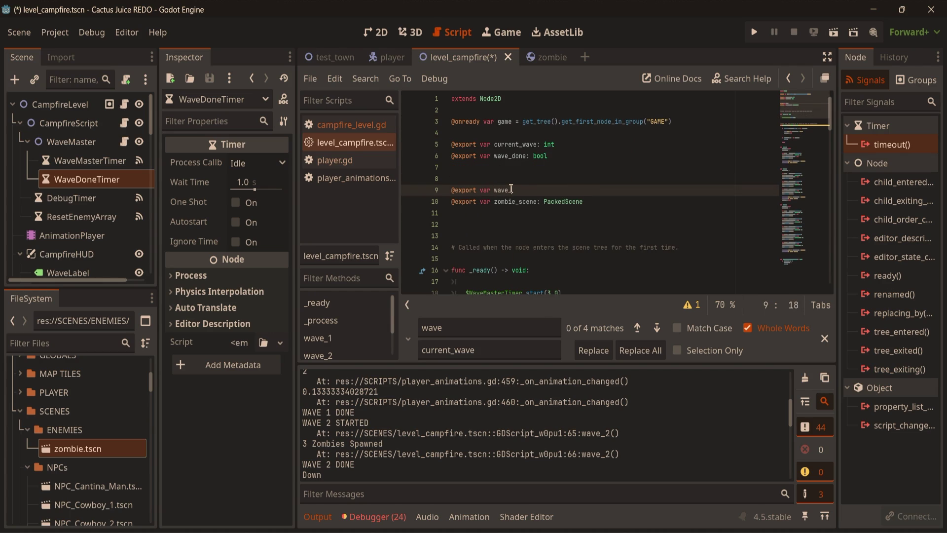
text(imer)
text(: Timer)
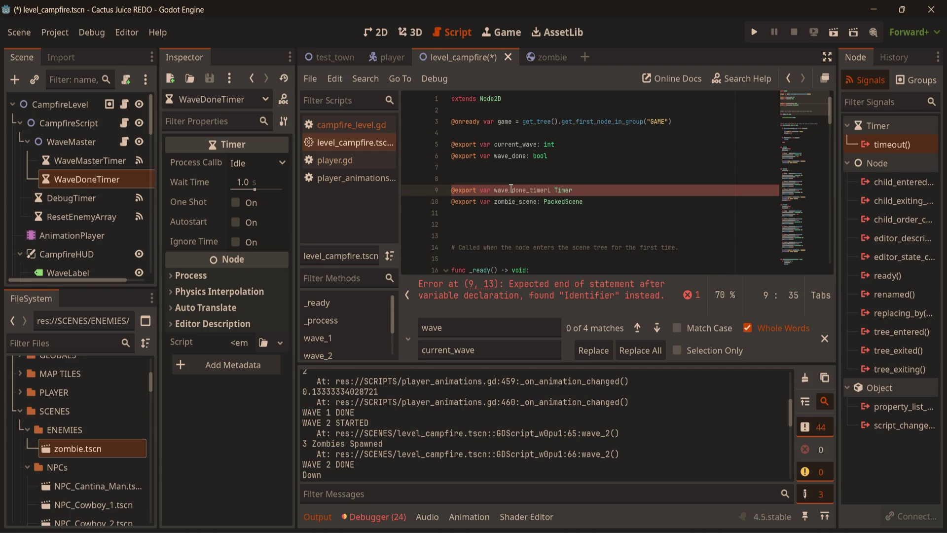
key(BackSpace)
text(:)
click(577, 183)
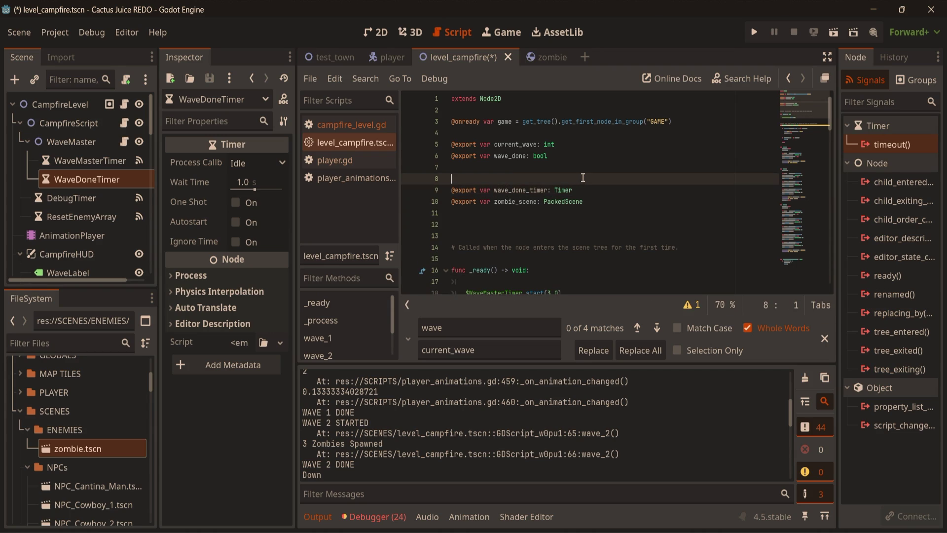
key(ctrl+s)
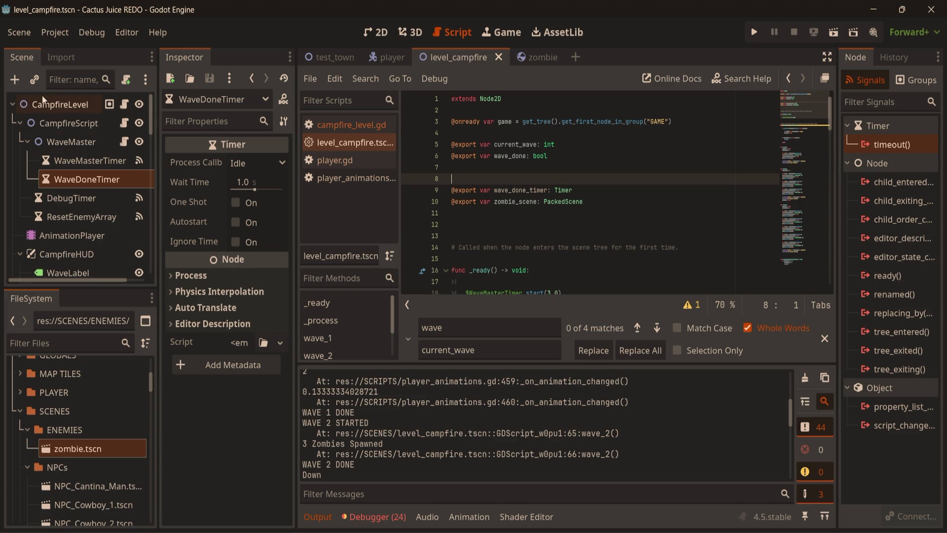
Assign WaveDoneTimer to WaveMaster's Wave Done Timer property in the Inspector
click(78, 143)
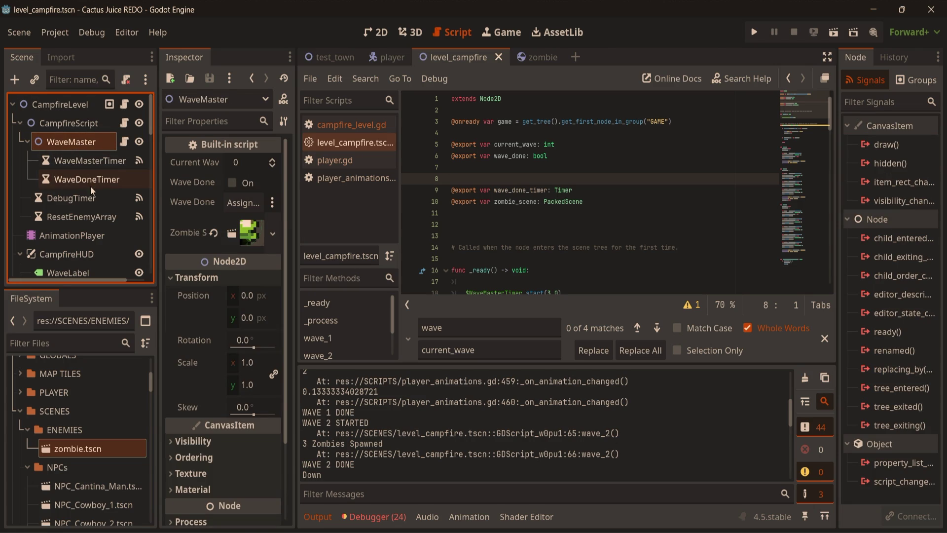
mouse_move(87, 179)
mouse_down()
mouse_move(187, 202)
mouse_move(242, 202)
mouse_up()
click(683, 201)
scroll(648, 207, down, 4)
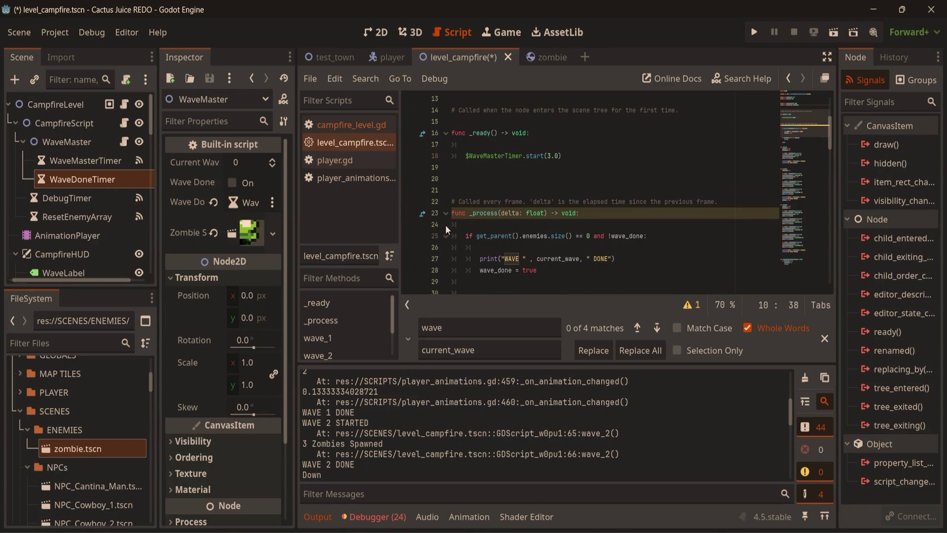
Replace the !wave_done check on line 25 with wave_done_timer.is_stopped()
click(613, 237)
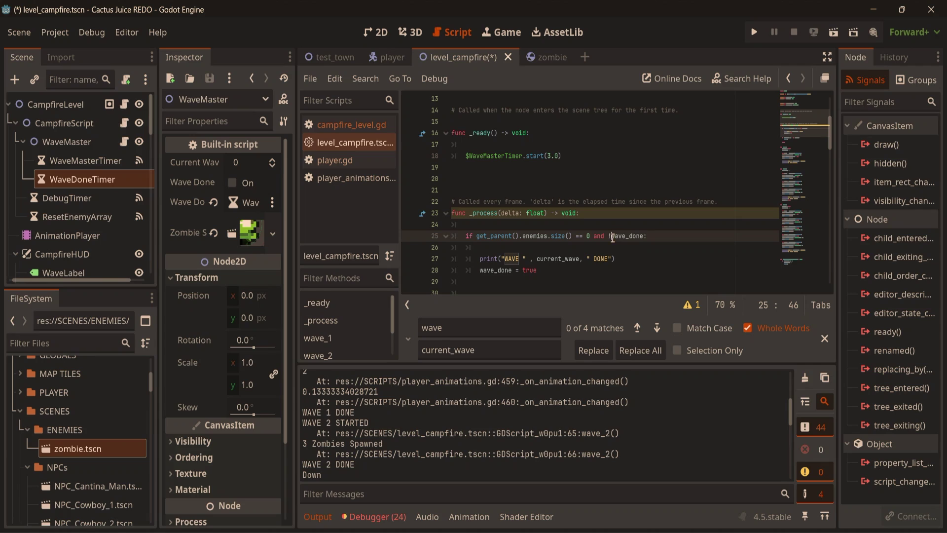
drag(643, 237, 609, 236)
text(wave)
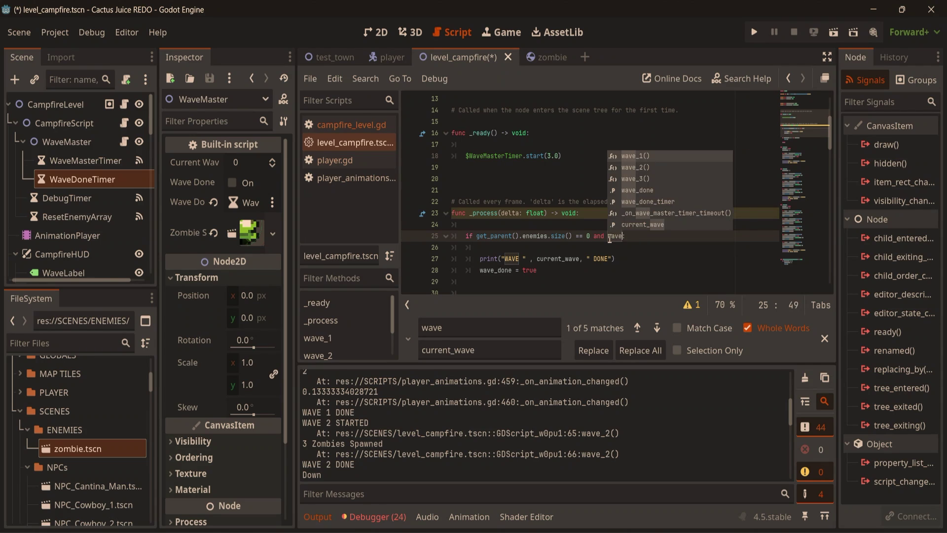
key(Down)
key(Down)
key(Down)
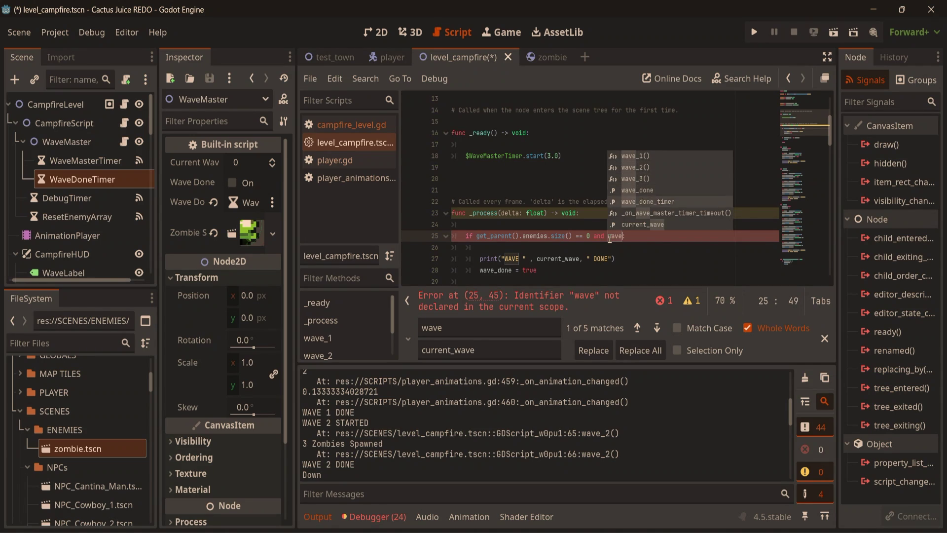
key(Return)
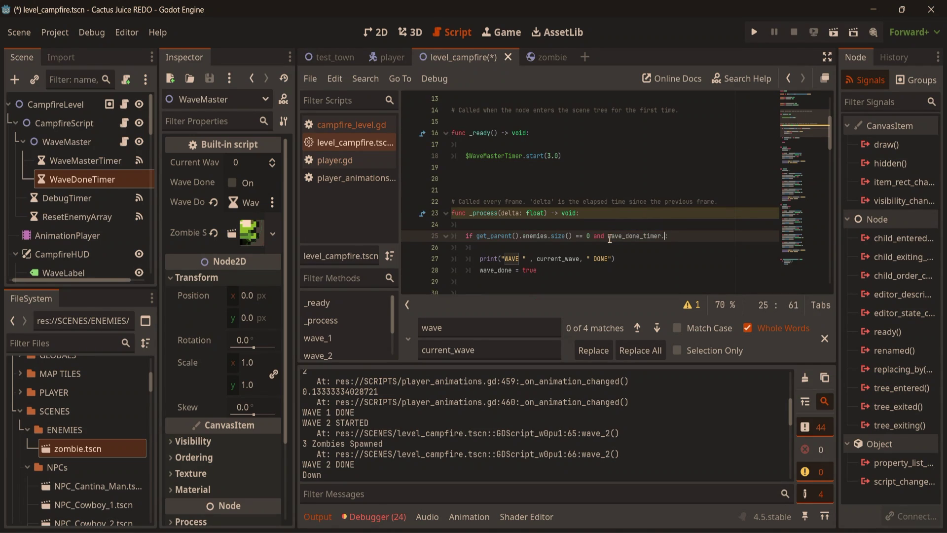
text(is_s)
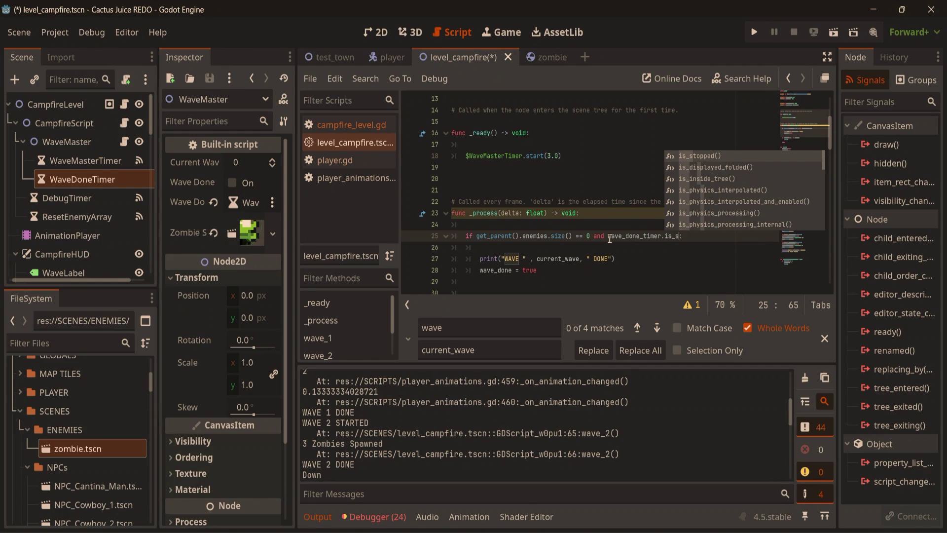
key(Return)
key(Return)
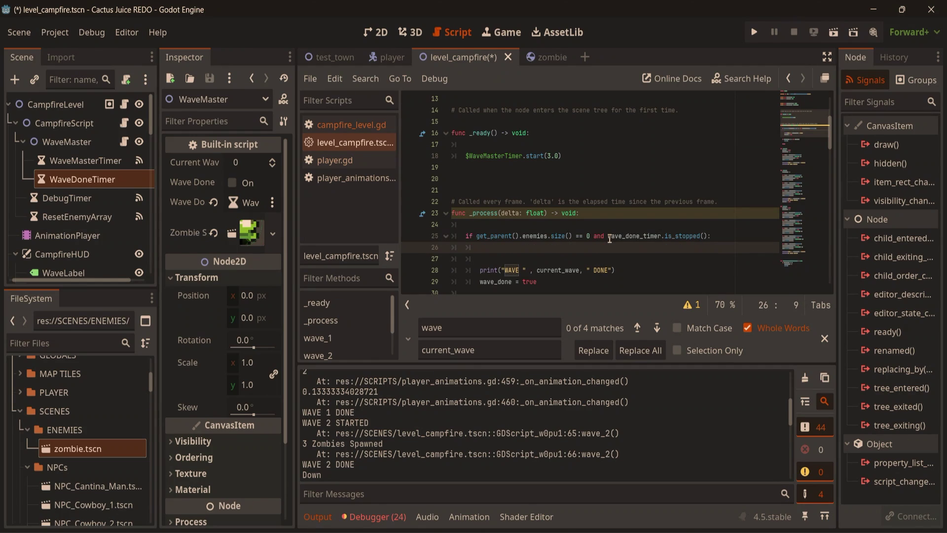
Add a wave_done_timer.start(3.0) call inside the enemies-cleared block
text(wave)
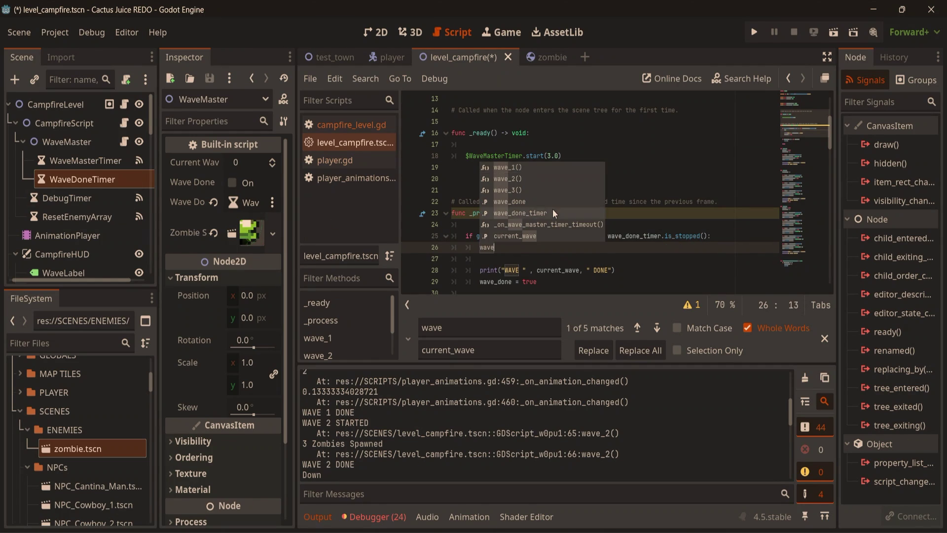
click(552, 213)
text(.)
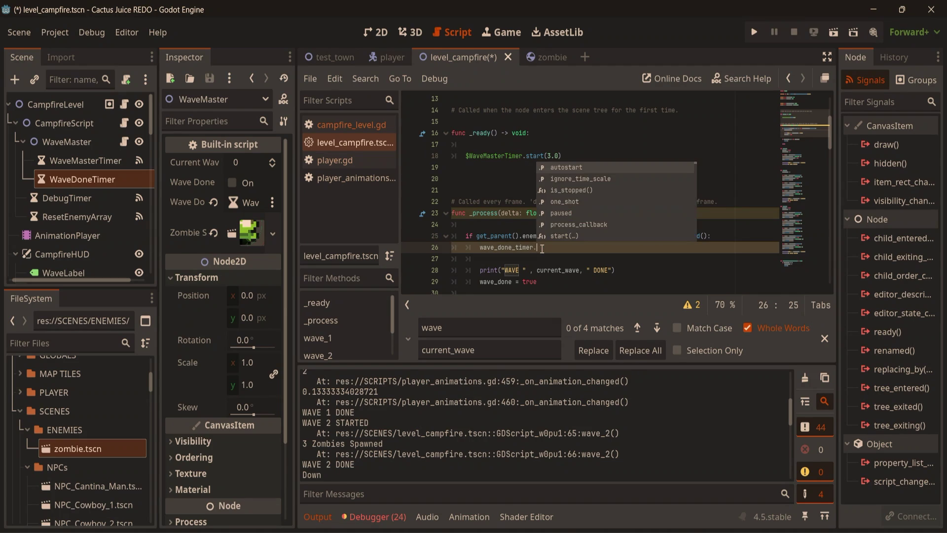
text(s)
key(Return)
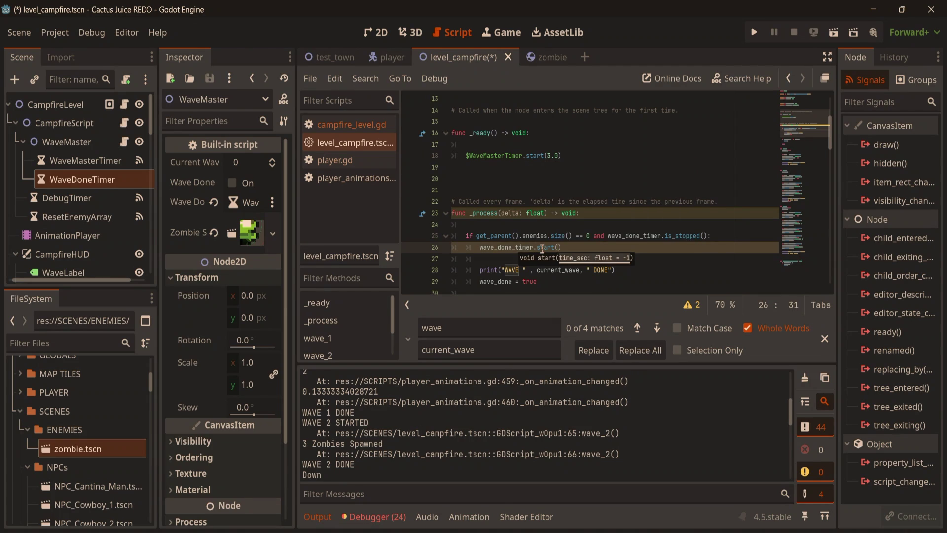
text(3.0)
click(622, 226)
click(615, 258)
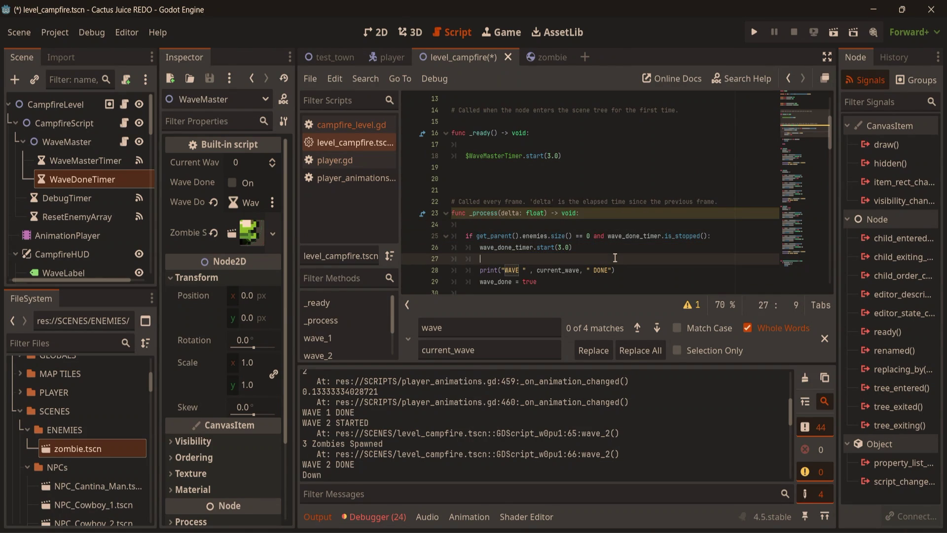
Delete the DONE print and wave_done lines below the start(3.0) call
drag(538, 282, 467, 260)
key(BackSpace)
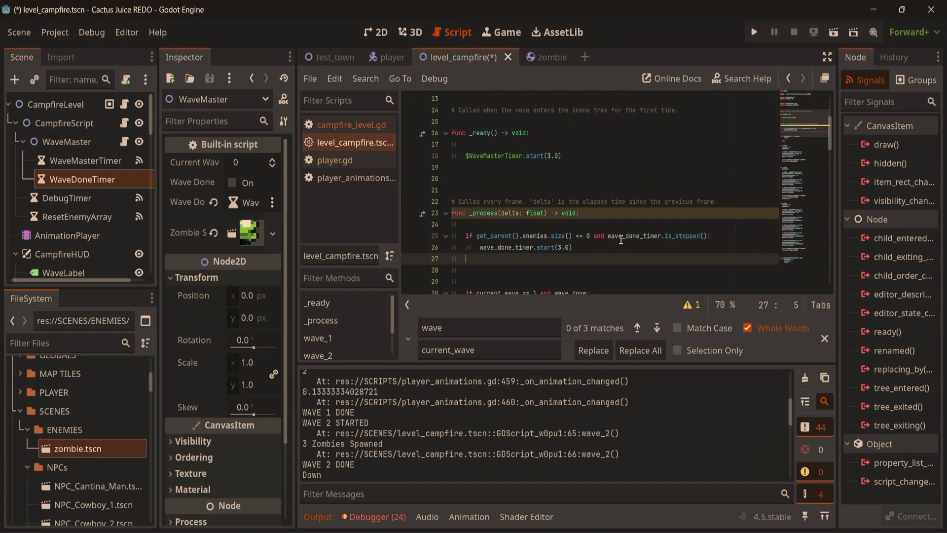
click(516, 273)
click(639, 248)
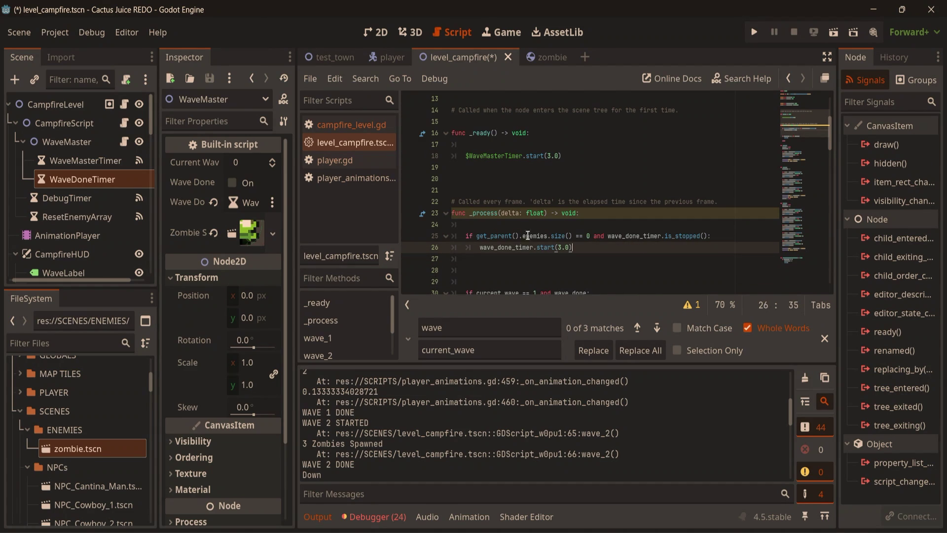
key(Down)
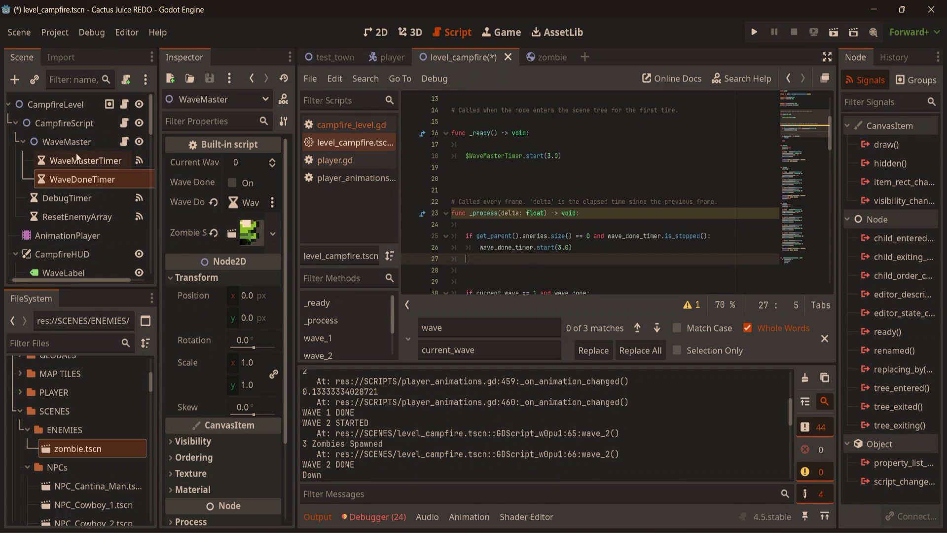
click(80, 178)
Connect WaveDoneTimer's timeout signal to a new wave_done_timer_timeout method on WaveMaster
double_click(889, 147)
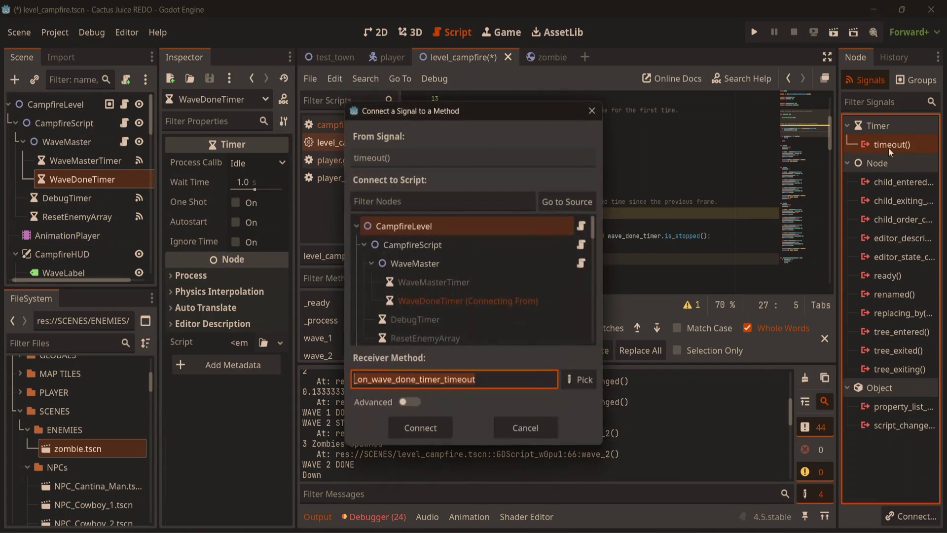
click(538, 260)
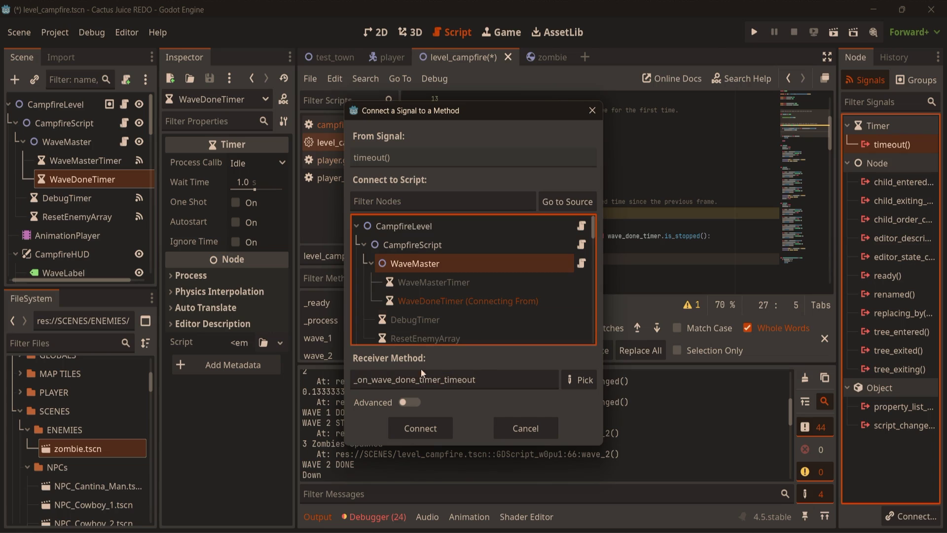
click(380, 380)
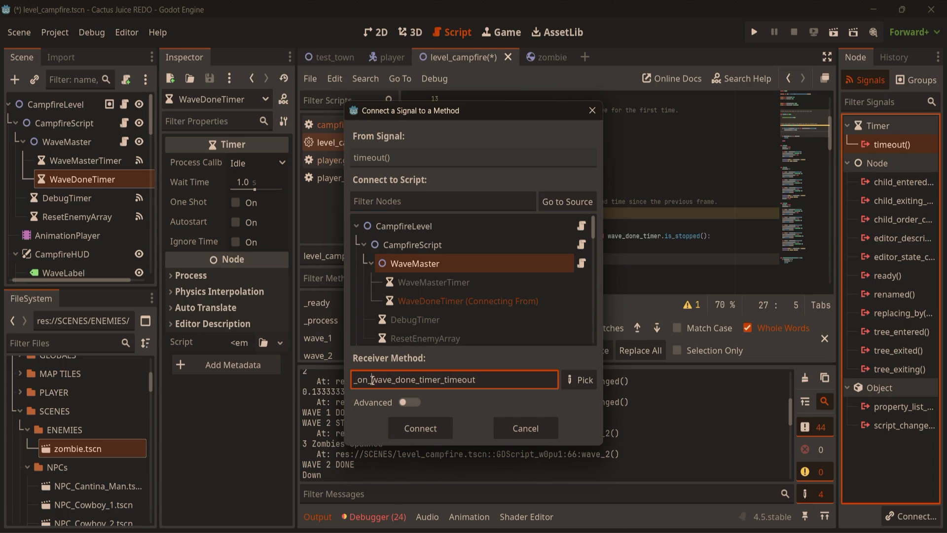
click(417, 427)
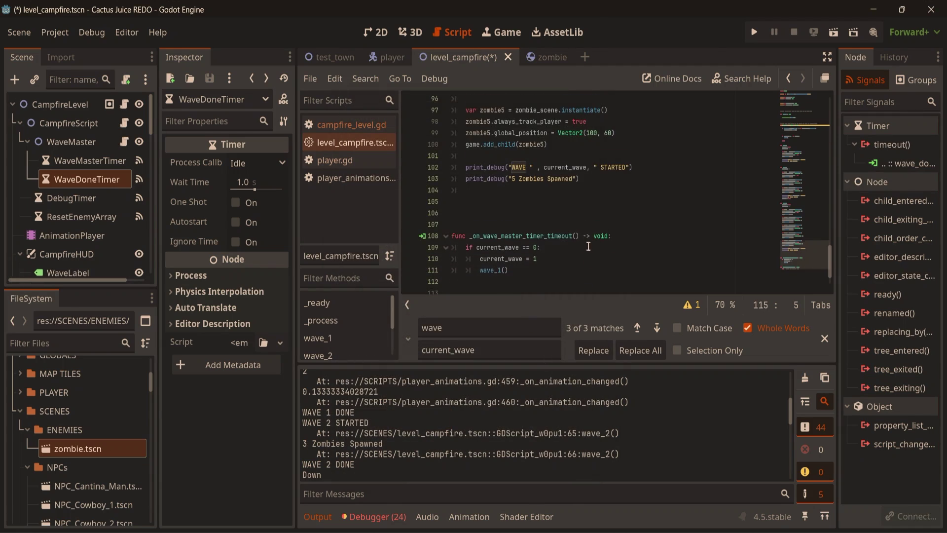
Replace the function's pass with wave_done = true and save
drag(587, 271, 467, 273)
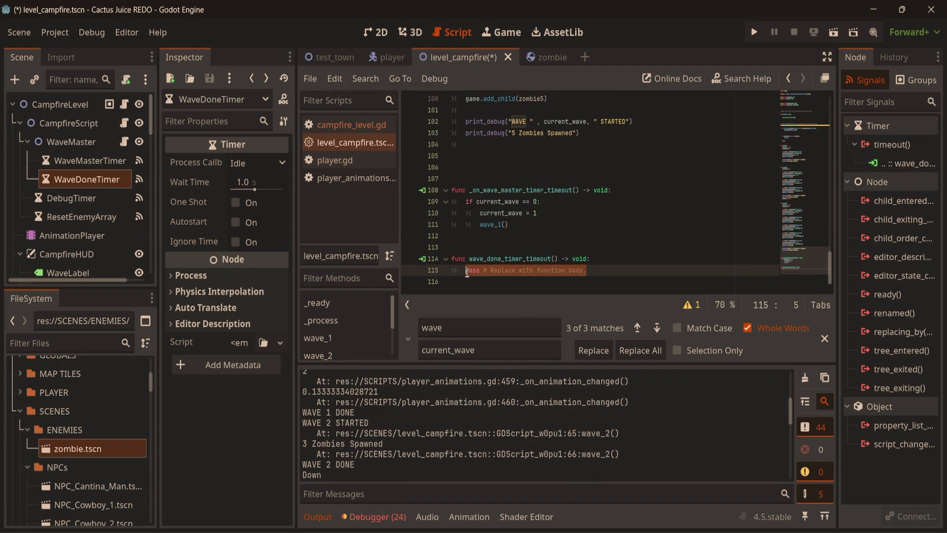
text(wave_done)
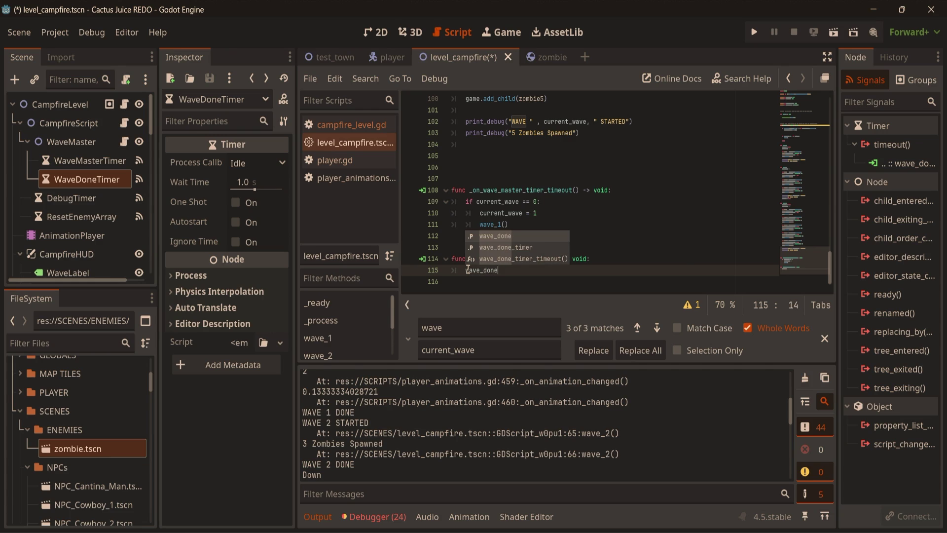
text( = true)
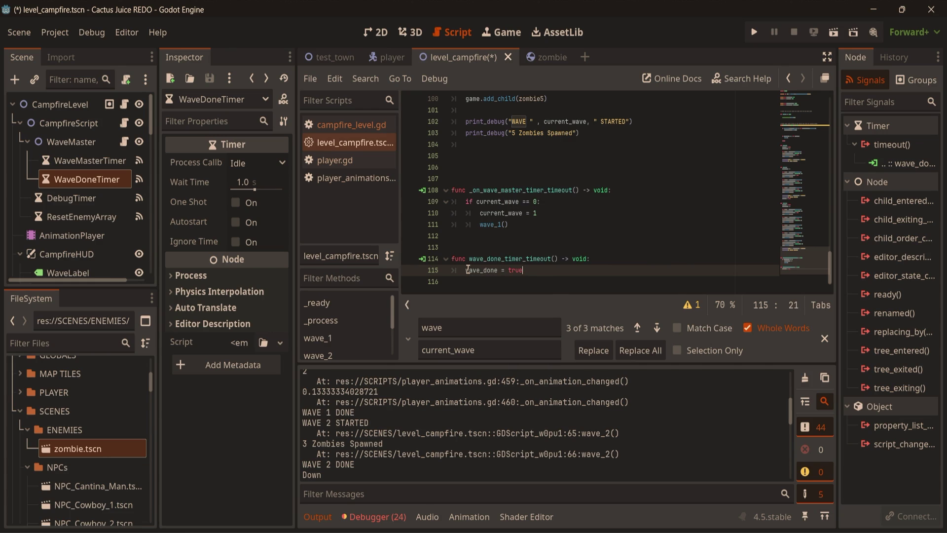
click(597, 250)
key(ctrl+s)
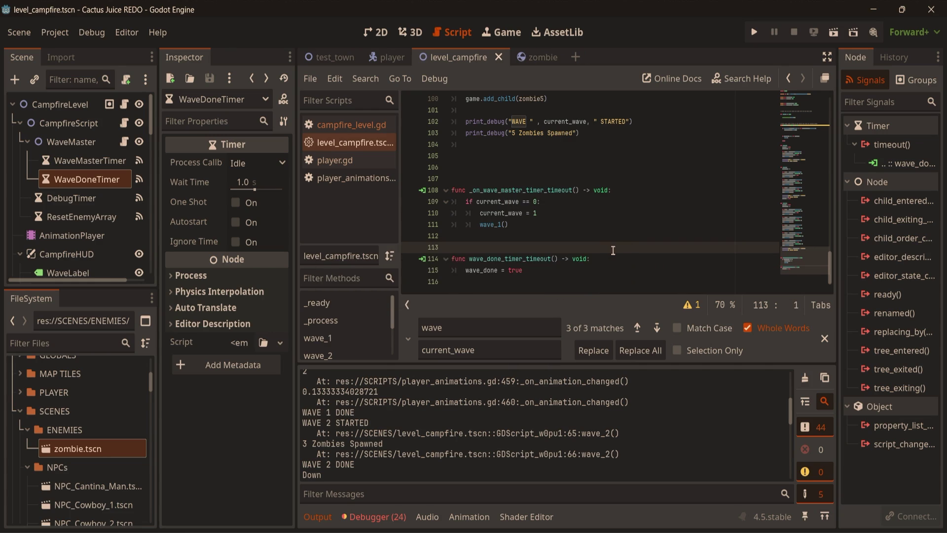
Review the script, then enable One Shot on WaveDoneTimer in the Inspector
scroll(610, 242, up, 20)
scroll(610, 243, down, 3)
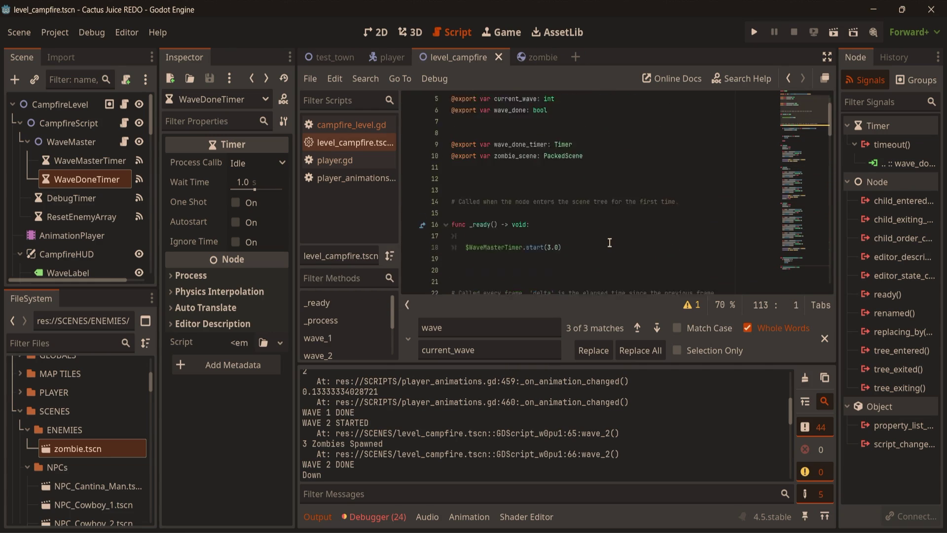
scroll(567, 230, down, 2)
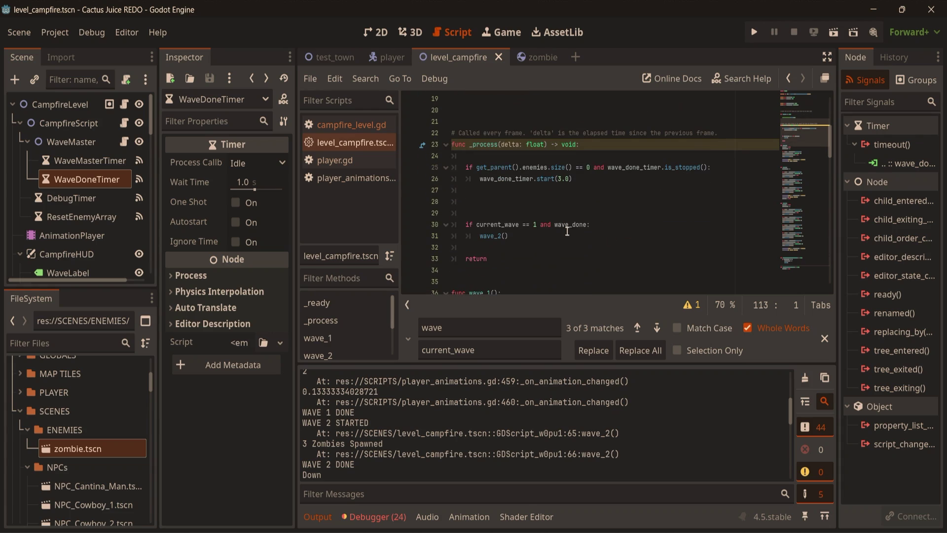
scroll(579, 225, down, 5)
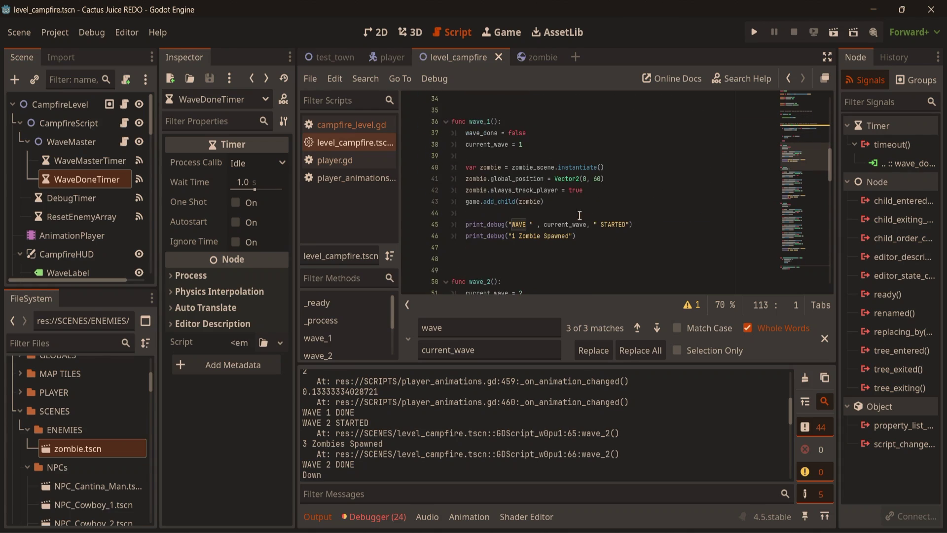
scroll(587, 209, up, 7)
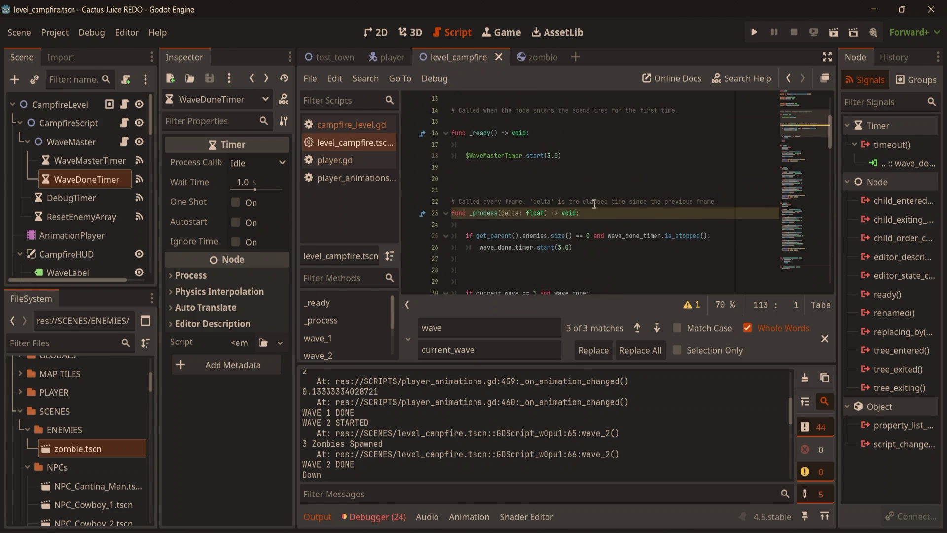
scroll(577, 262, down, 1)
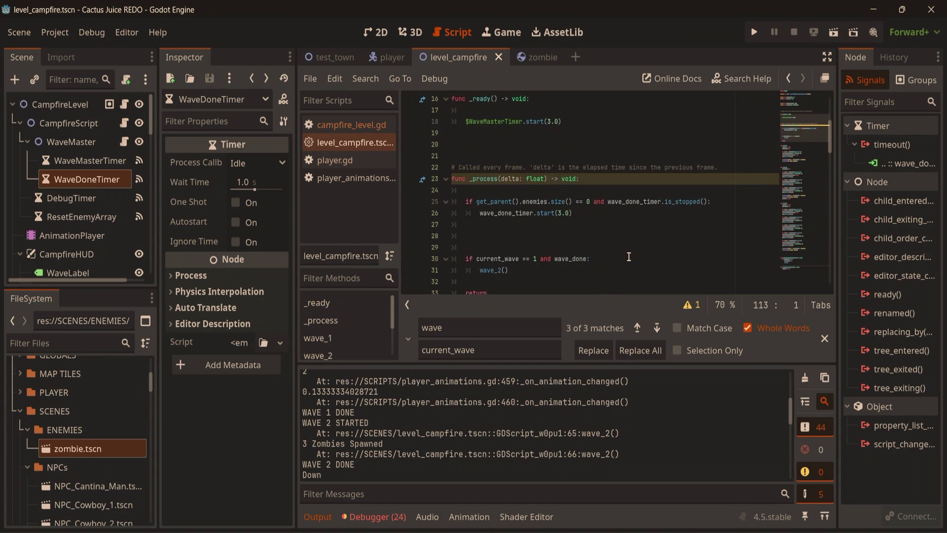
scroll(628, 247, down, 2)
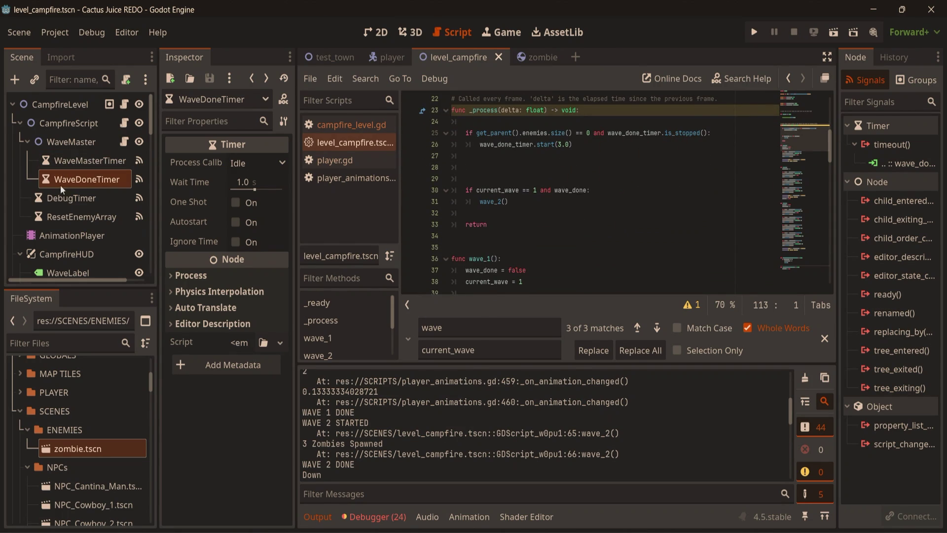
click(235, 203)
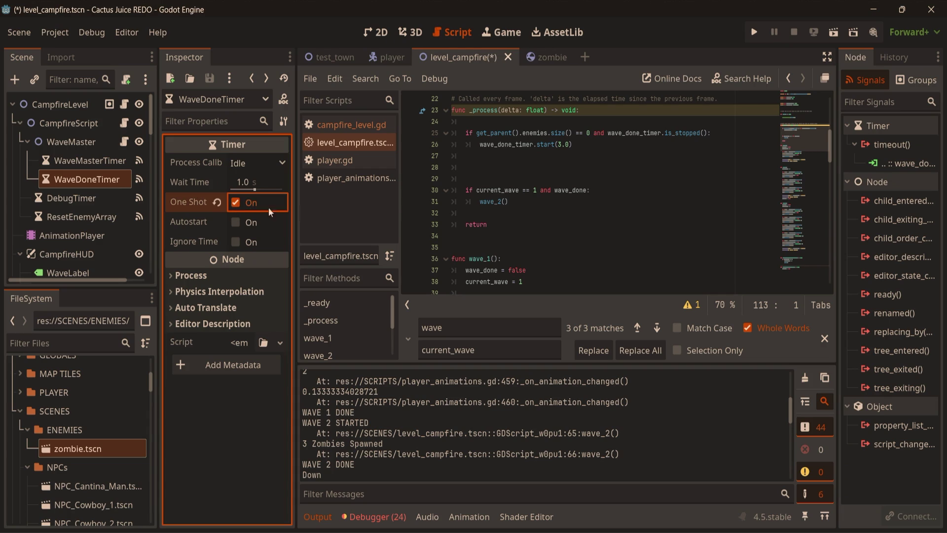
scroll(533, 176, up, 2)
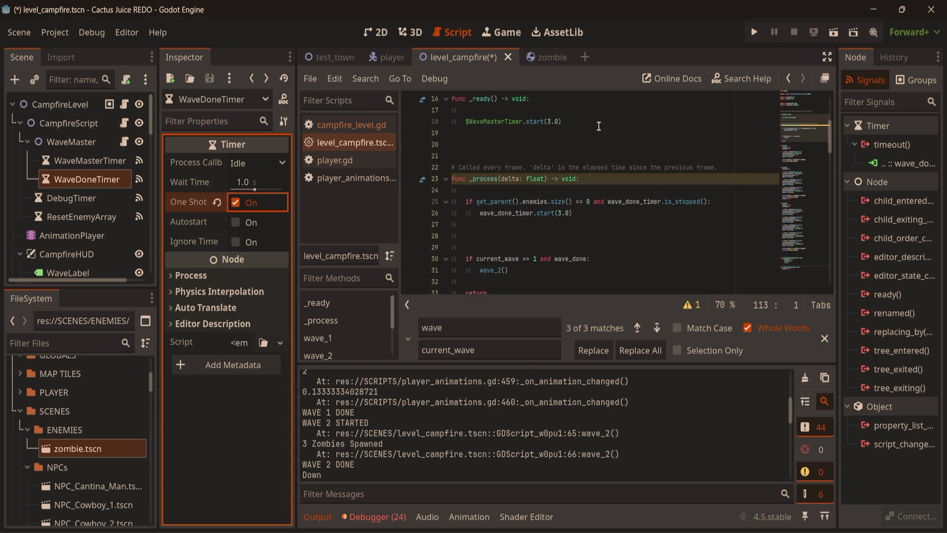
Run the campfire scene with F6 to test the waves, then stop it
key(F6)
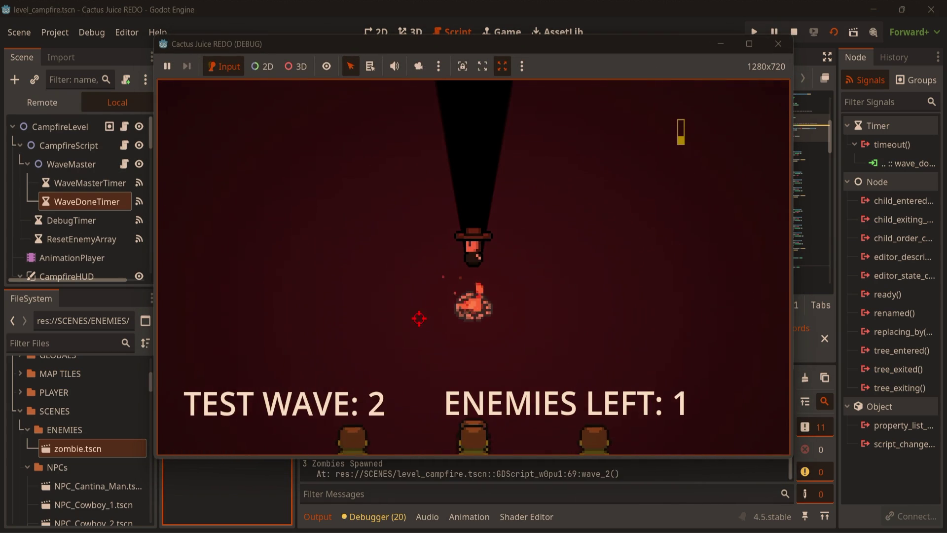
click(779, 43)
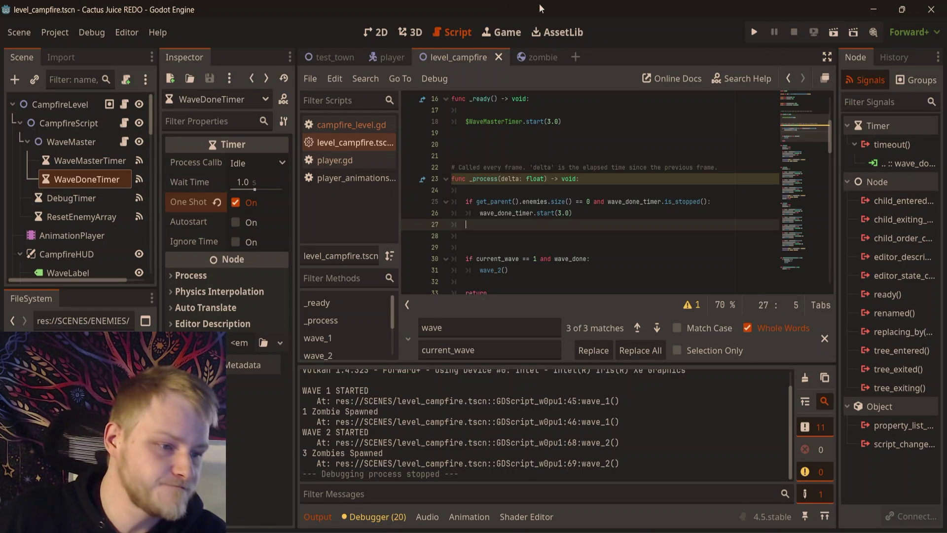
Delete the wave_done = false line from the wave_1 function
scroll(687, 248, down, 1)
scroll(687, 249, down, 4)
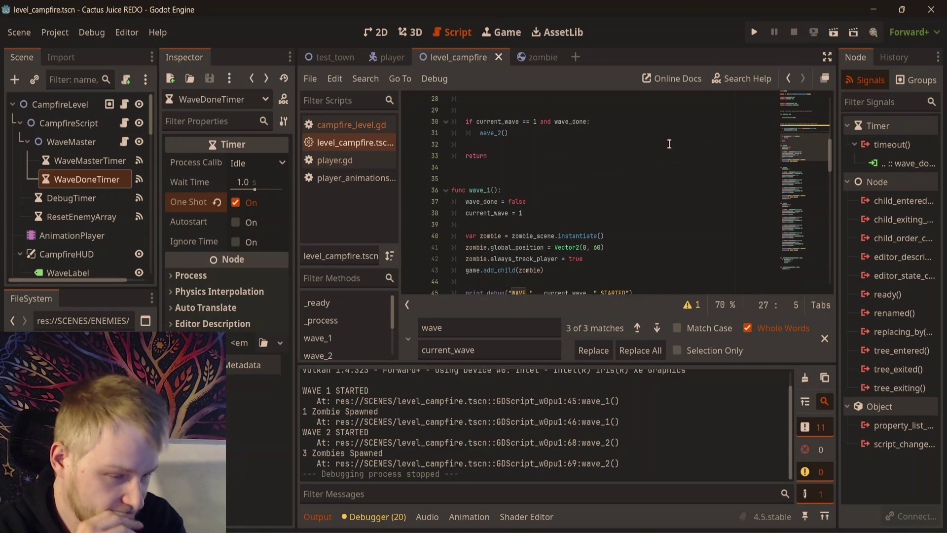
scroll(571, 229, down, 10)
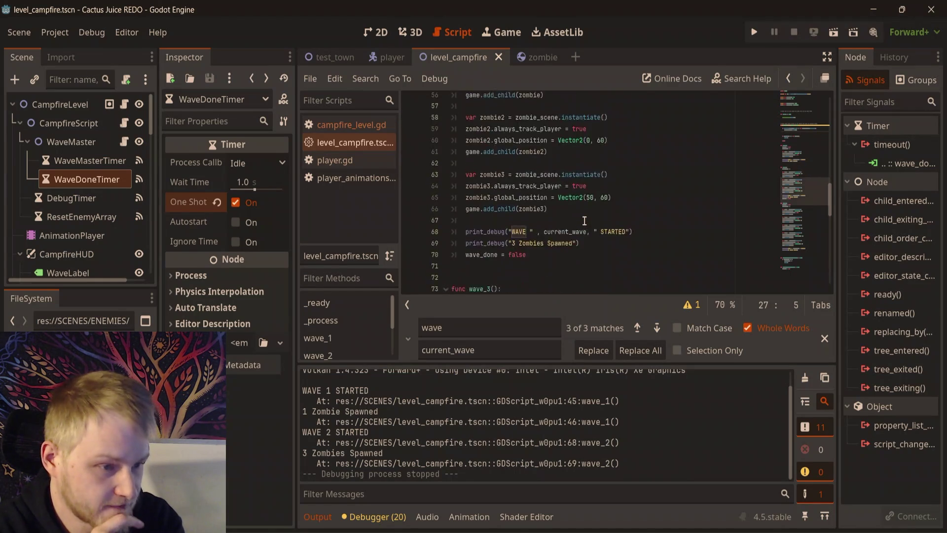
scroll(584, 221, up, 11)
scroll(584, 221, down, 2)
click(559, 203)
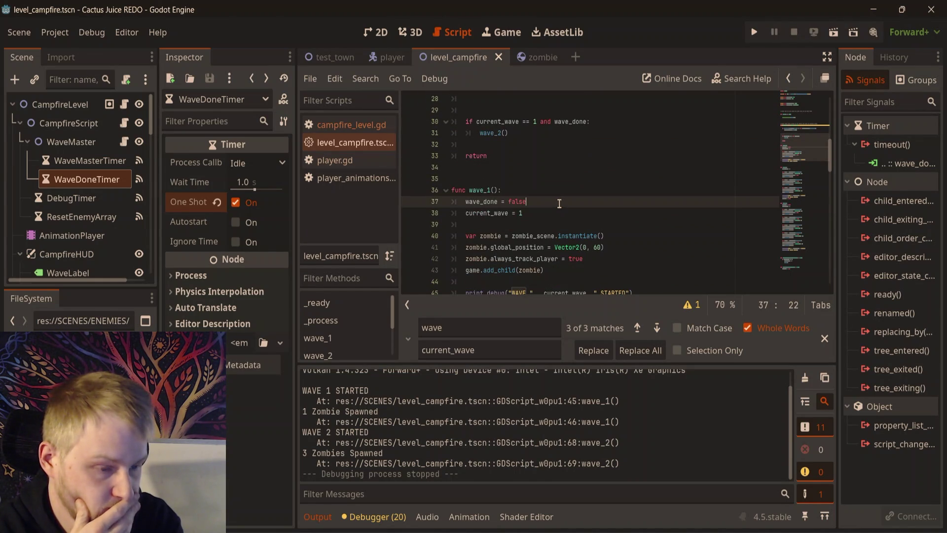
shift+click(453, 201)
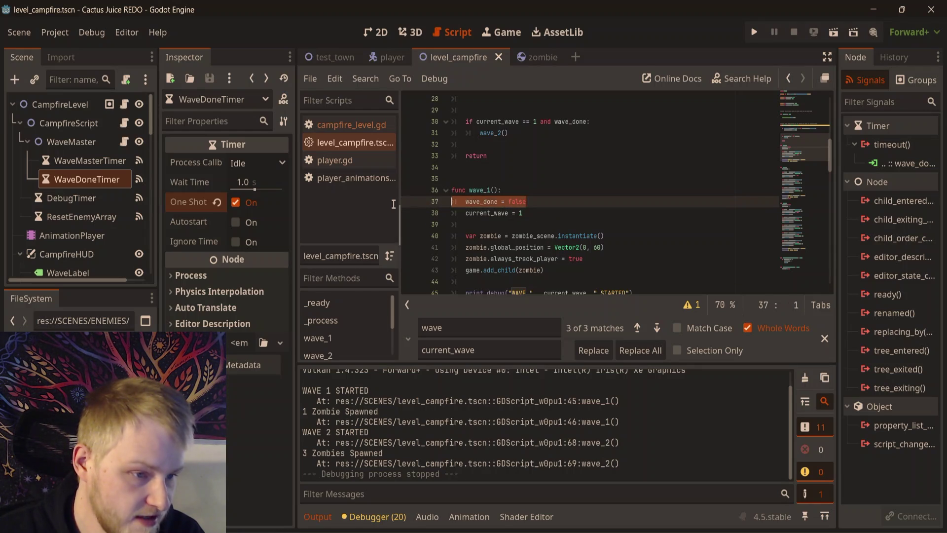
key(Up)
key(End)
Remove the blank lines inside and above _process, then select its wave-checking if-blocks
scroll(628, 209, down, 6)
scroll(628, 209, up, 8)
click(552, 169)
key(BackSpace)
key(BackSpace)
scroll(563, 193, up, 1)
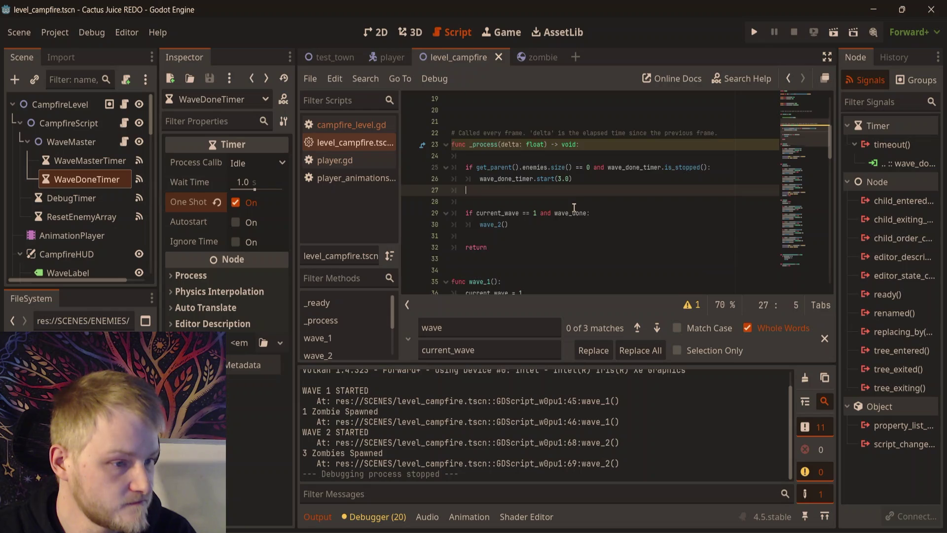
scroll(574, 207, up, 3)
click(590, 182)
key(BackSpace)
scroll(590, 183, down, 3)
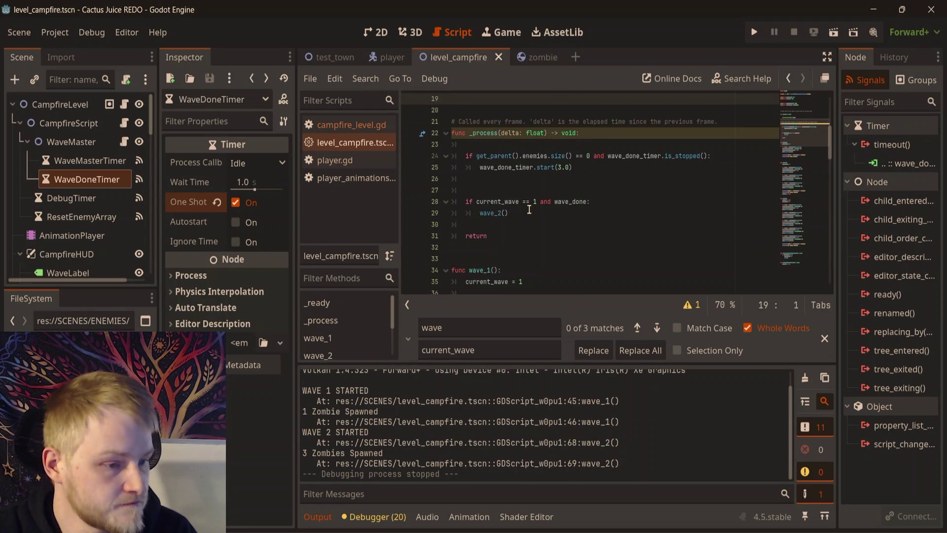
drag(511, 237, 466, 155)
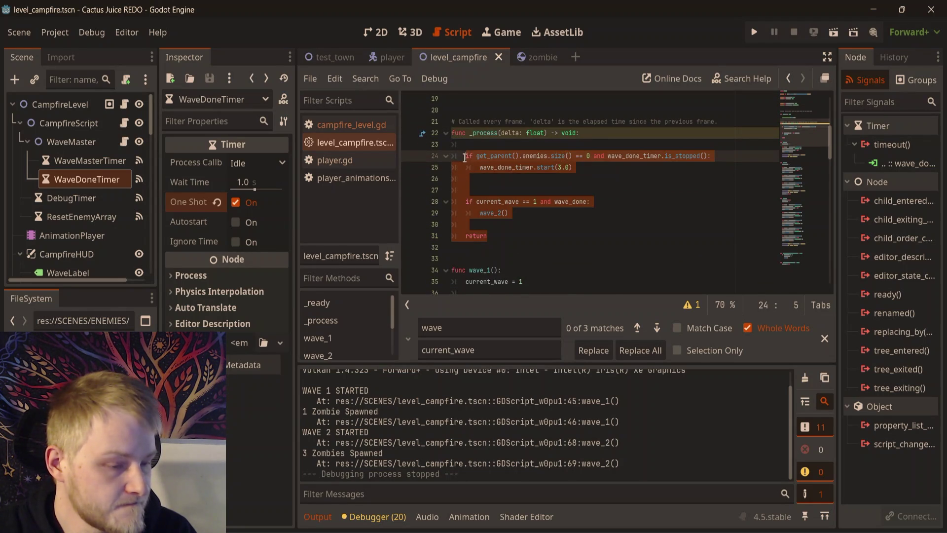
Delete the if-blocks from _process and the wave_done = false line ending wave_2
key(BackSpace)
key(Down)
key(Down)
key(Down)
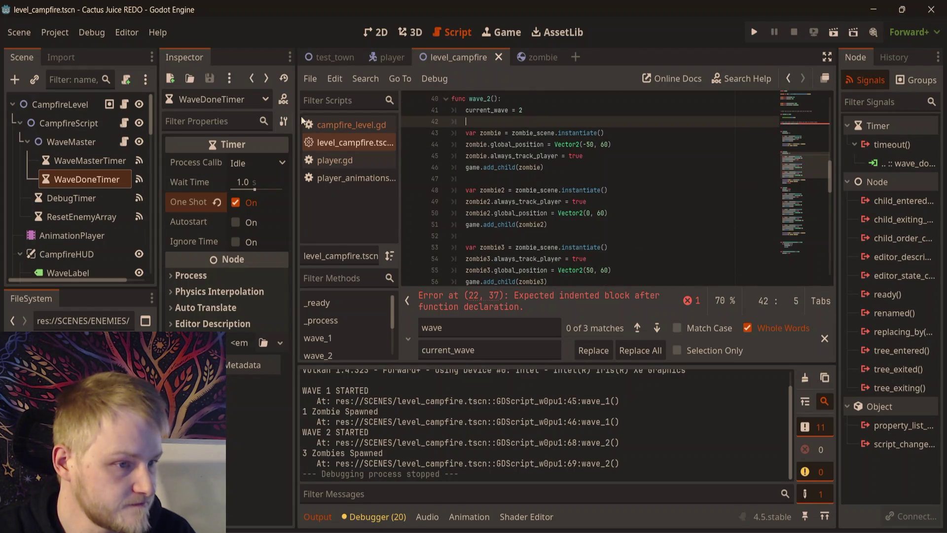
scroll(535, 185, down, 4)
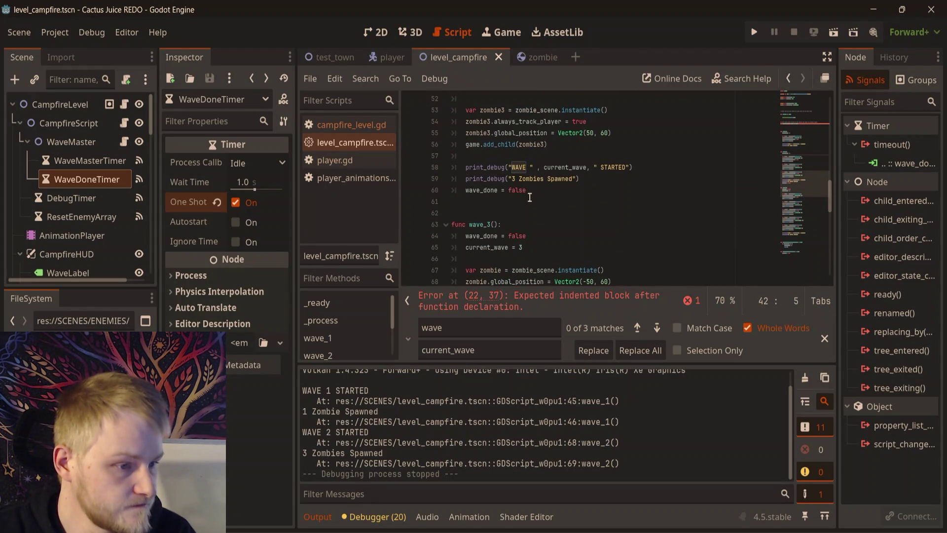
drag(528, 192, 448, 197)
key(BackSpace)
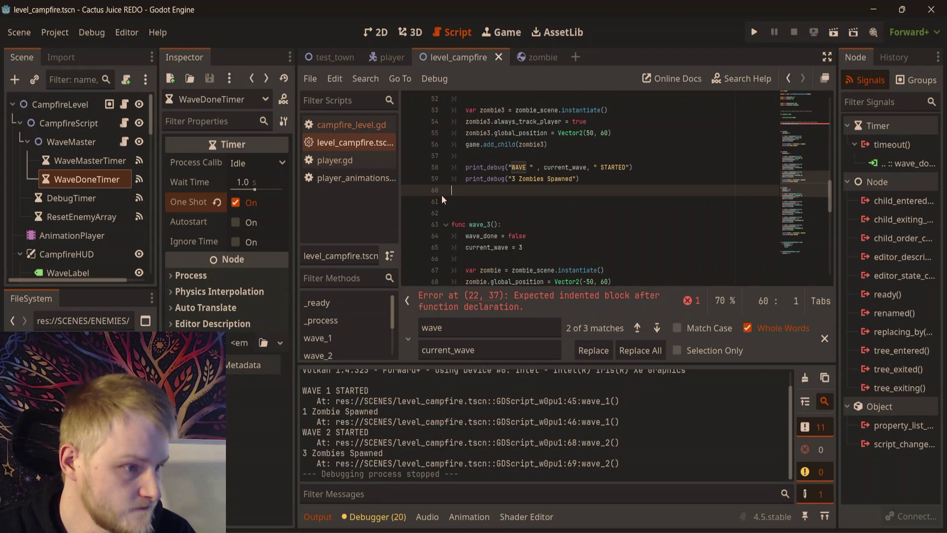
key(BackSpace)
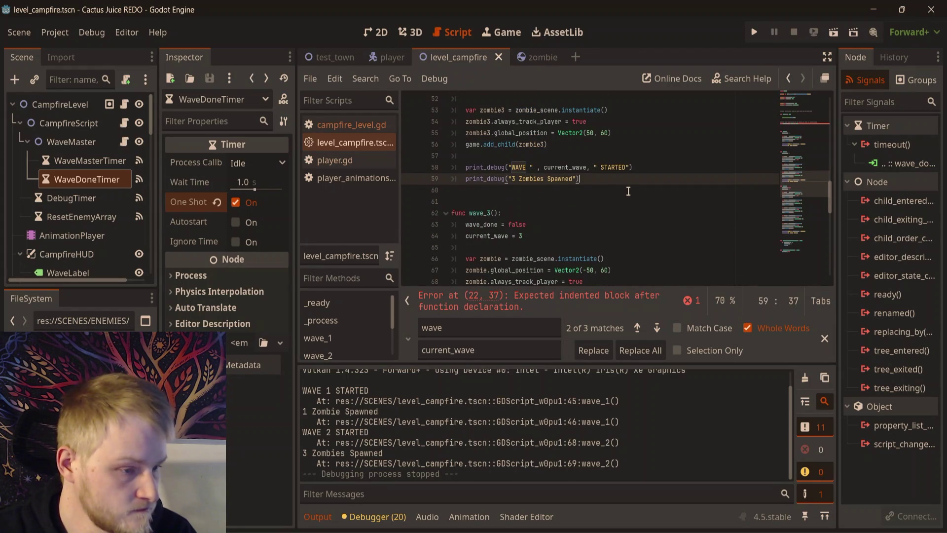
Remove the extra blank lines after line 93, before the wave-master timeout function
scroll(603, 191, down, 1)
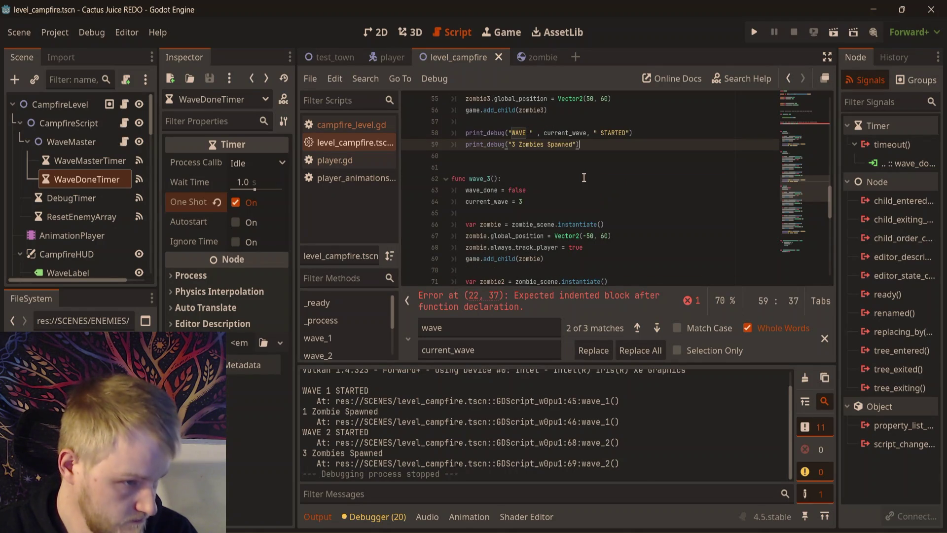
scroll(575, 180, down, 1)
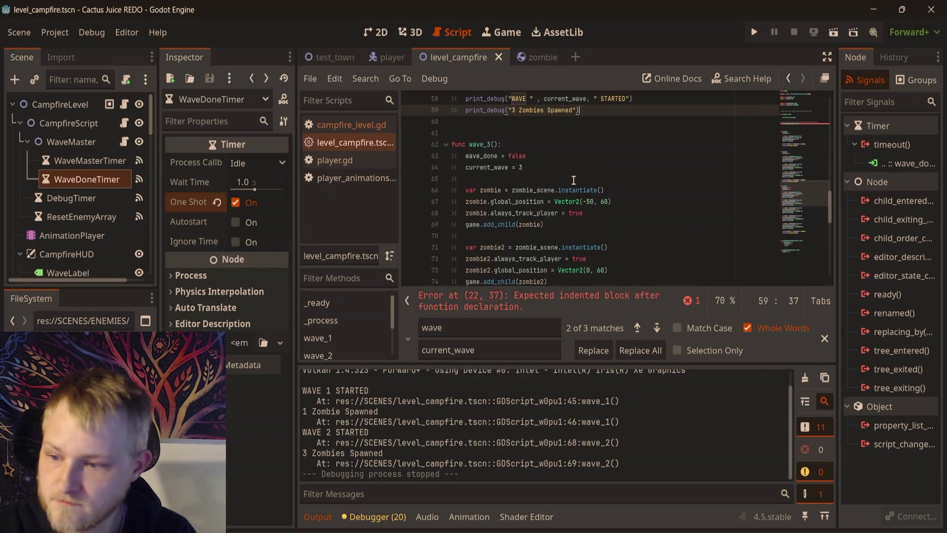
scroll(574, 180, down, 4)
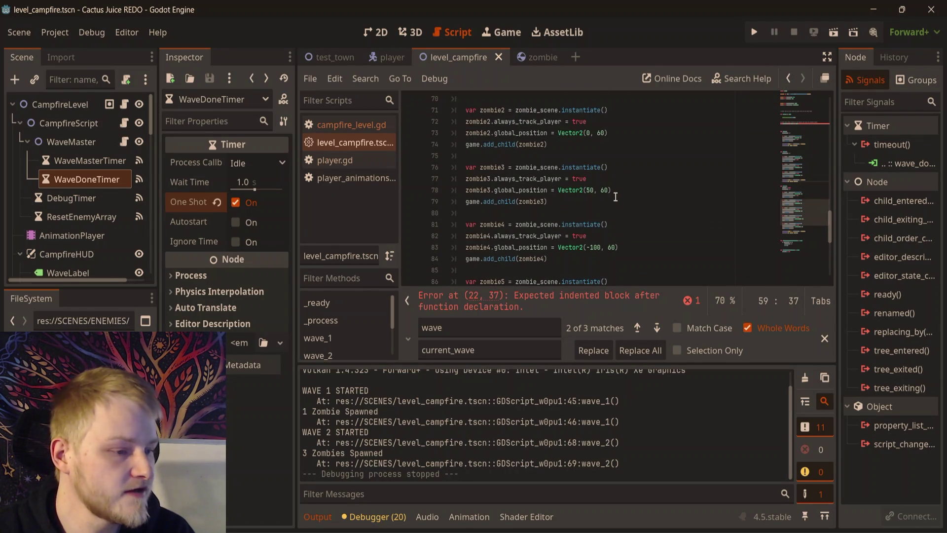
scroll(600, 198, down, 4)
click(597, 225)
key(BackSpace)
key(Delete)
click(564, 238)
key(BackSpace)
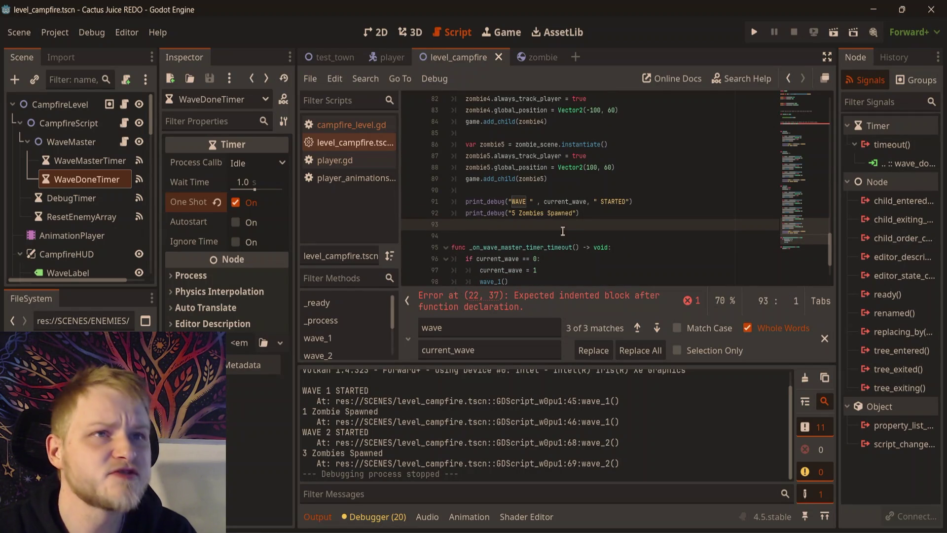
Inspect the lines around the wave_1() call and above the wave_1 function
scroll(550, 217, down, 2)
click(614, 216)
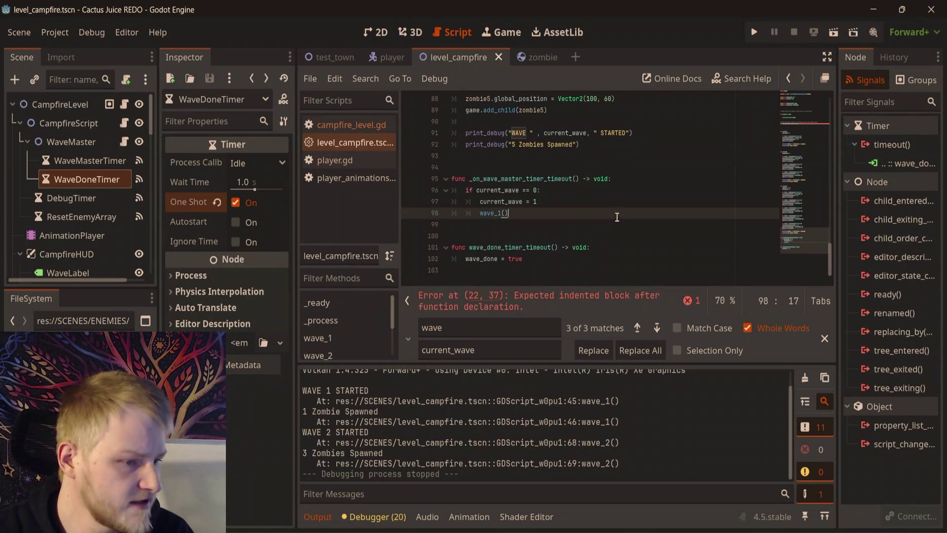
click(624, 228)
scroll(624, 259, up, 4)
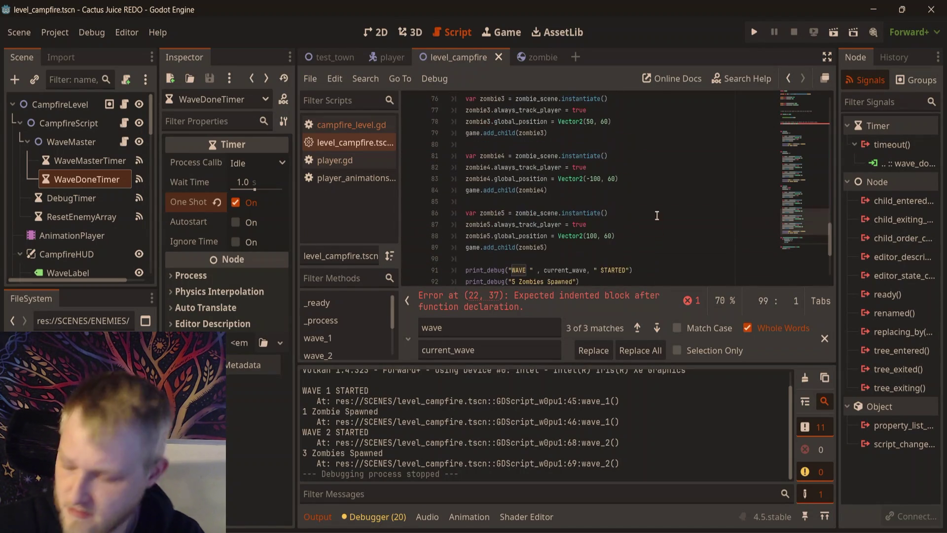
scroll(654, 204, up, 20)
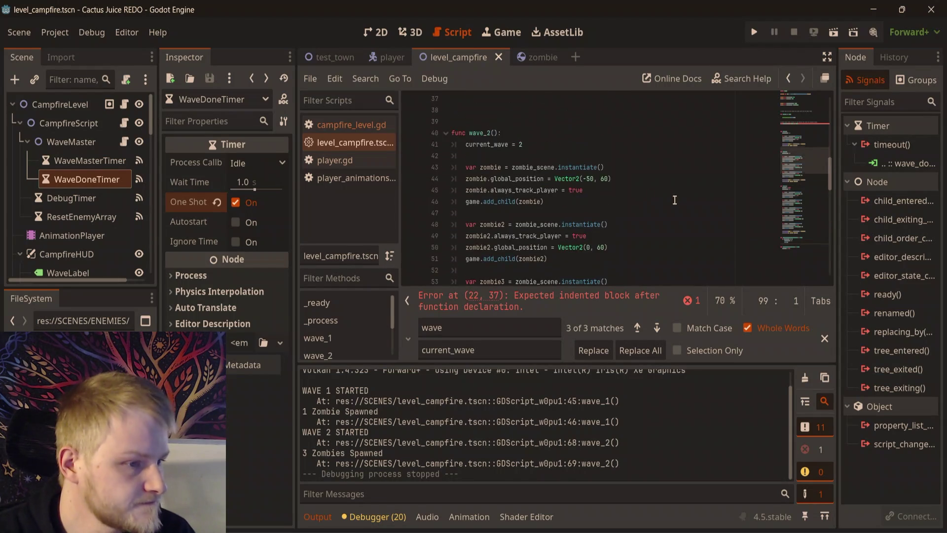
scroll(670, 202, down, 7)
click(482, 123)
click(525, 148)
mouse_move(500, 105)
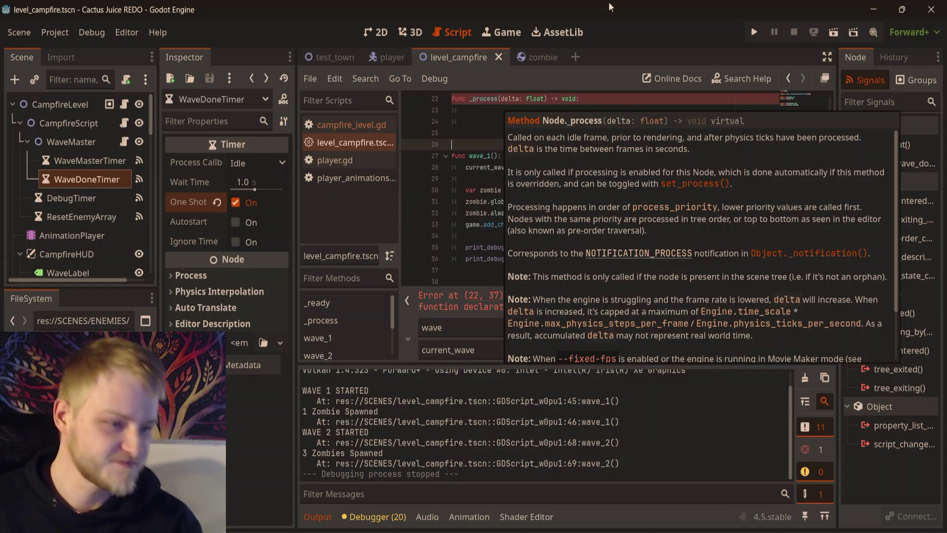
Delete the comment line above func _ready and the empty line it leaves
scroll(604, 235, up, 4)
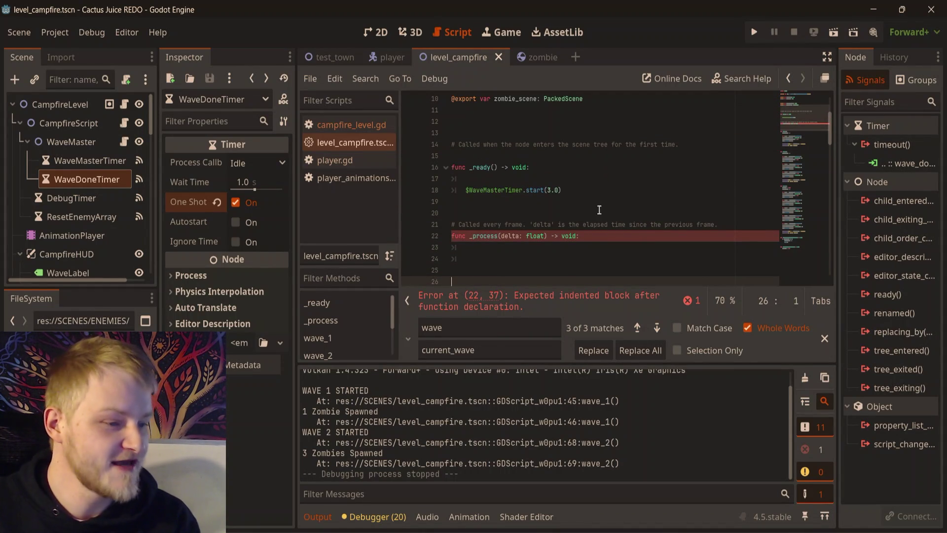
scroll(598, 212, up, 3)
click(608, 227)
drag(695, 247, 444, 247)
click(444, 246)
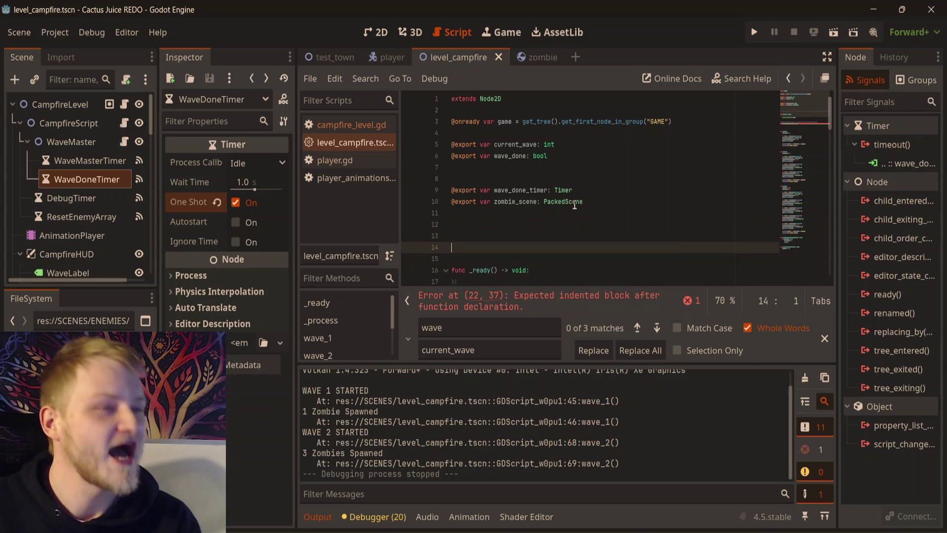
mouse_move(575, 204)
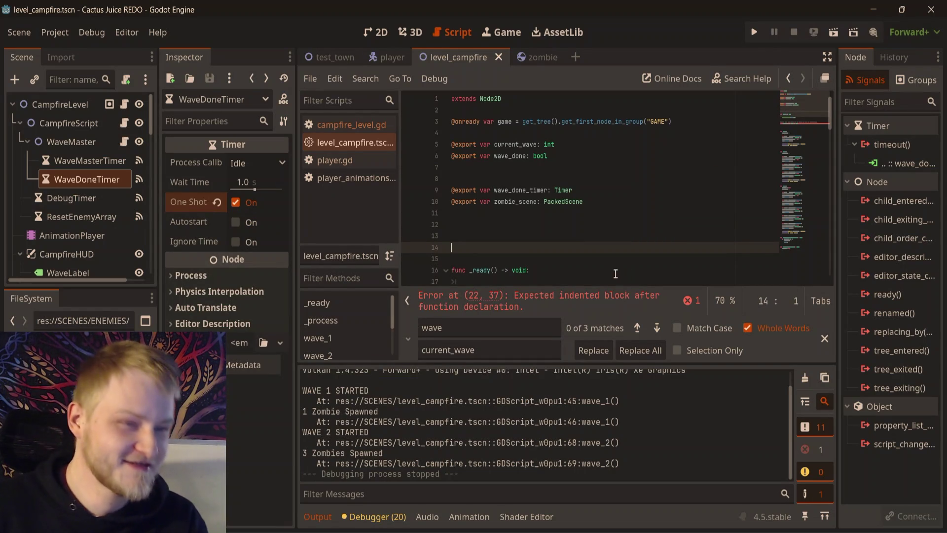
key(BackSpace)
key(BackSpace)
scroll(624, 203, down, 3)
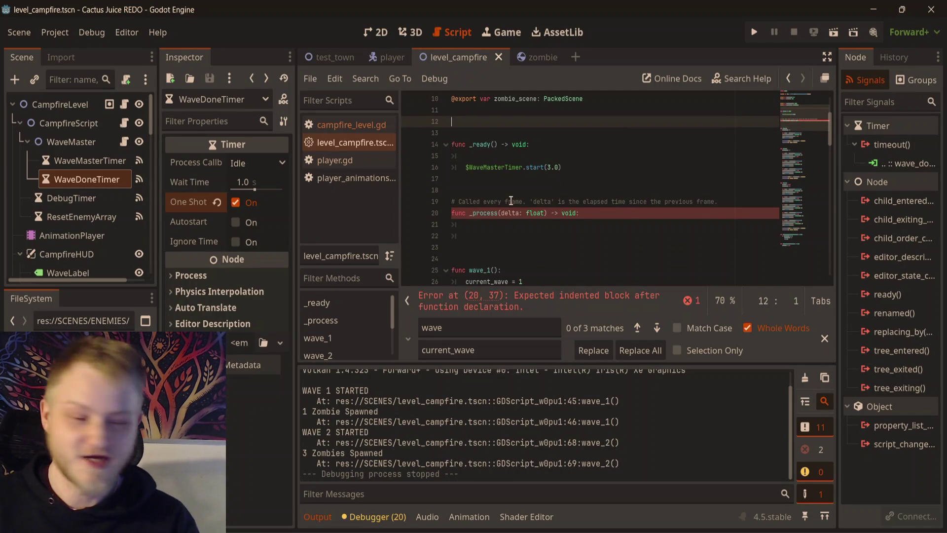
Give the empty _process function a pass body to clear the error
scroll(510, 199, down, 2)
scroll(620, 205, down, 1)
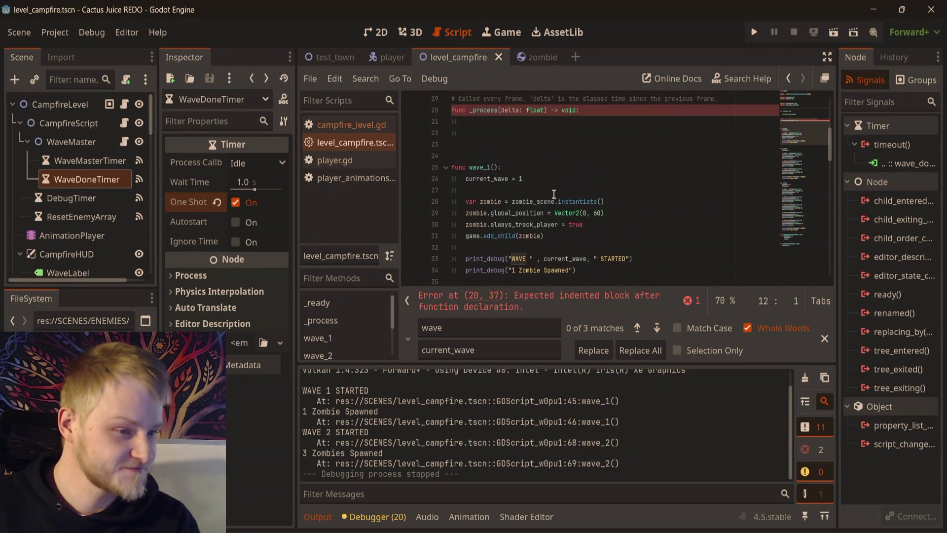
click(553, 122)
text(pass)
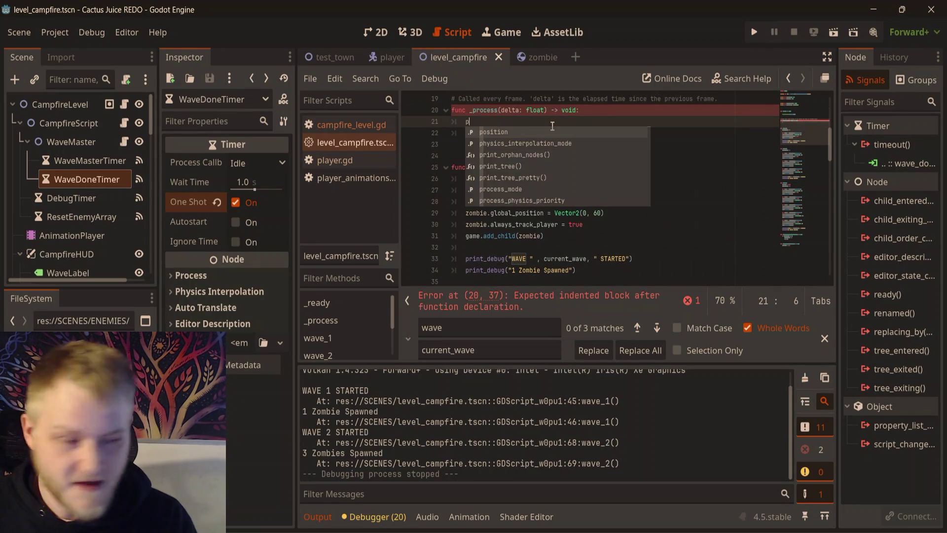
click(678, 141)
Delete the two timer timeout functions and the leftover blank line at the script's end
scroll(679, 140, down, 9)
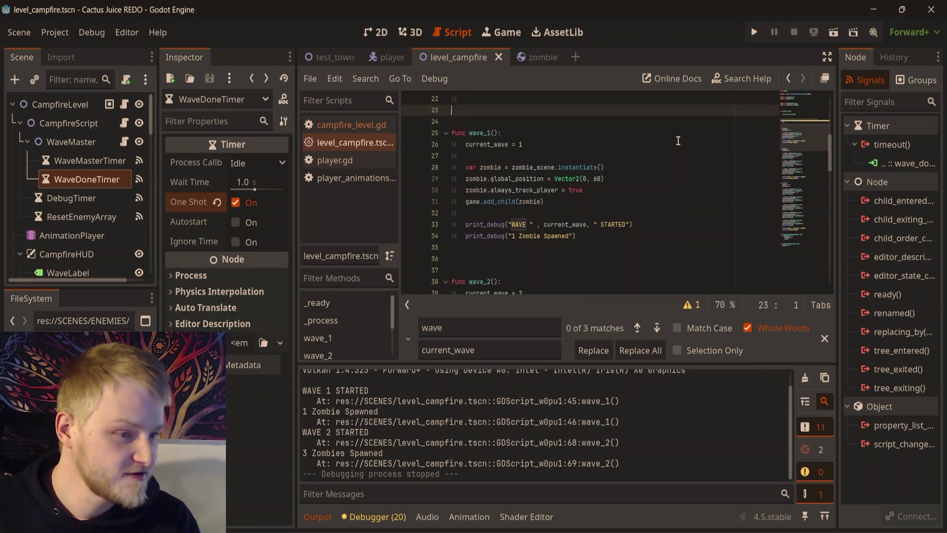
scroll(679, 140, down, 11)
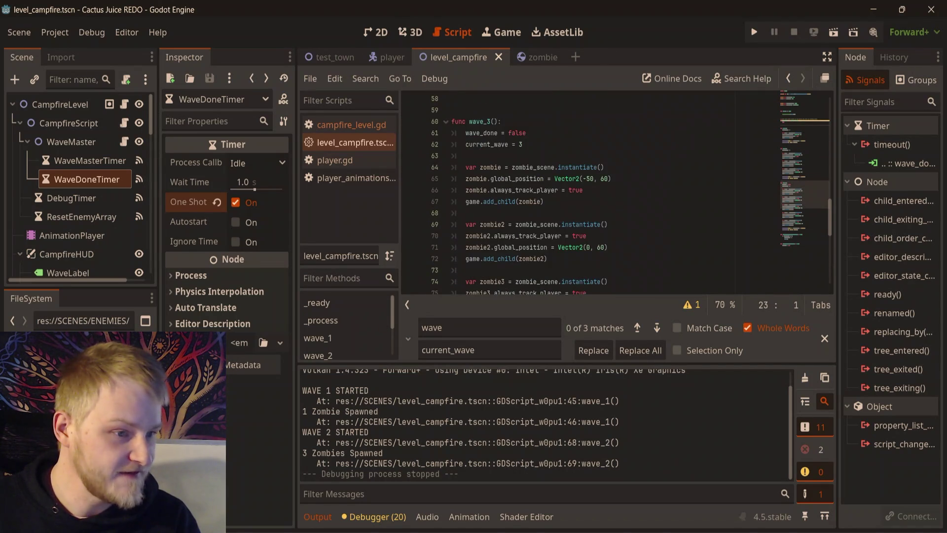
scroll(620, 243, up, 9)
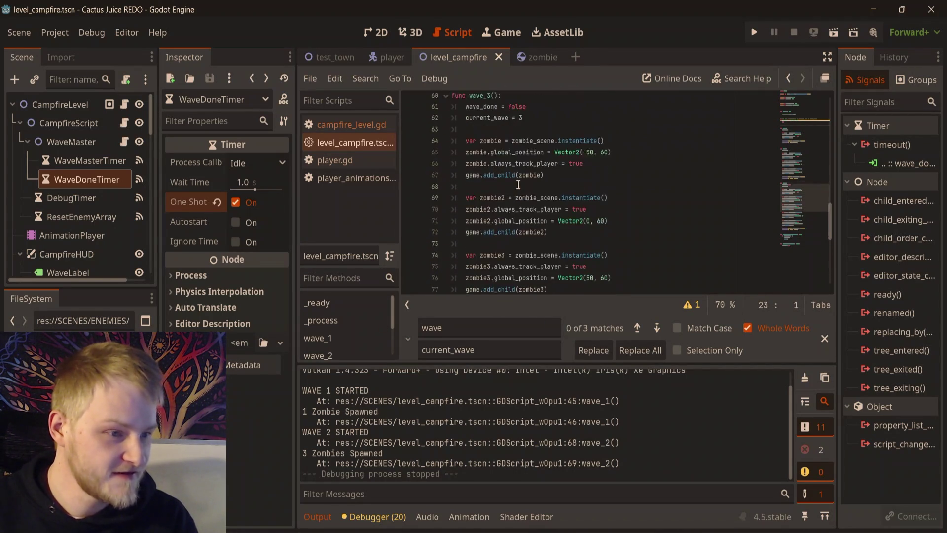
click(556, 203)
key(Up)
scroll(611, 212, down, 6)
scroll(611, 213, down, 5)
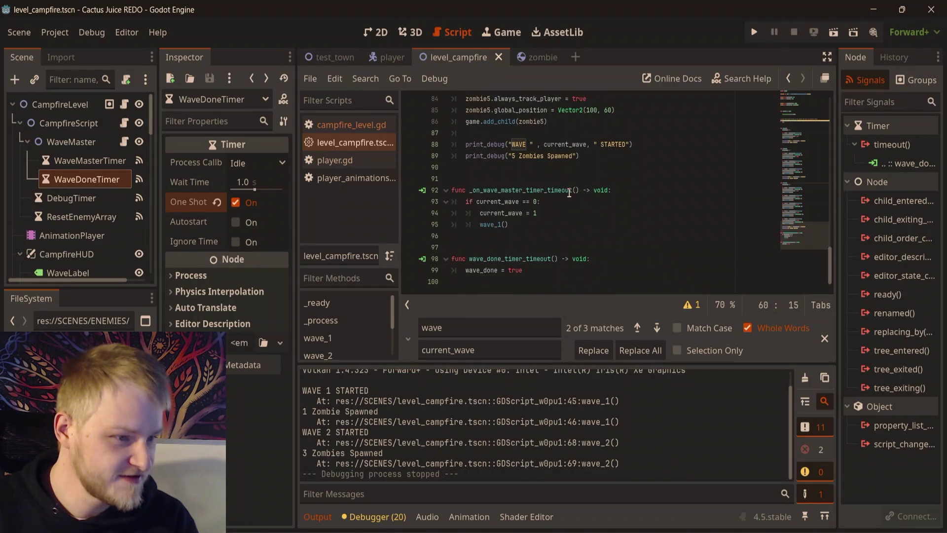
click(551, 285)
key(shift+Up)
key(shift+Up)
key(shift+Up)
key(BackSpace)
key(BackSpace)
key(BackSpace)
scroll(628, 233, up, 20)
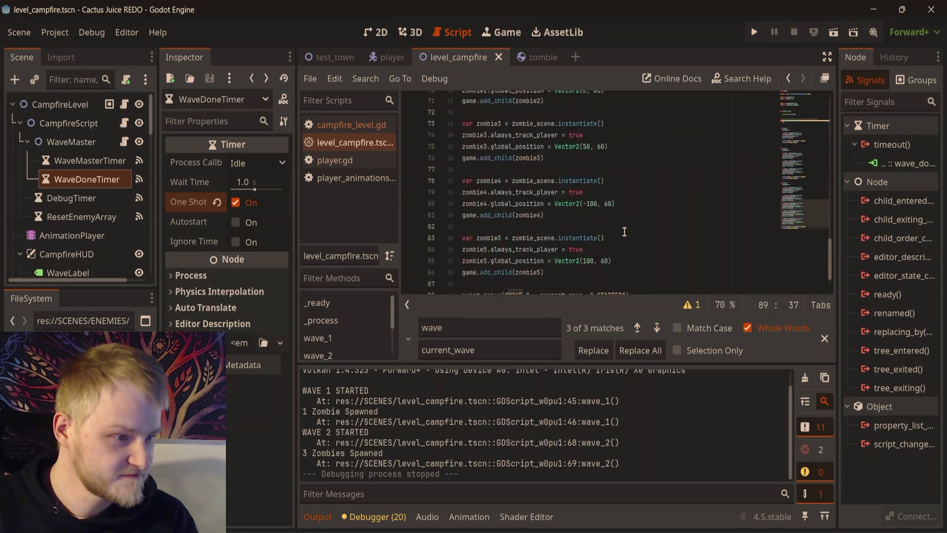
scroll(628, 232, up, 7)
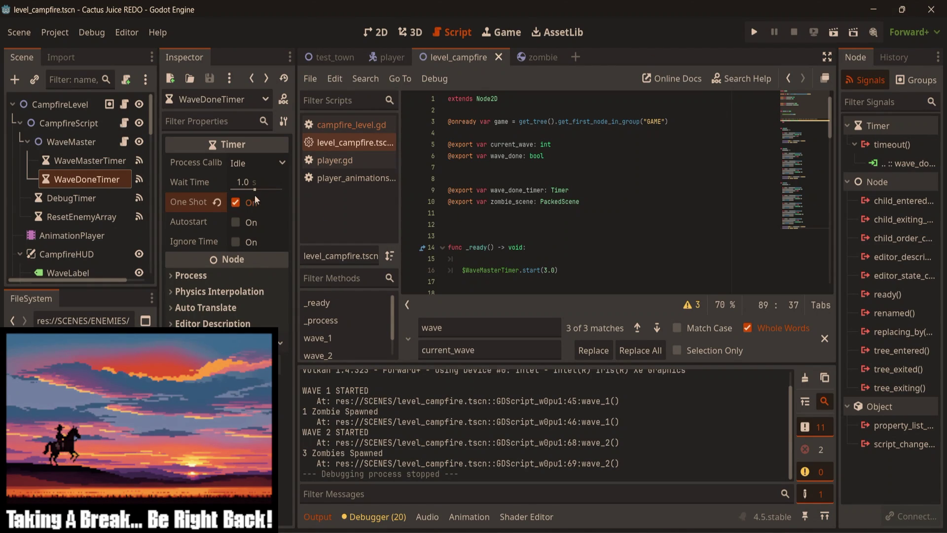
Switch from the level_campfire script to the player.tscn scene tab
click(392, 57)
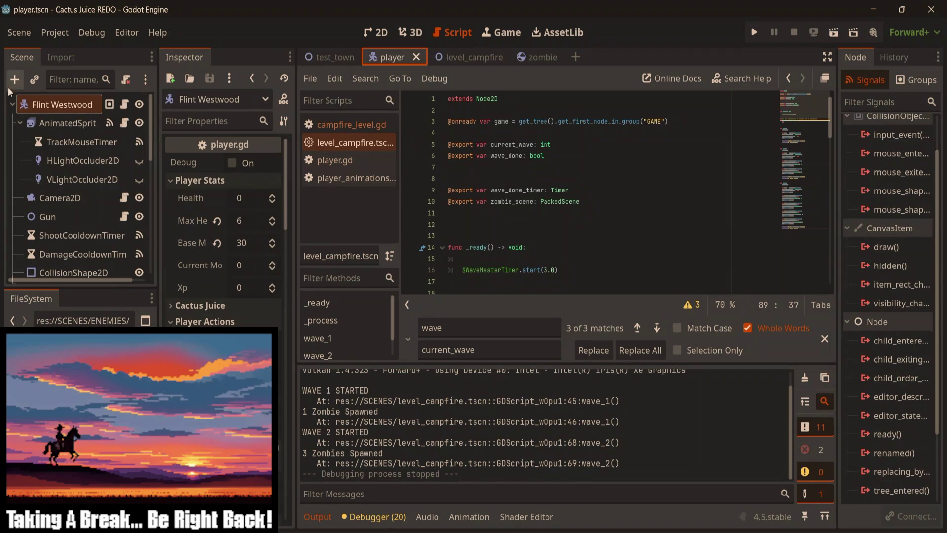
Show the player scene in the 2D view and select AutoTargetArea's CollisionShape2D
click(375, 34)
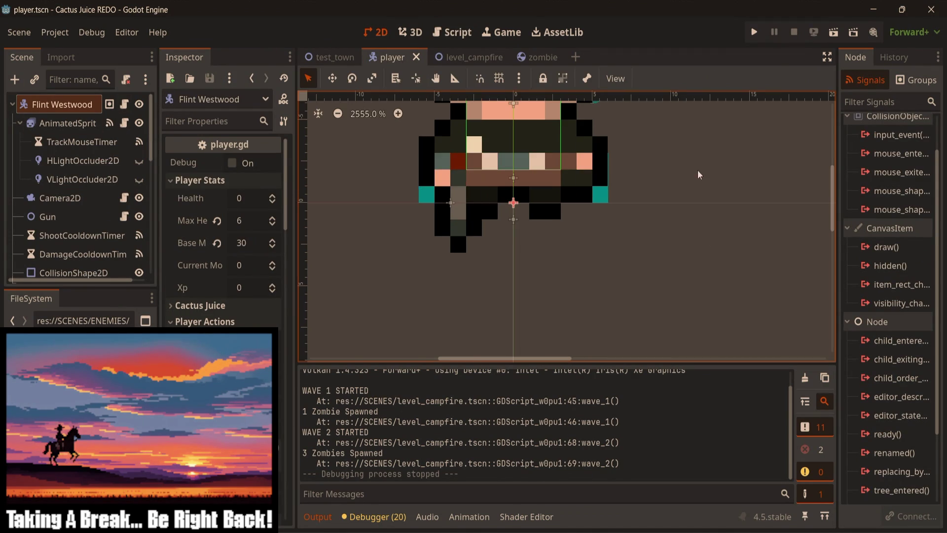
scroll(725, 252, up, 5)
scroll(725, 252, left, 2)
scroll(715, 232, down, 3)
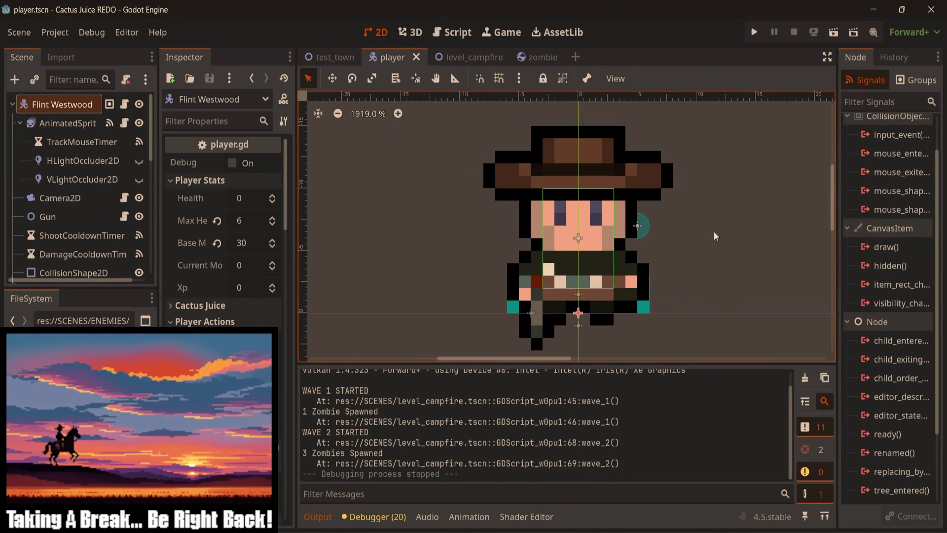
click(423, 275)
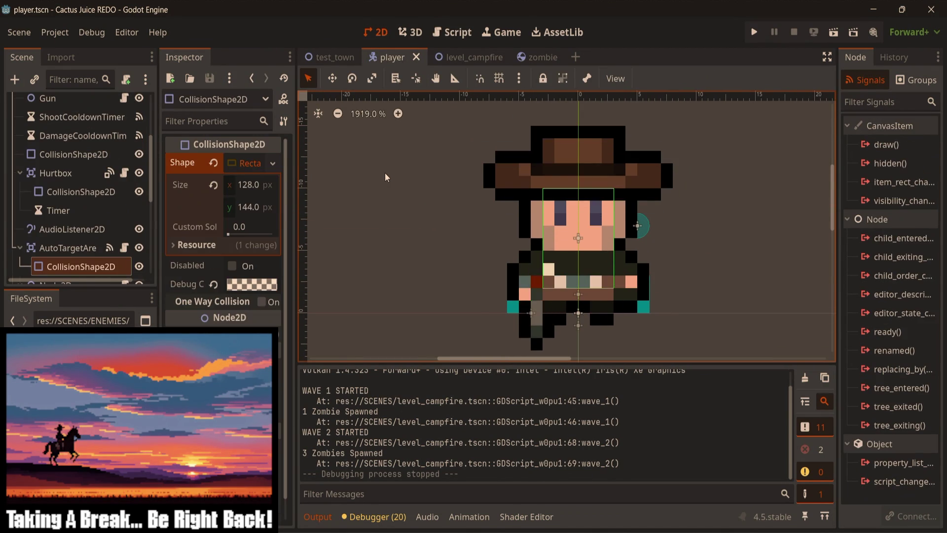
Inspect the 128 × 144 px collision rectangle, then deselect and re-center on the cowboy sprite
scroll(617, 266, down, 10)
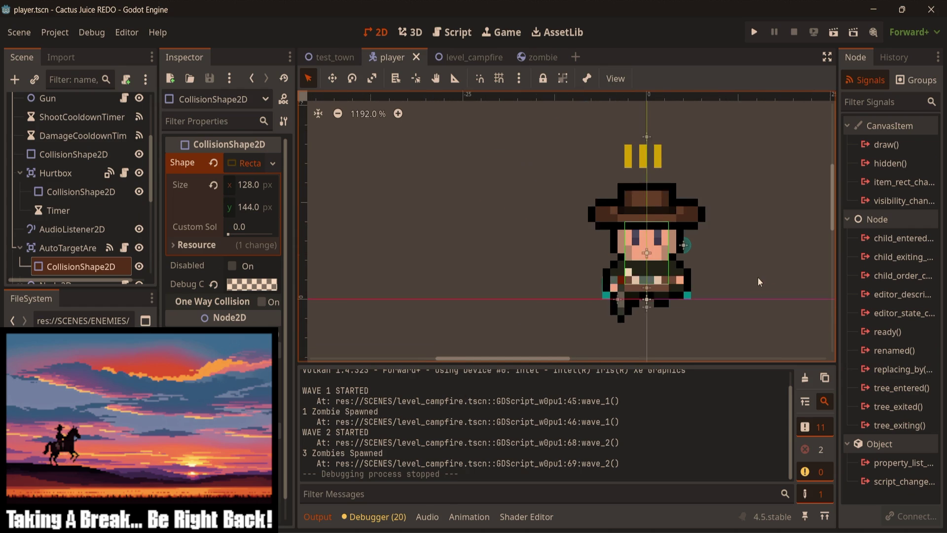
click(359, 262)
scroll(648, 265, up, 7)
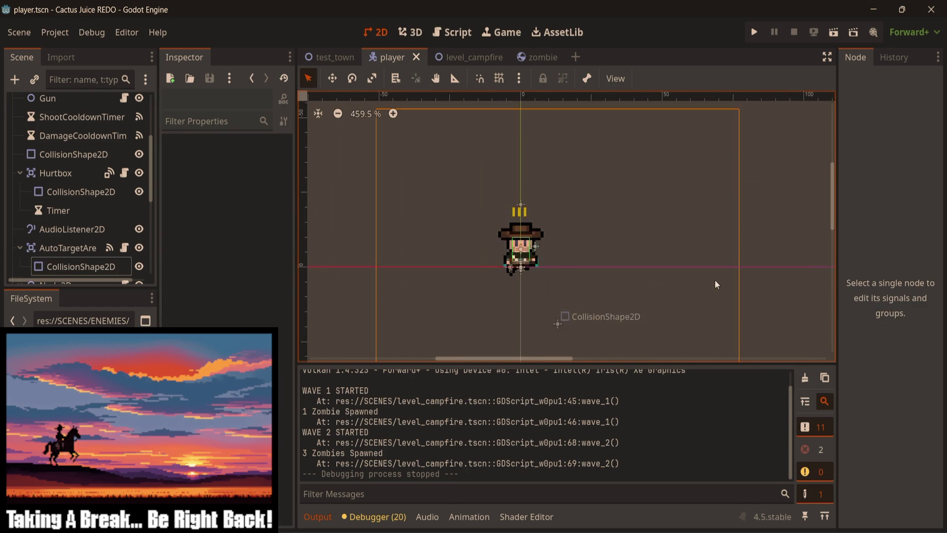
scroll(474, 266, up, 3)
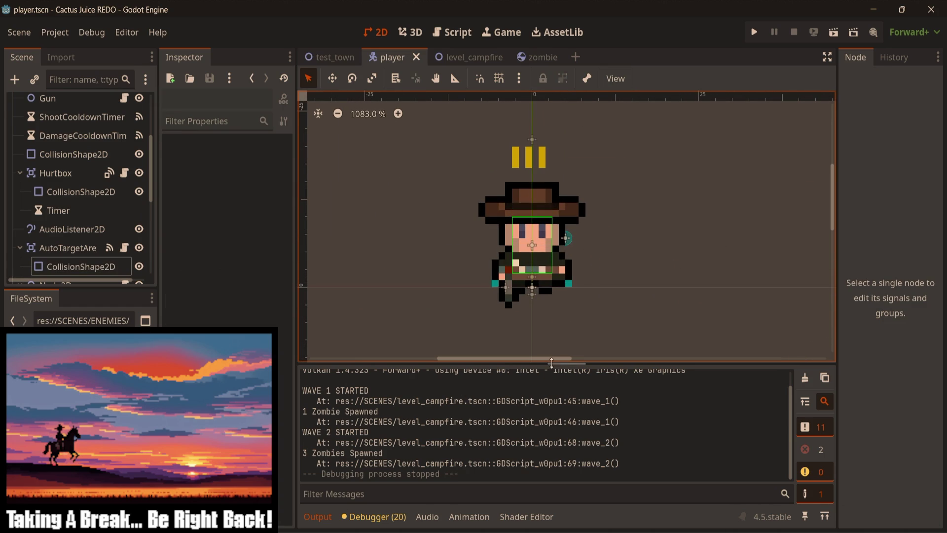
scroll(620, 250, up, 5)
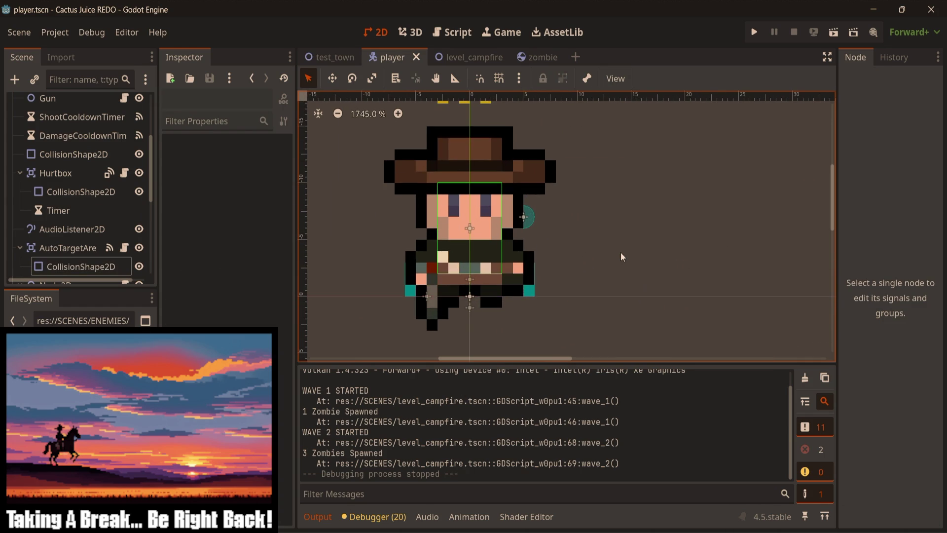
scroll(629, 249, up, 3)
drag(629, 249, 764, 260)
scroll(766, 262, down, 2)
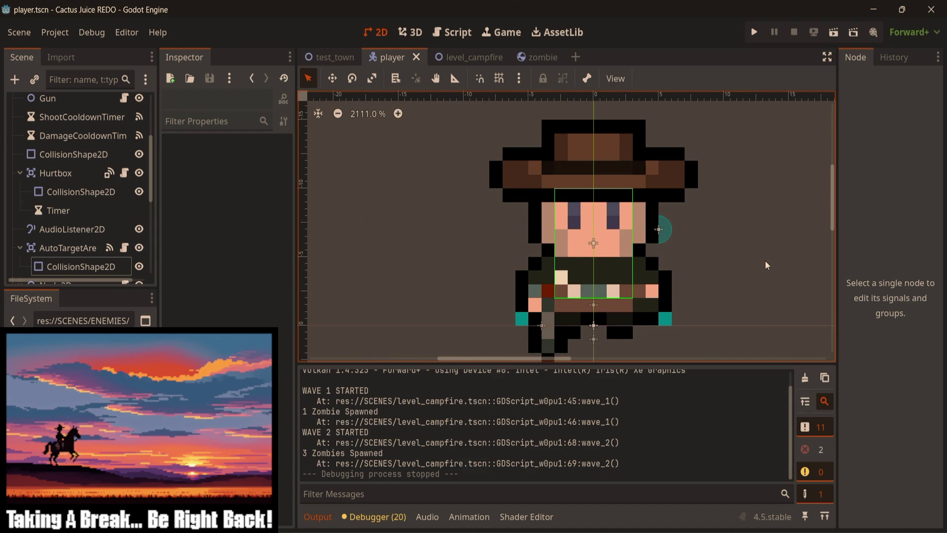
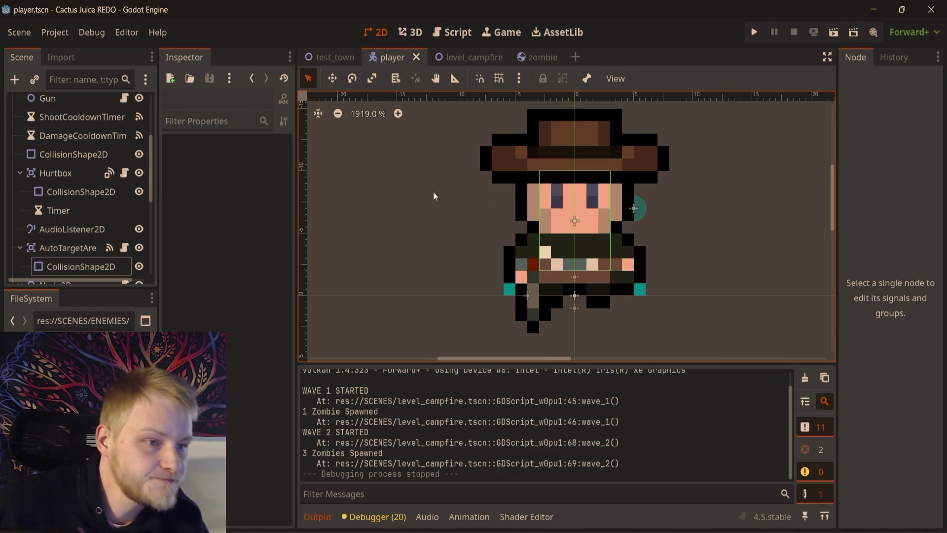
Bring Aseprite forward briefly, then return to Godot and open the level_campfire scene tab
scroll(428, 165, down, 6)
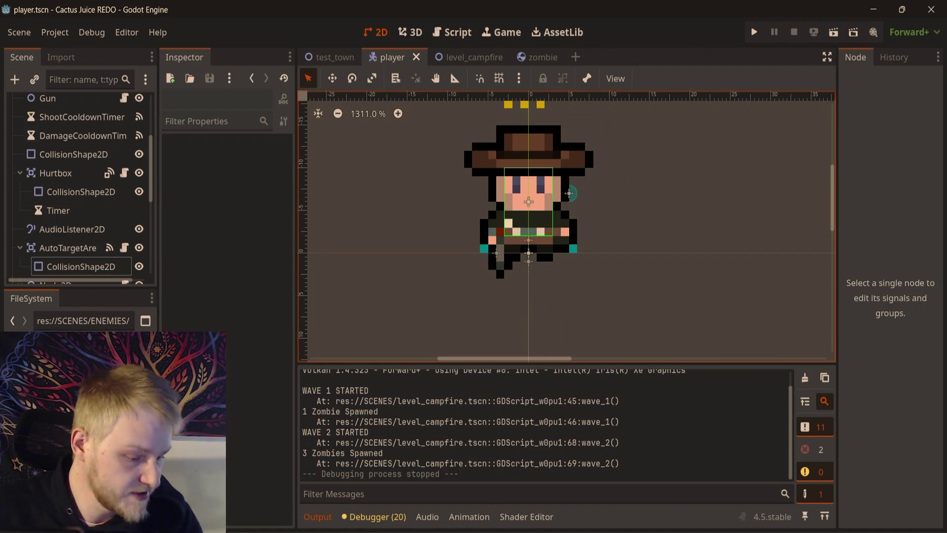
click(592, 480)
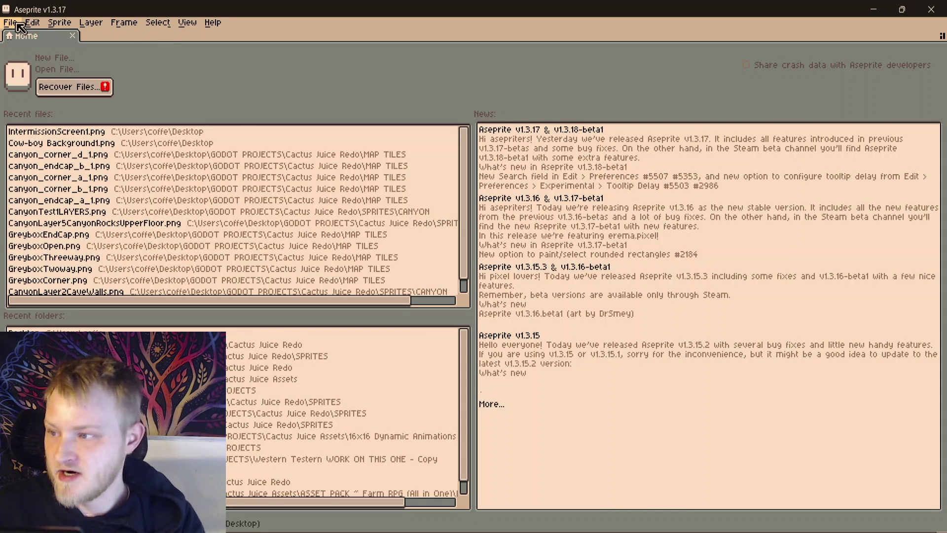
key(alt+Tab)
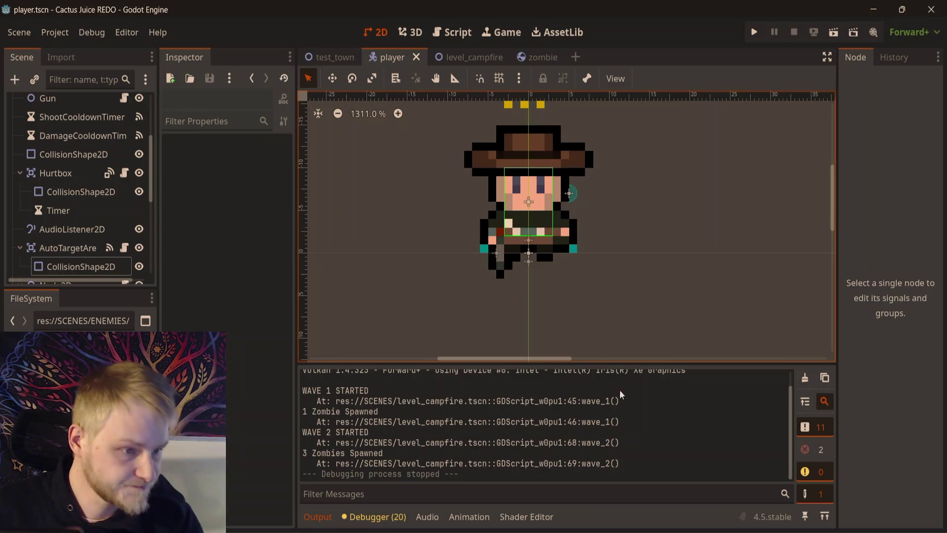
scroll(469, 206, down, 3)
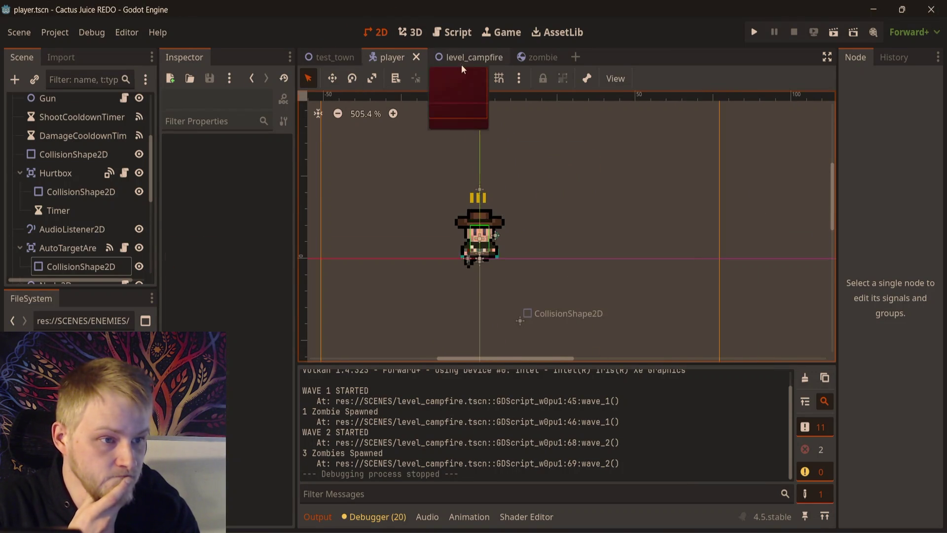
click(464, 57)
scroll(509, 242, up, 5)
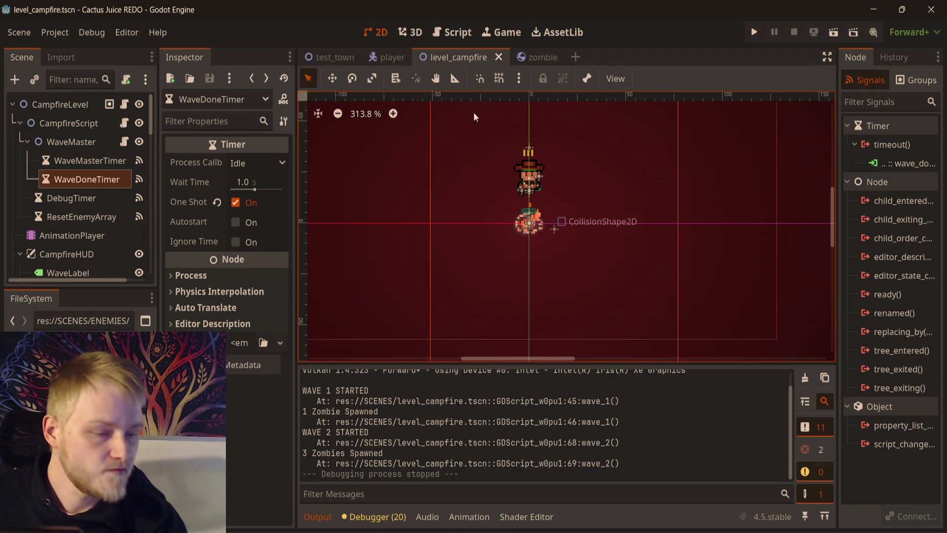
scroll(538, 187, up, 1)
scroll(538, 190, down, 5)
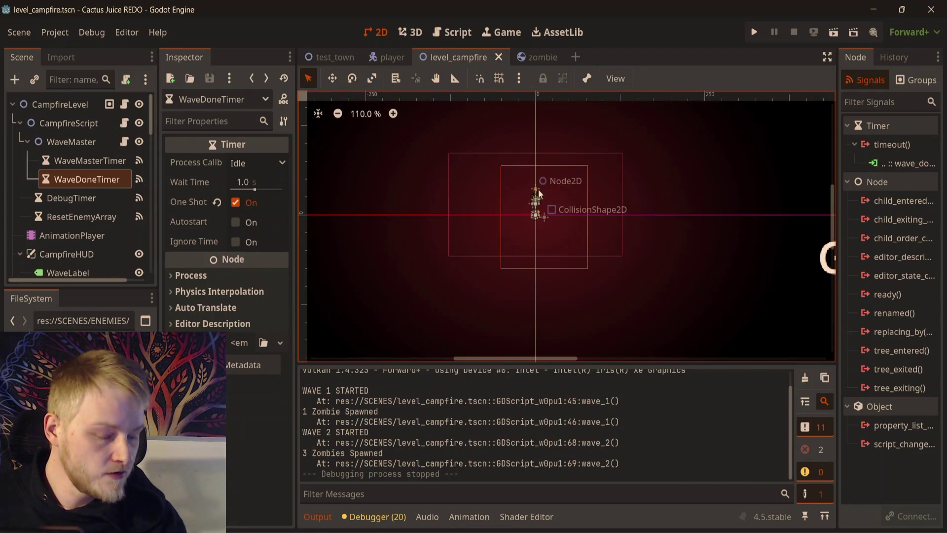
Create a new 2D scene and rename its root node to 'WHAT SHOULD I DO'
click(577, 57)
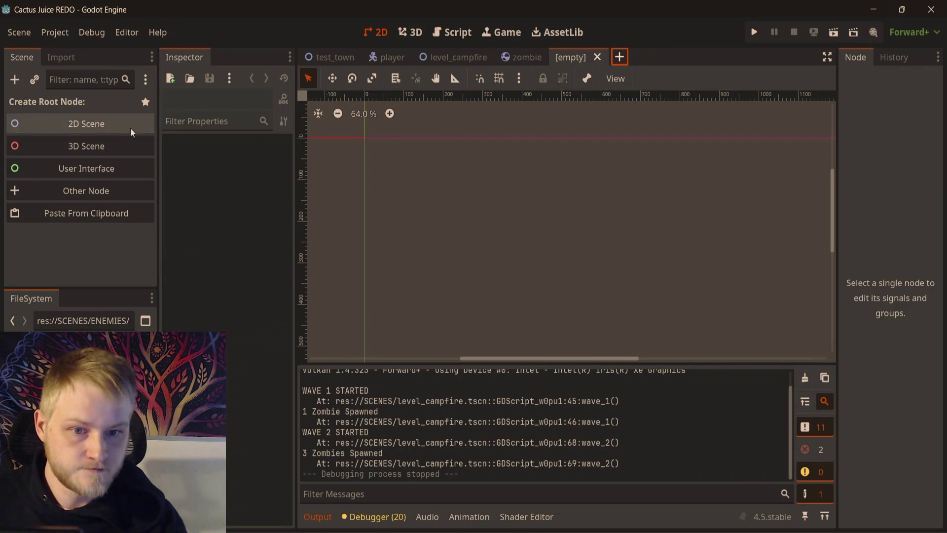
click(130, 125)
double_click(45, 104)
key(End)
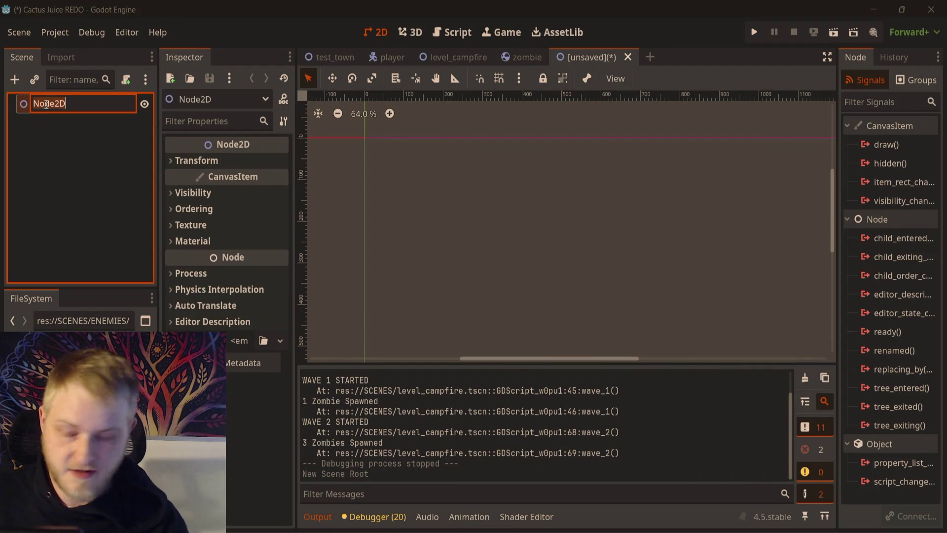
key(ctrl+a)
text(WHAT )
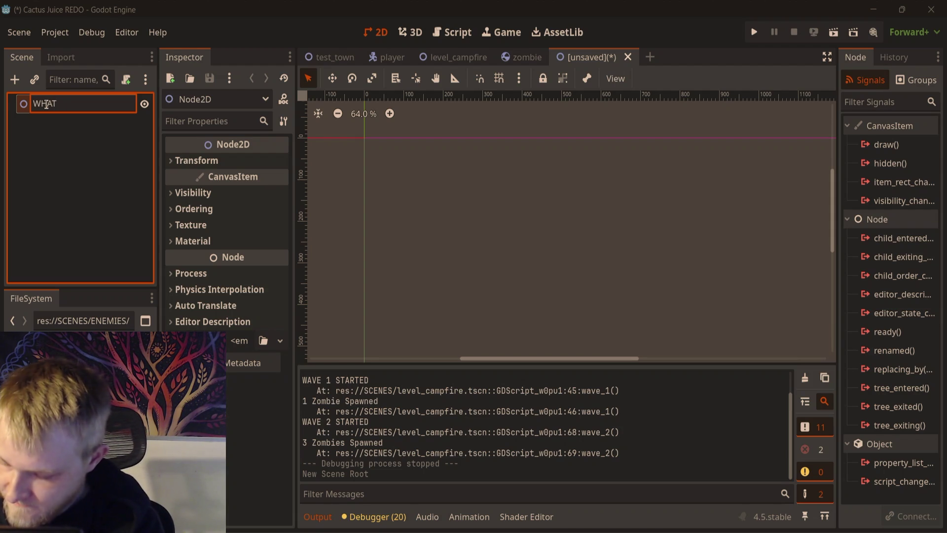
text(SHOULD I)
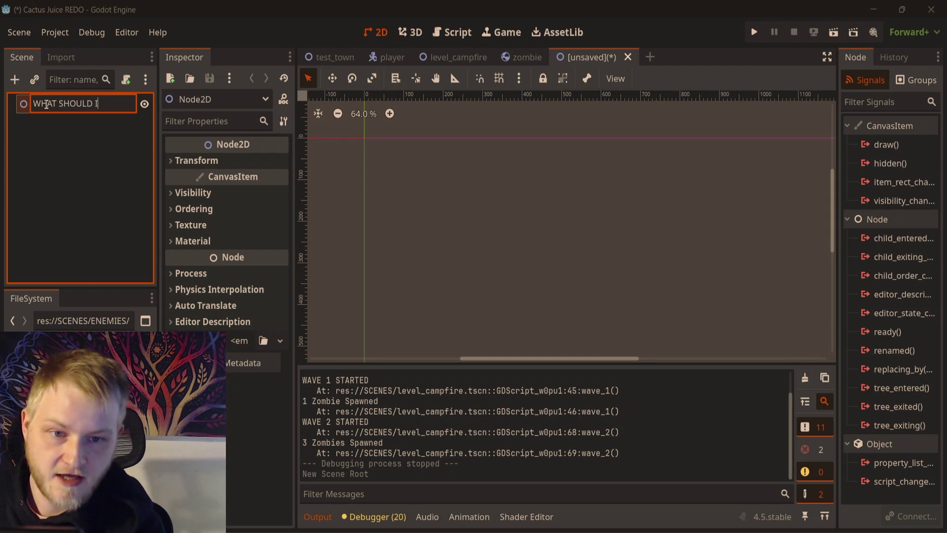
text( DO)
key(Return)
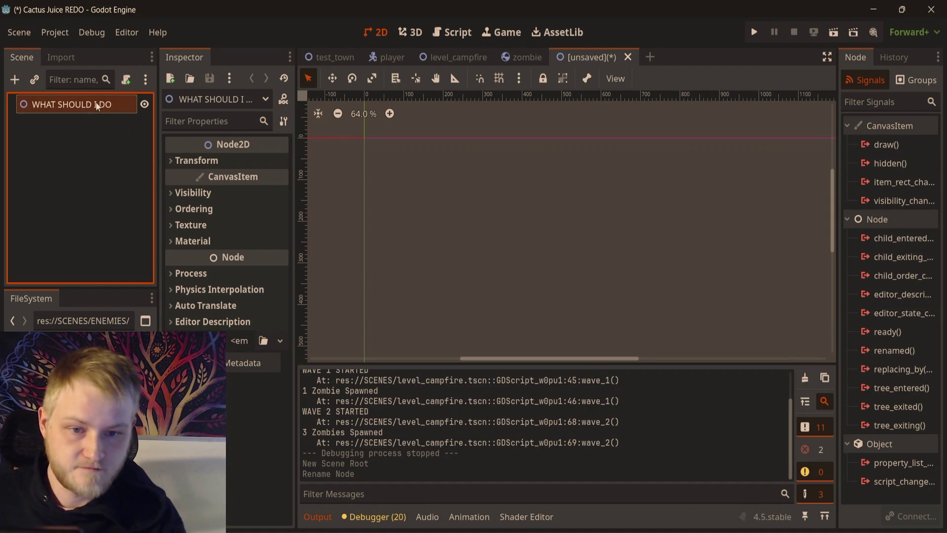
Add a Label child node and attach a built-in script to the root
key(ctrl+a)
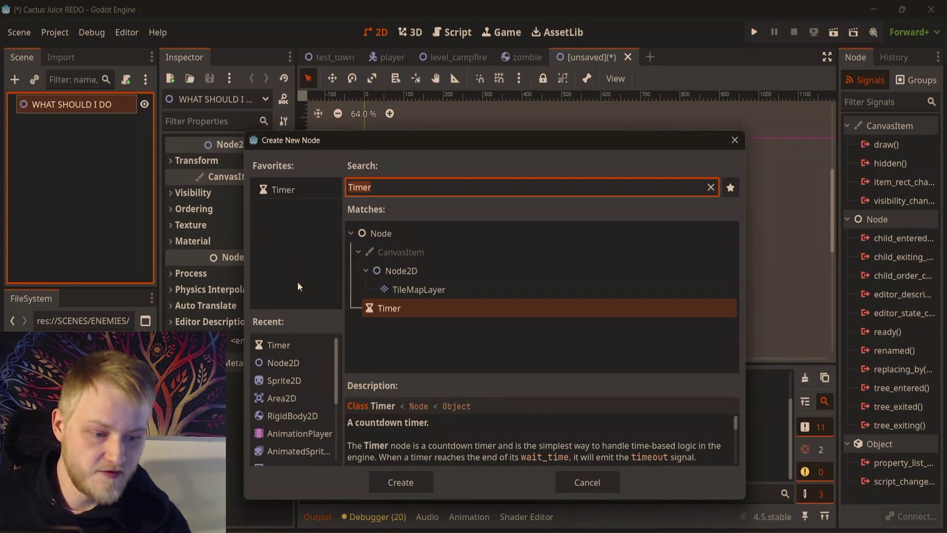
text(label)
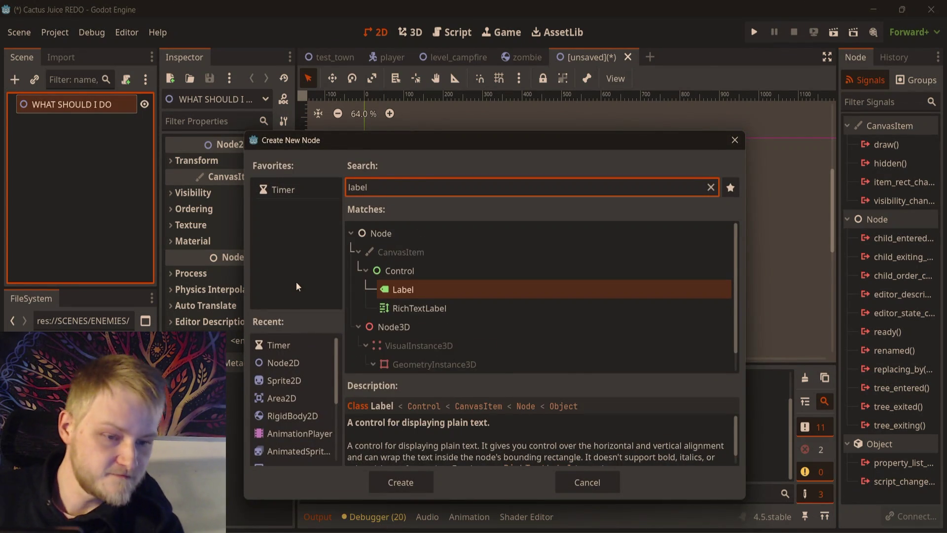
key(Return)
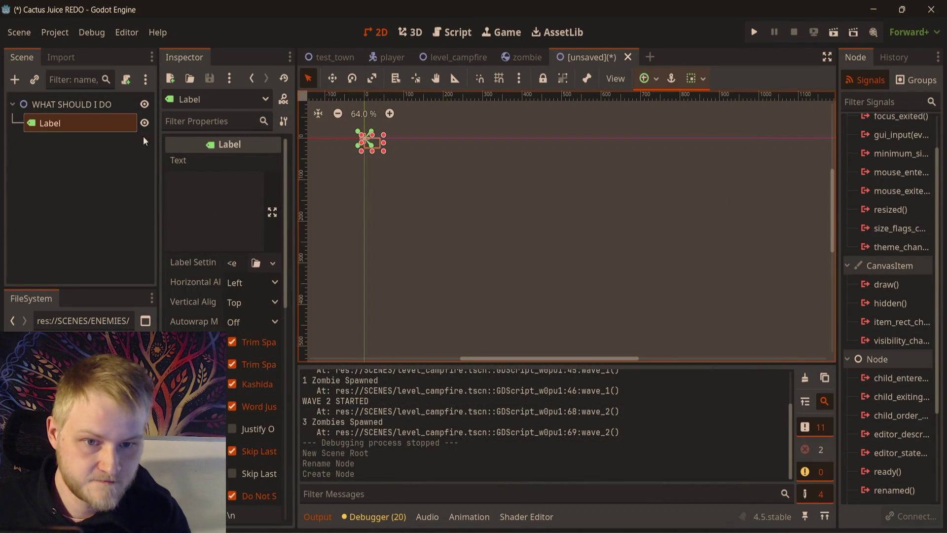
click(105, 101)
click(125, 79)
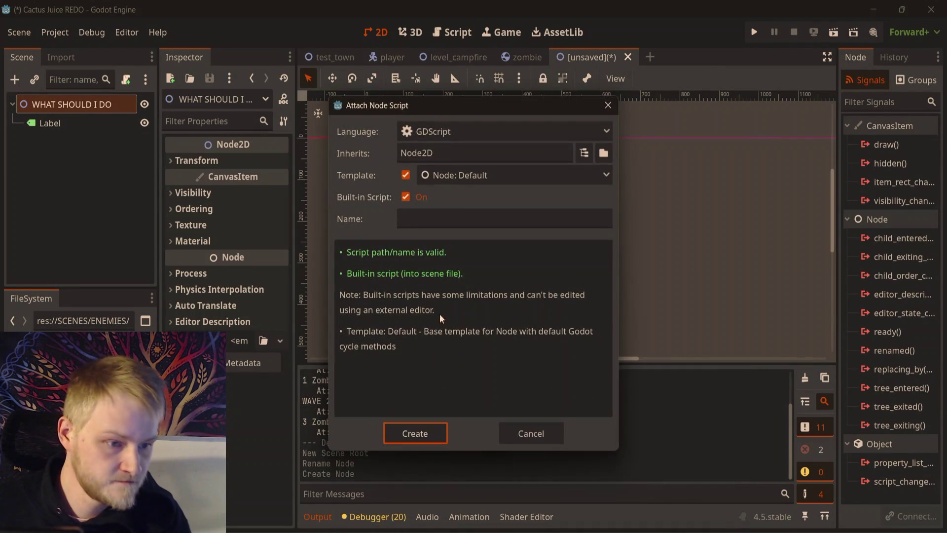
click(436, 427)
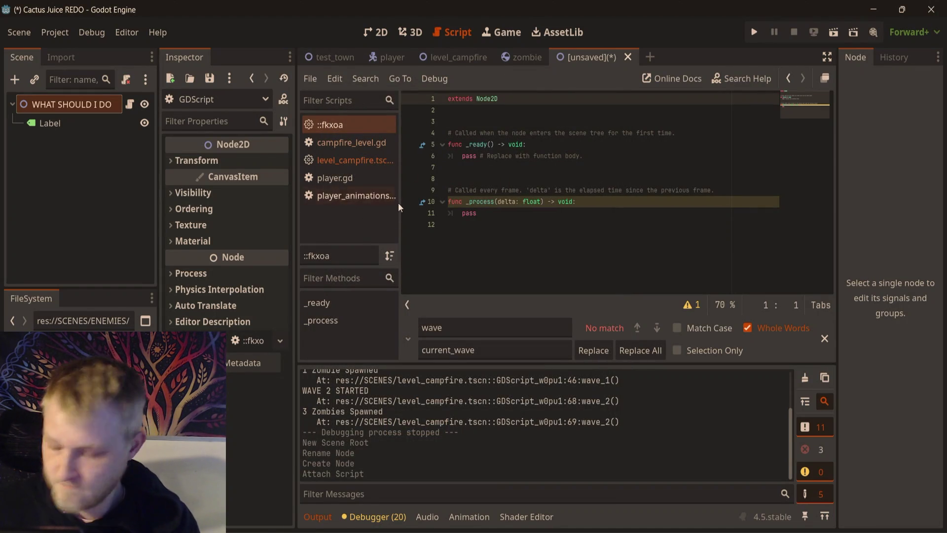
Save the scene as what_should_i_do.tscn in the SCENES folder
key(ctrl+s)
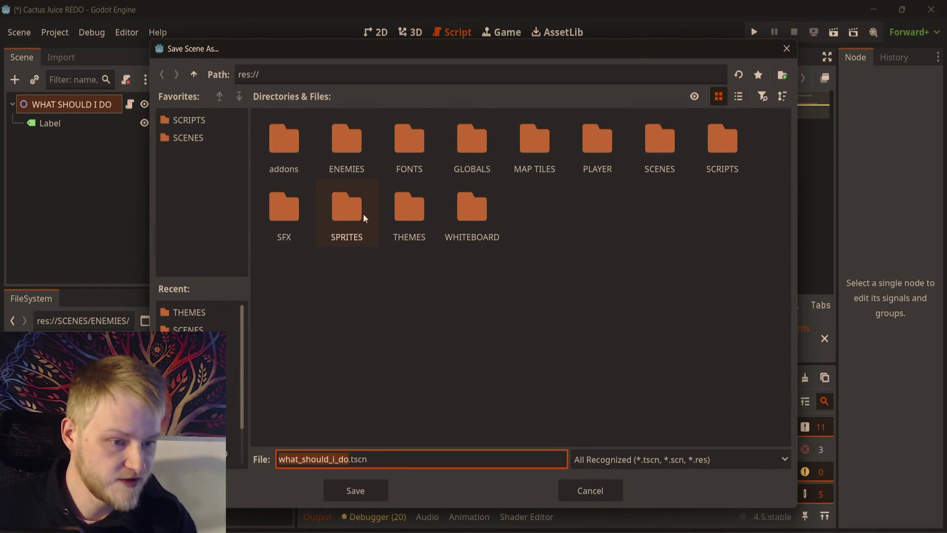
click(660, 146)
double_click(660, 144)
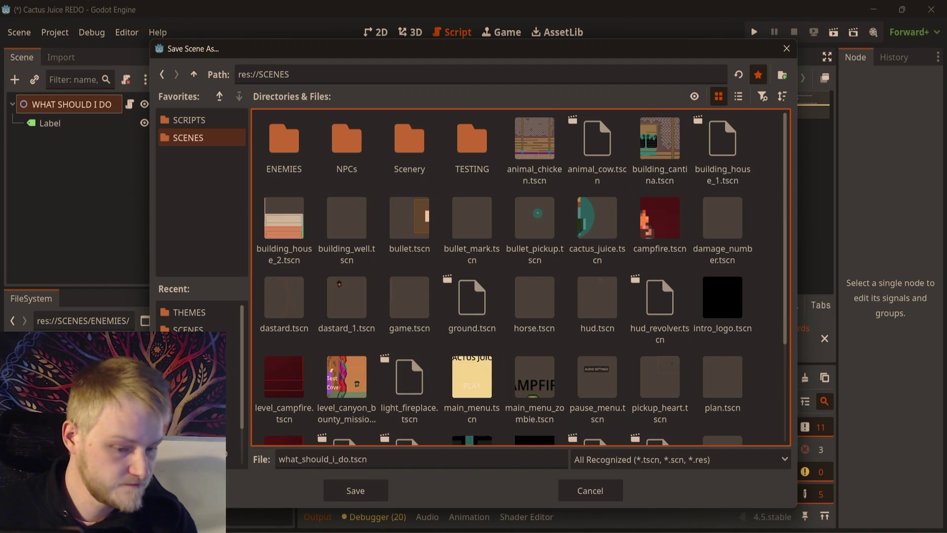
click(355, 491)
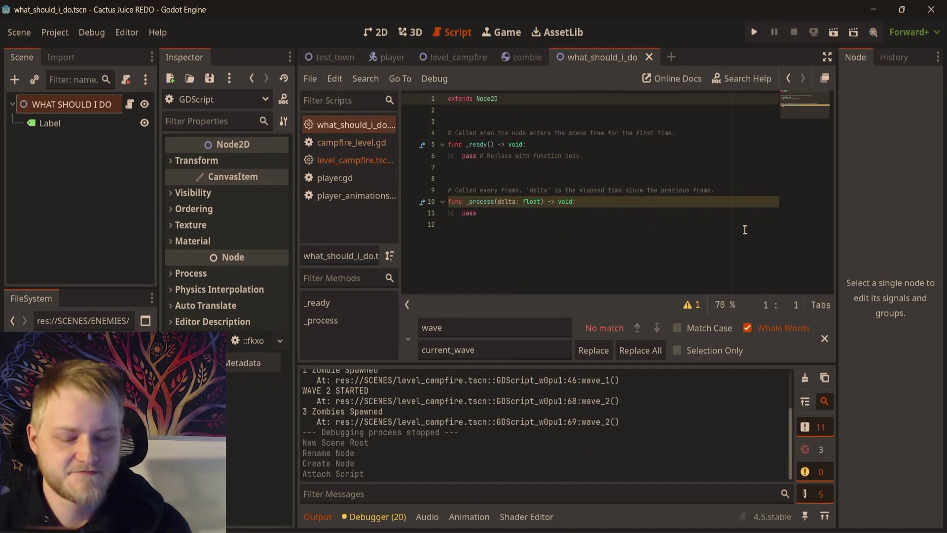
click(497, 166)
Delete the comment line above func _ready() and save the script
click(513, 201)
click(566, 97)
click(576, 120)
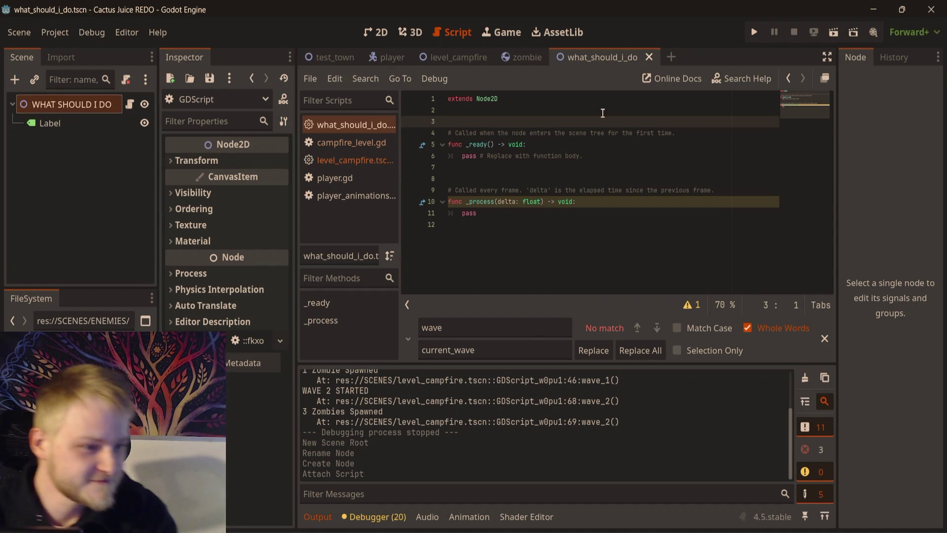
drag(679, 135, 444, 129)
key(BackSpace)
key(BackSpace)
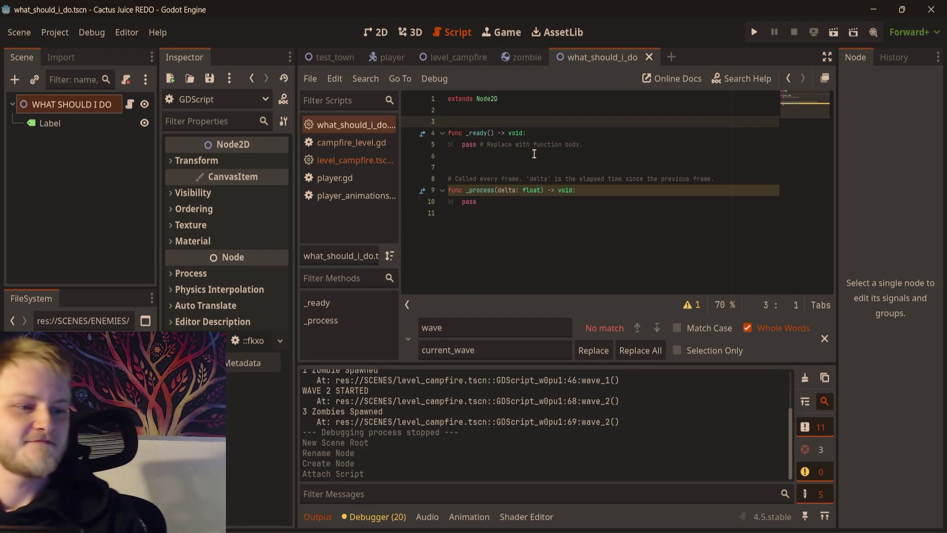
key(ctrl+s)
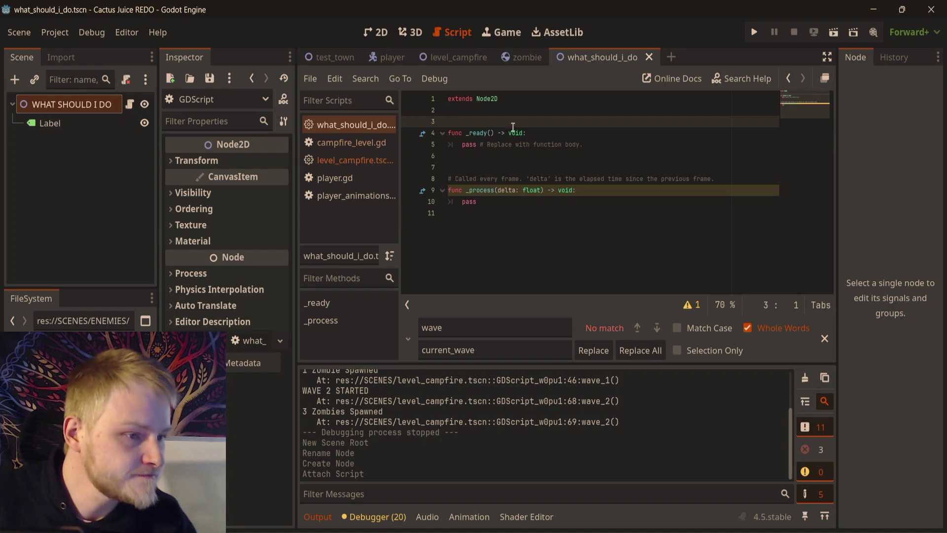
click(591, 153)
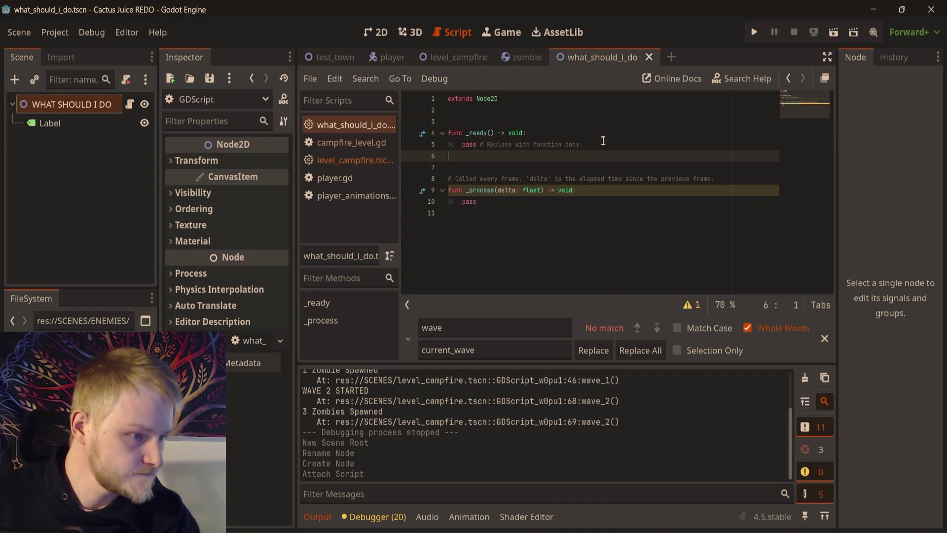
Replace pass in _ready with var random_num = randi_range(1,2)
click(592, 148)
key(shift+Home)
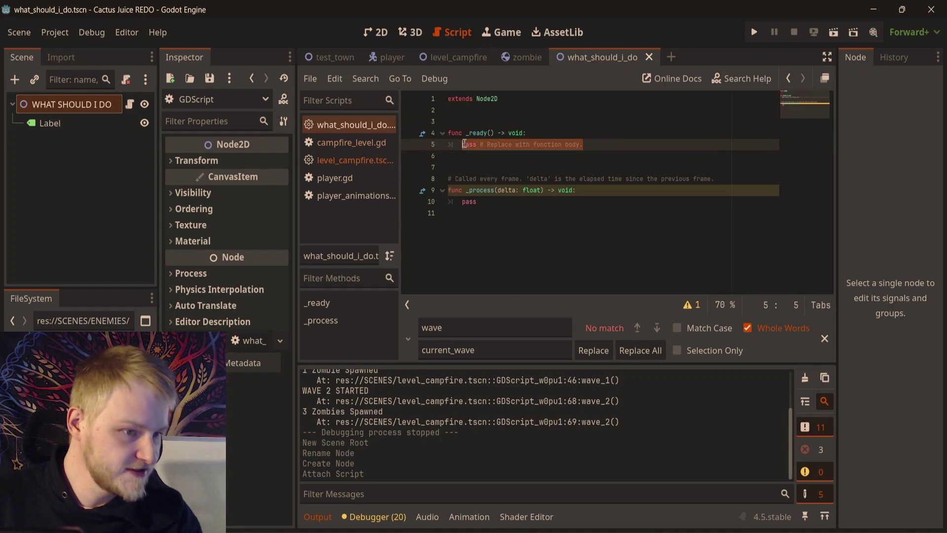
key(BackSpace)
text(var randi)
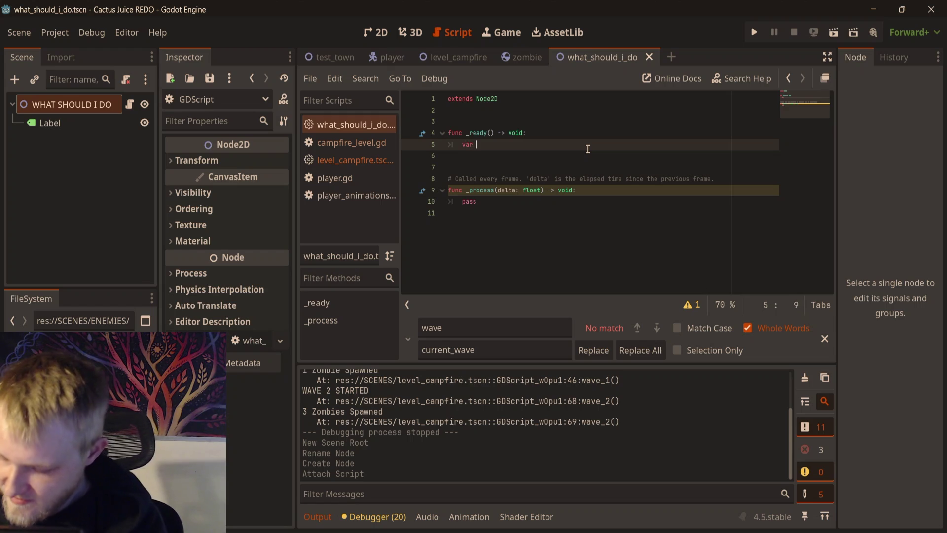
text(m_n)
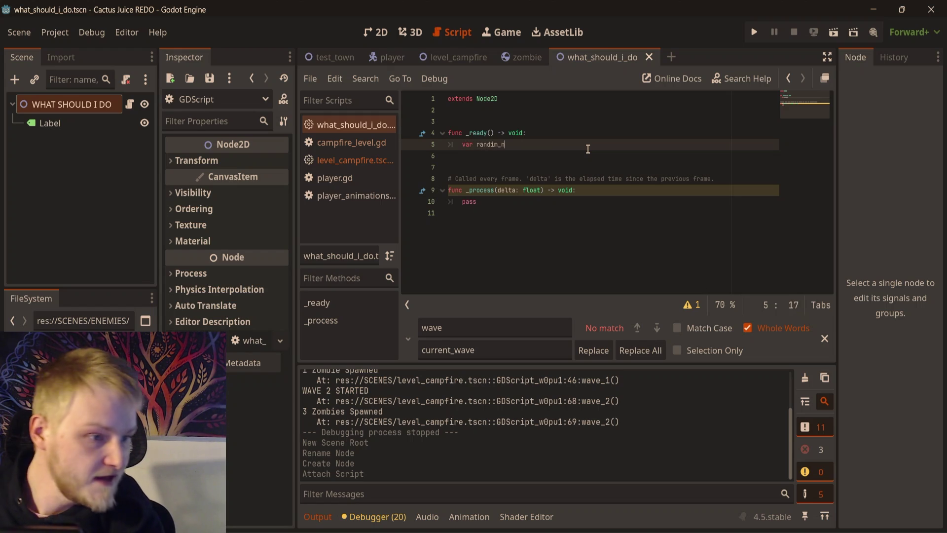
key(BackSpace)
key(BackSpace)
key(BackSpace)
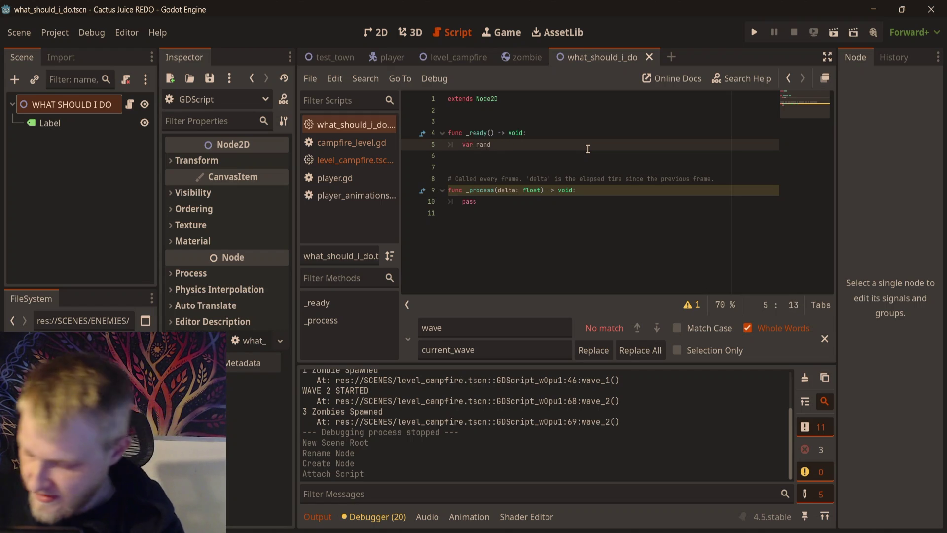
text(om_ num)
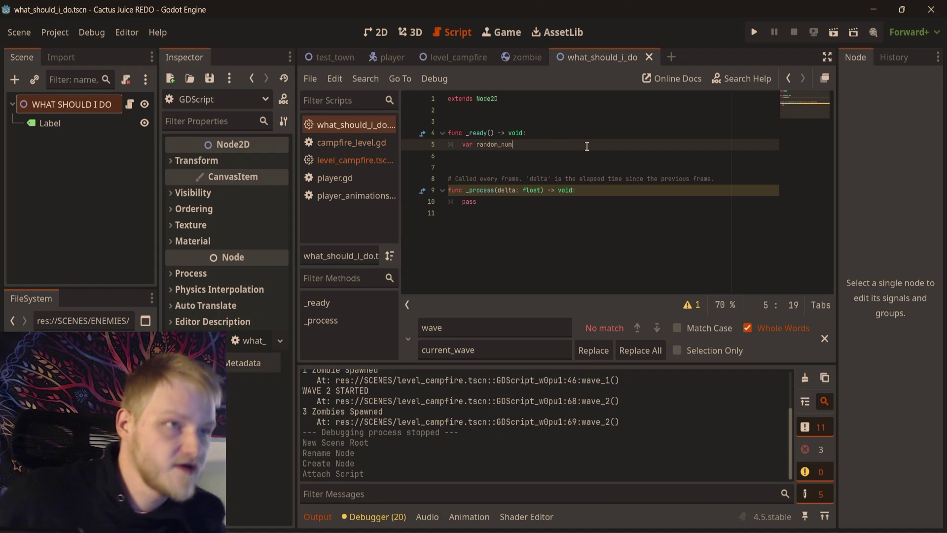
mouse_move(481, 101)
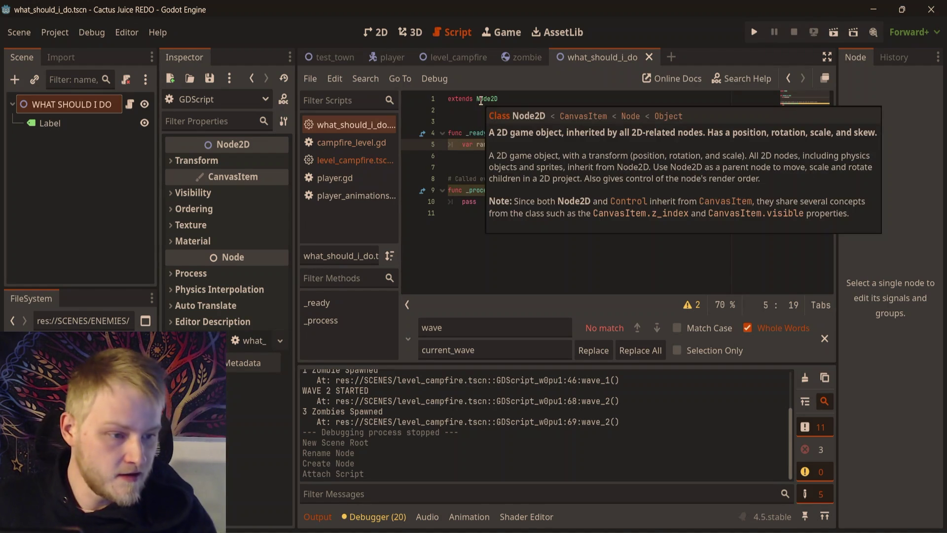
click(474, 155)
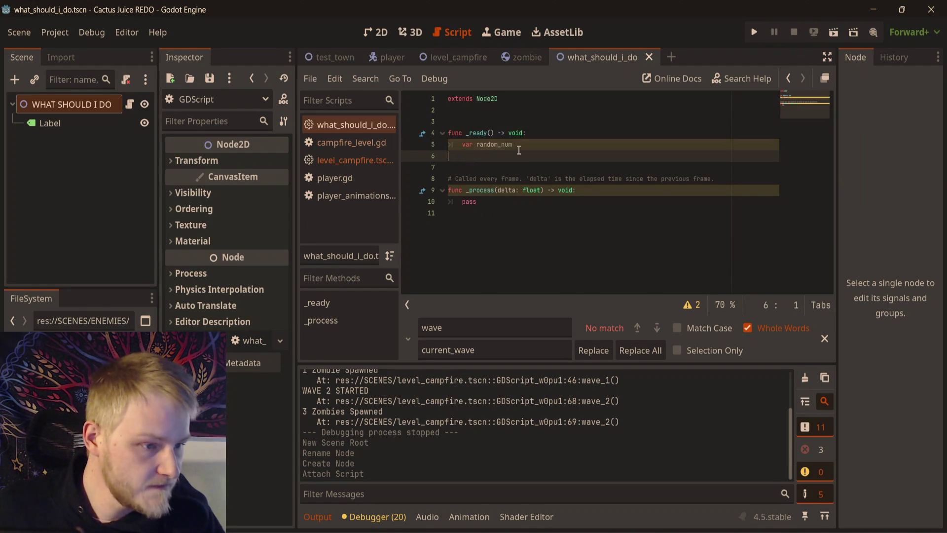
click(519, 150)
text(= )
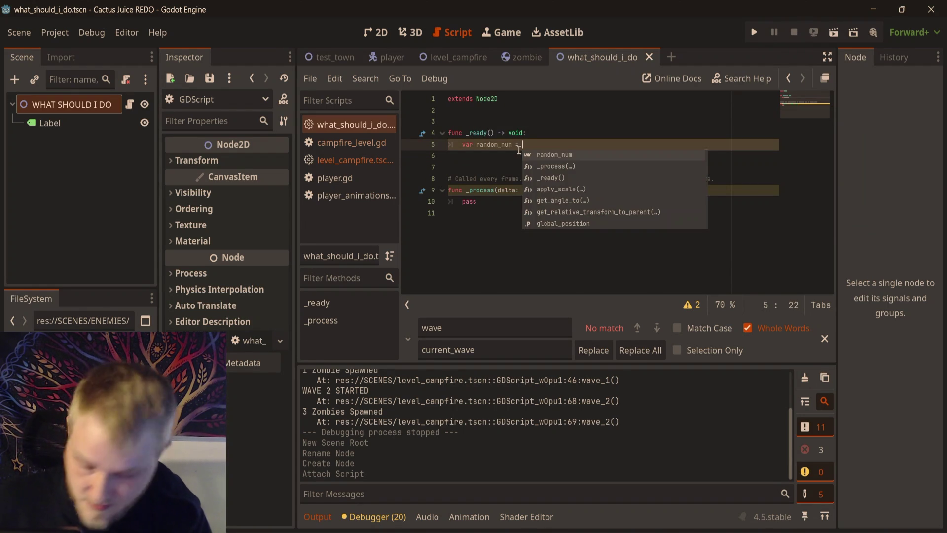
text(ran)
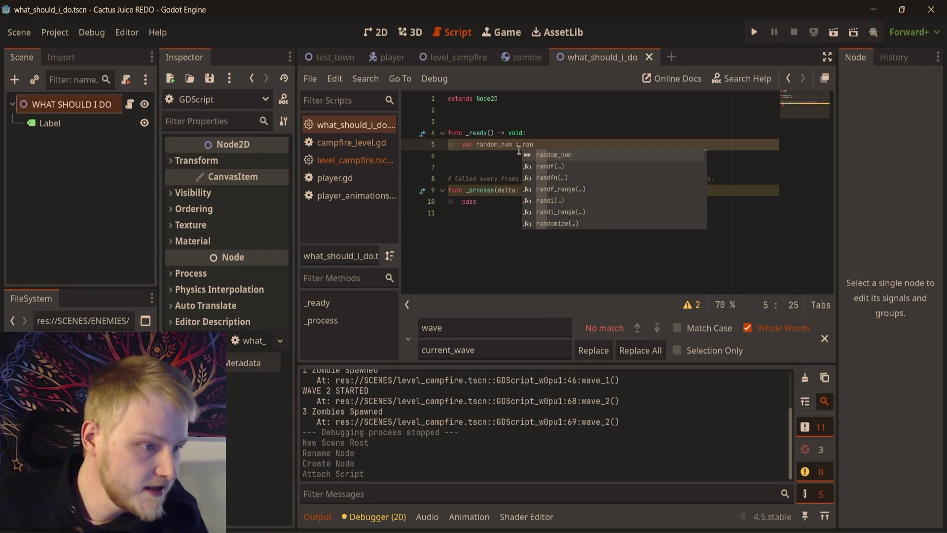
key(Down)
key(Down)
key(Down)
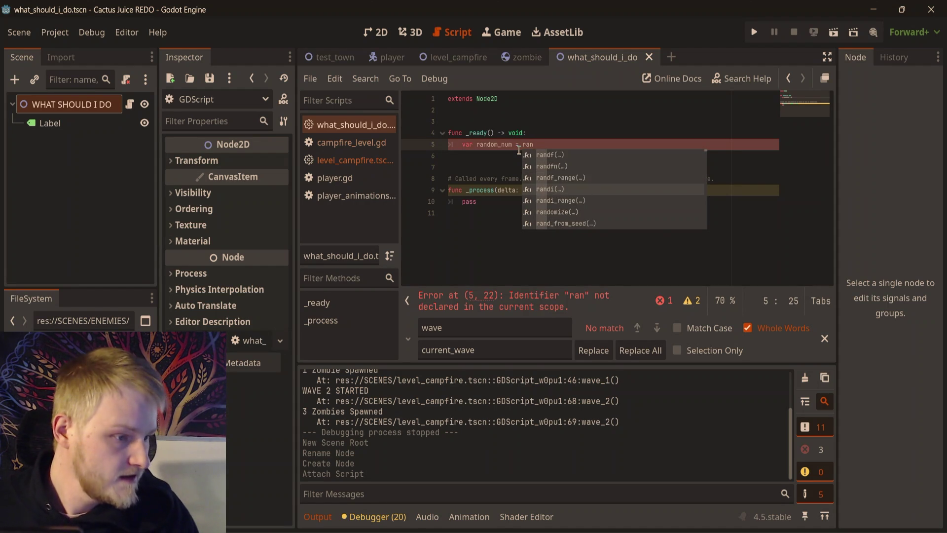
key(Return)
text(1,2)
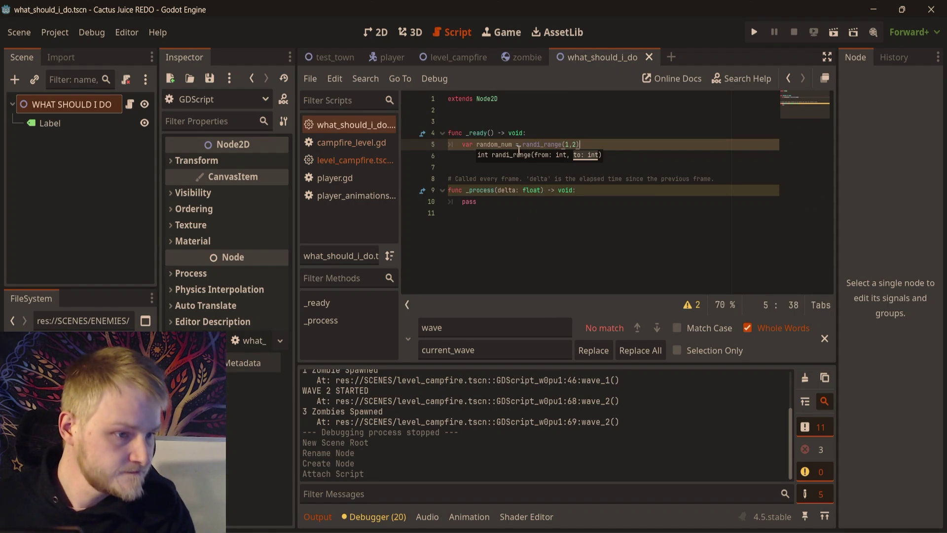
Add an if random_num == 1: branch that prints "TEST 1"
key(Return)
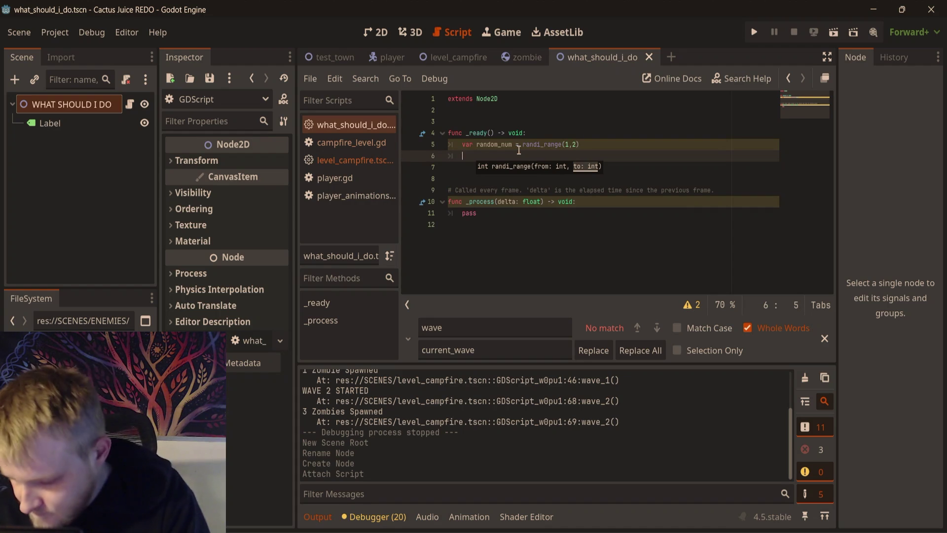
key(Return)
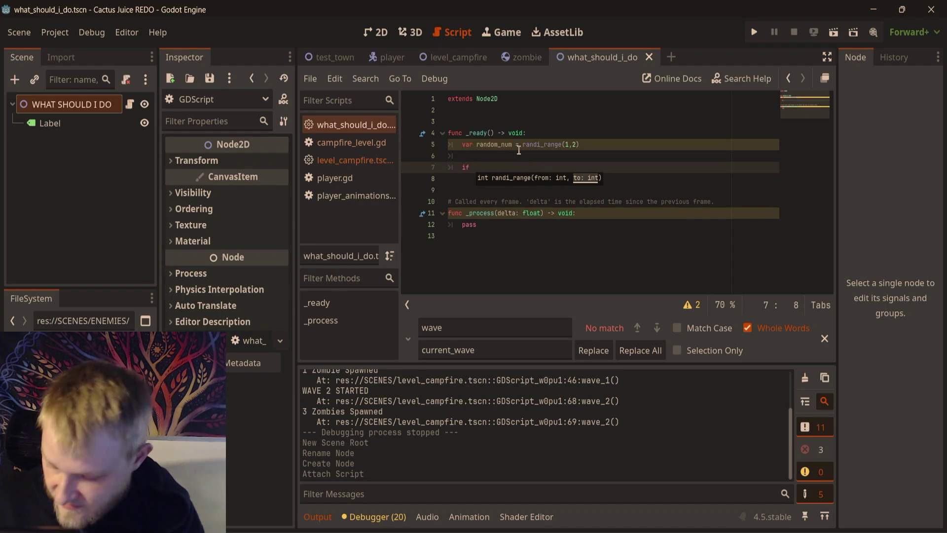
text(nd)
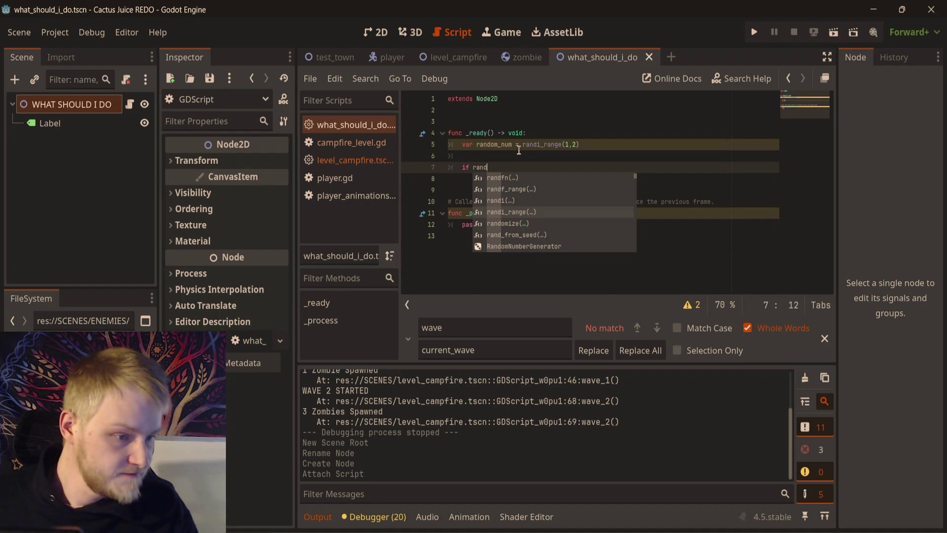
text(om_num == )
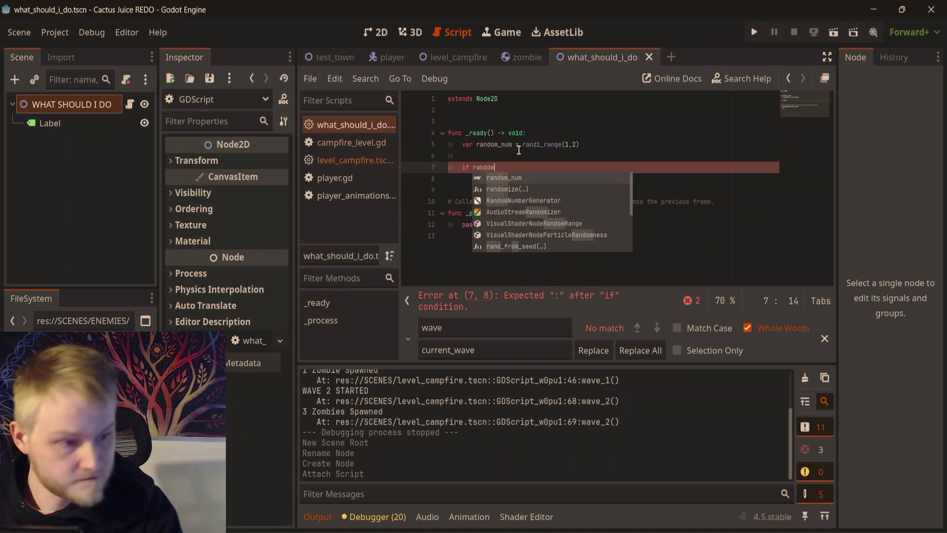
text(1:)
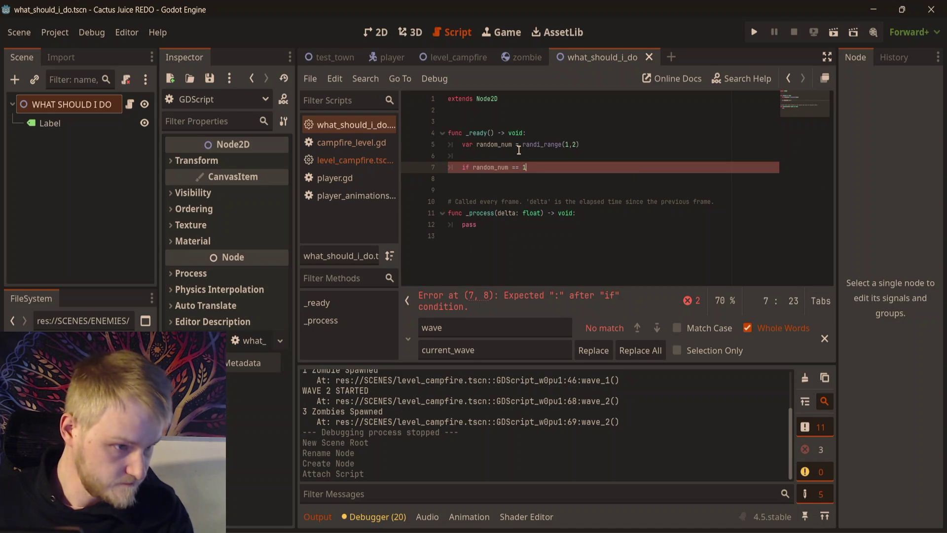
key(Return)
text(print("TEST 1)
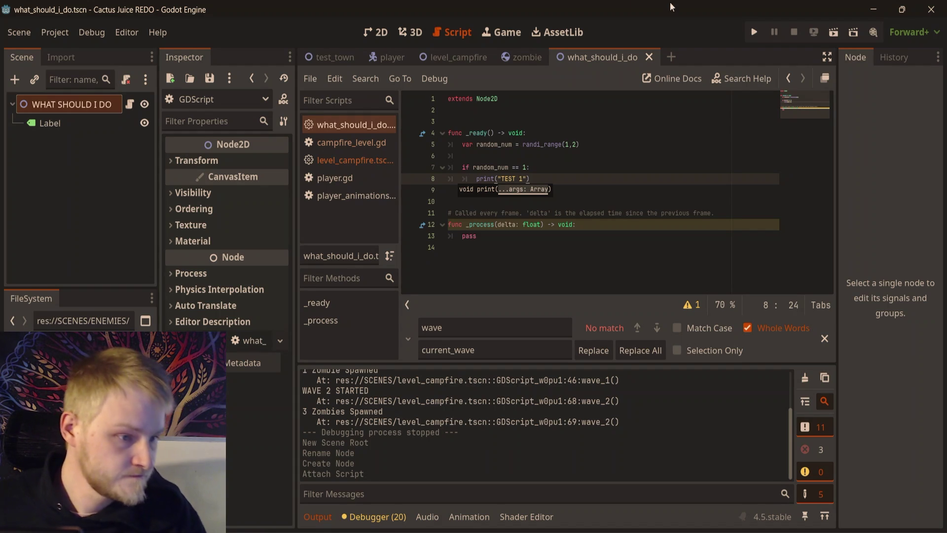
key(Return)
click(548, 179)
Duplicate the if block and turn the copy into elif random_num == 2:
mouse_move(530, 179)
mouse_down()
mouse_move(459, 157)
mouse_move(464, 168)
mouse_up()
key(ctrl+c)
click(464, 190)
key(ctrl+v)
click(464, 192)
text(el)
click(626, 179)
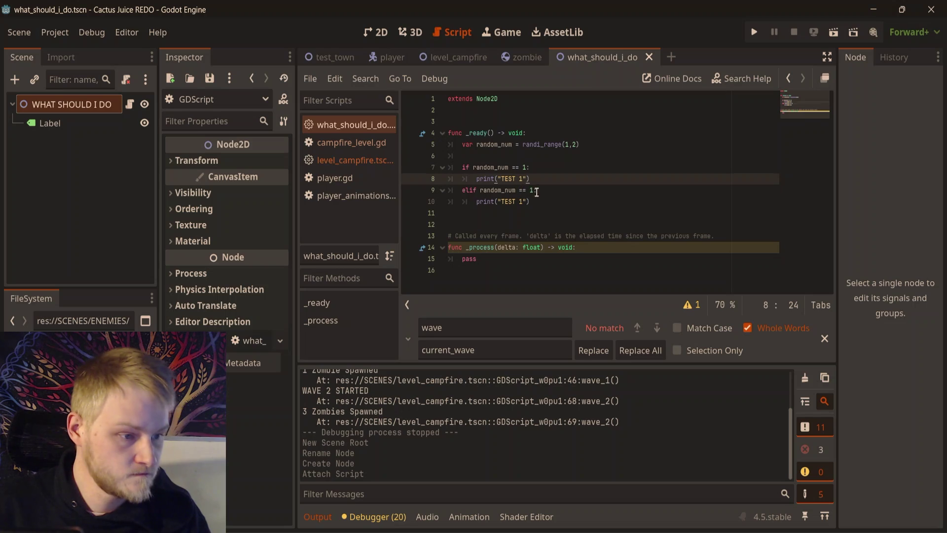
click(536, 192)
key(BackSpace)
text(2)
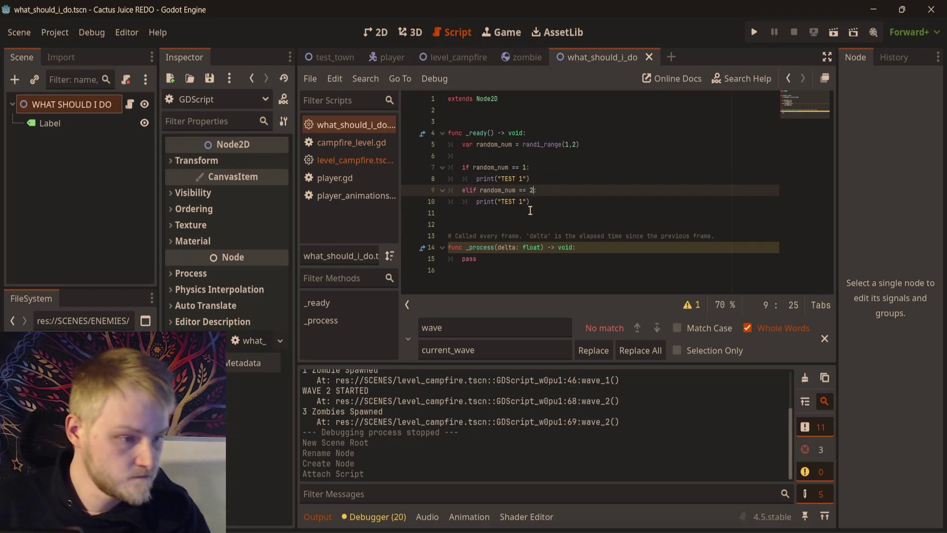
Change the second print to "TEST 2" and run the current scene with F6
click(525, 202)
key(BackSpace)
text(2)
click(601, 190)
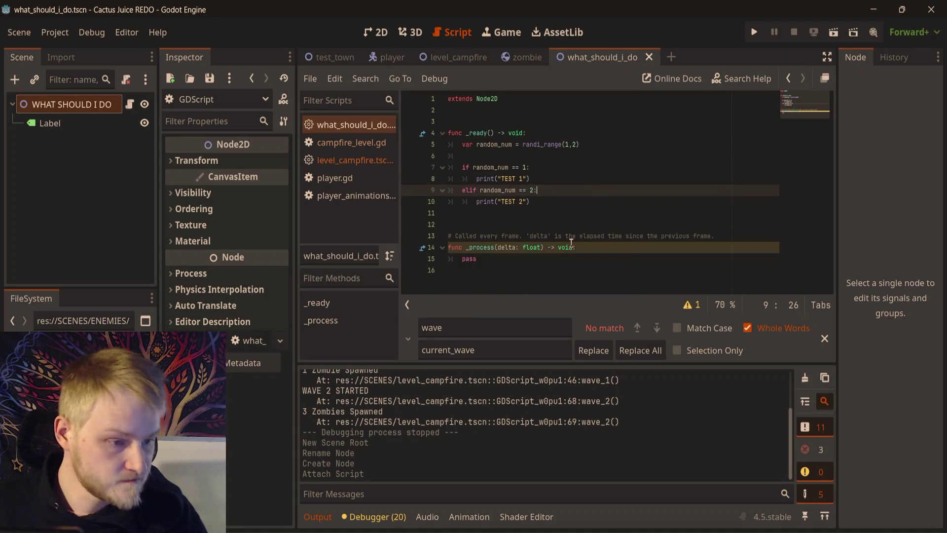
key(F6)
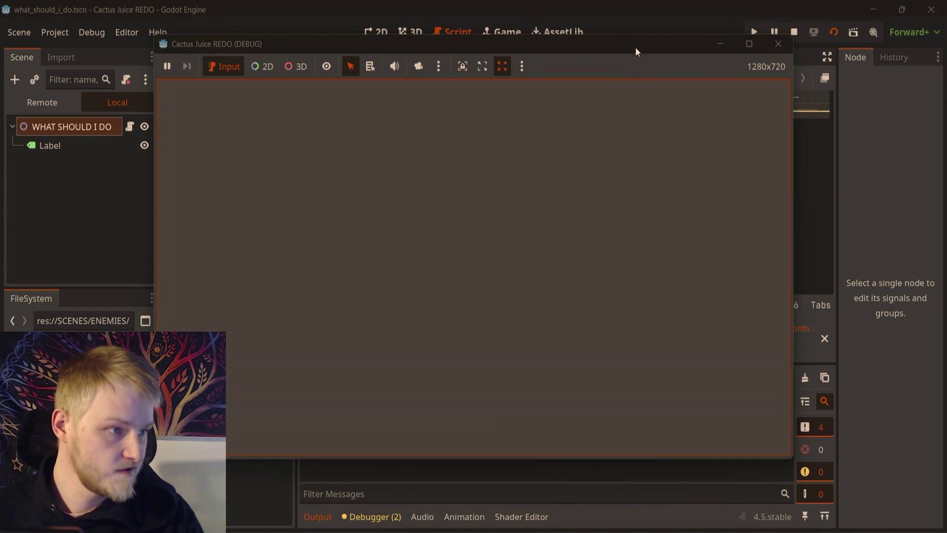
mouse_move(635, 47)
mouse_down()
mouse_move(143, 425)
mouse_move(161, 453)
mouse_up()
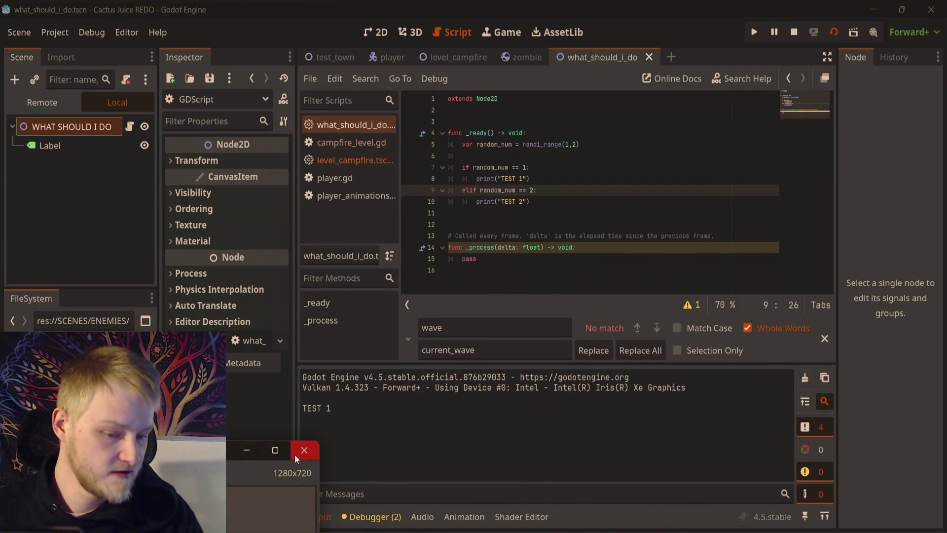
Rerun the scene several times until the Output panel reports TEST 2
click(302, 450)
click(836, 35)
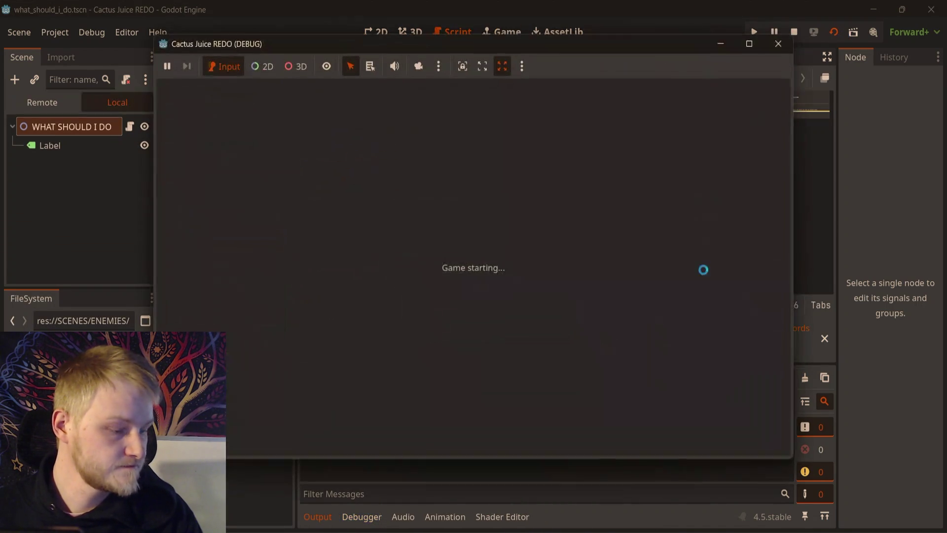
drag(757, 458, 763, 297)
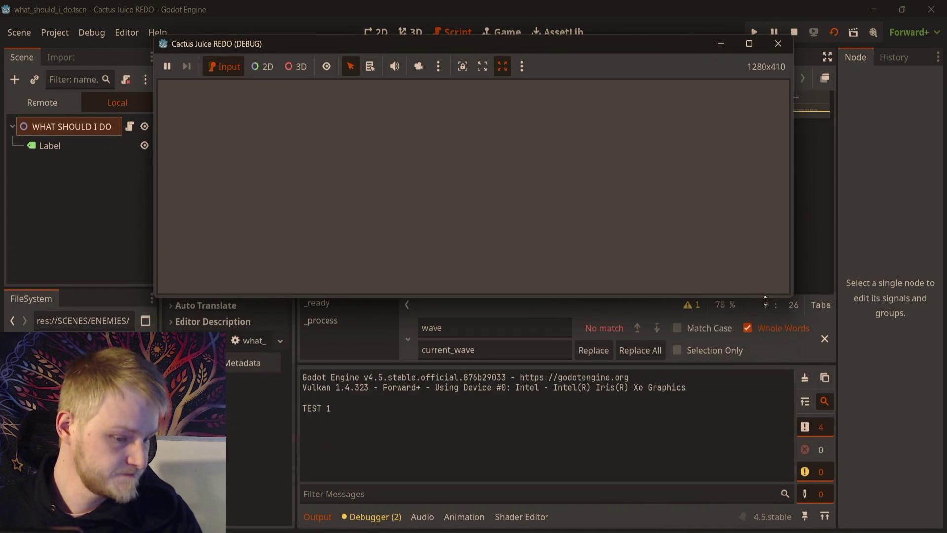
key(F7)
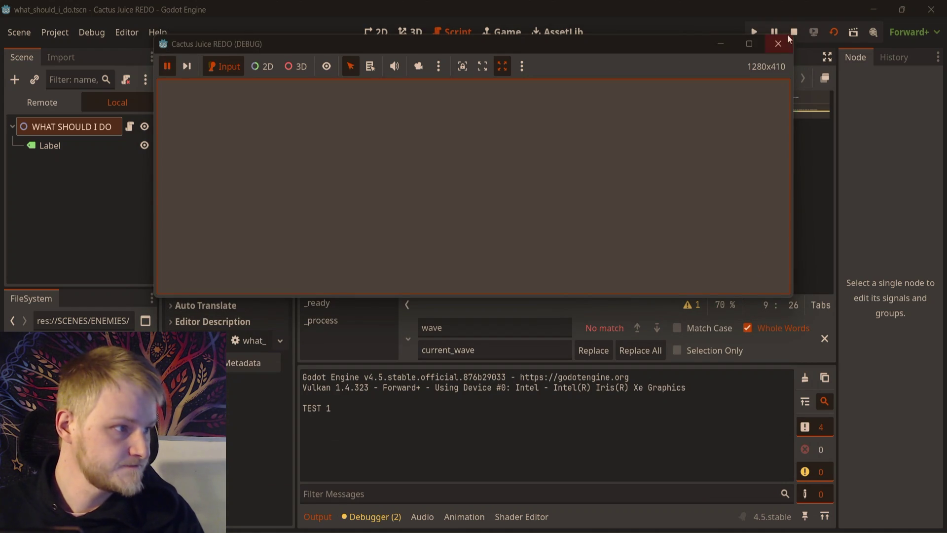
click(777, 46)
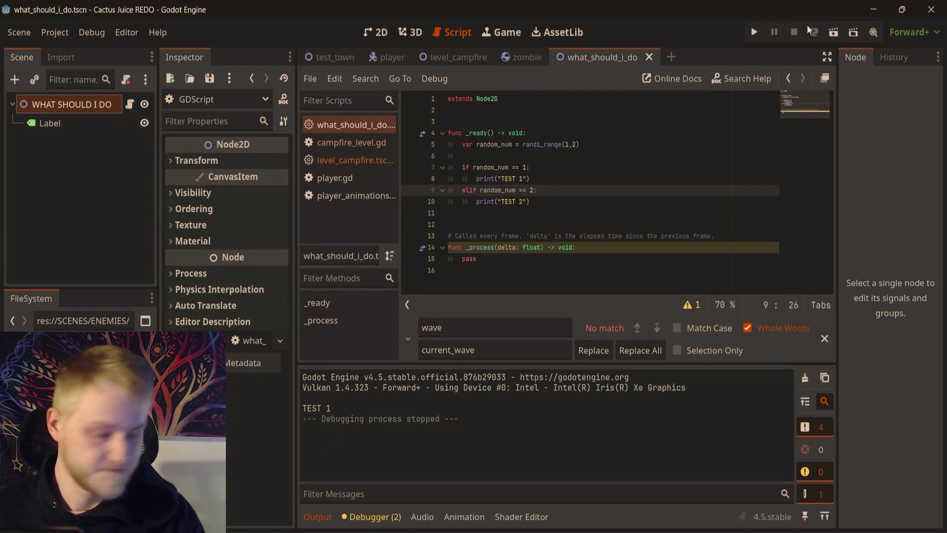
click(833, 32)
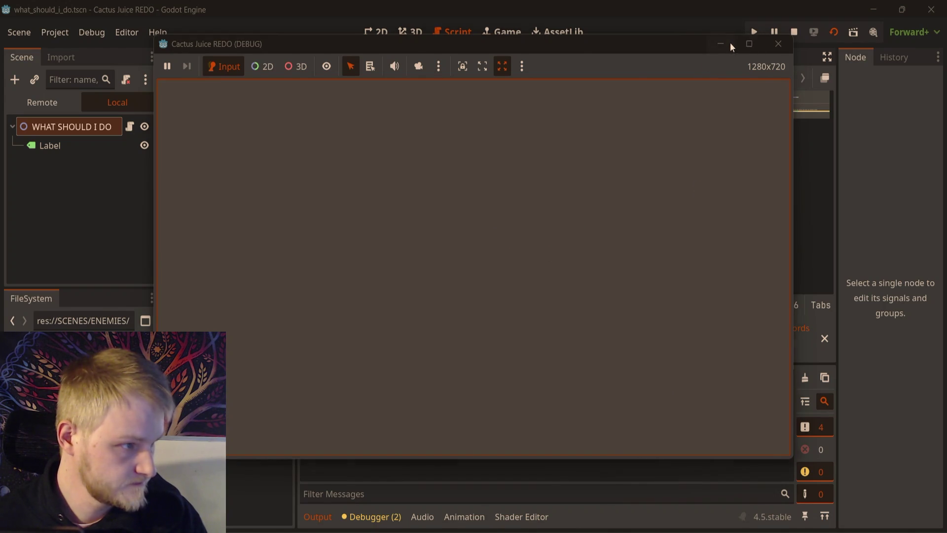
key(F6)
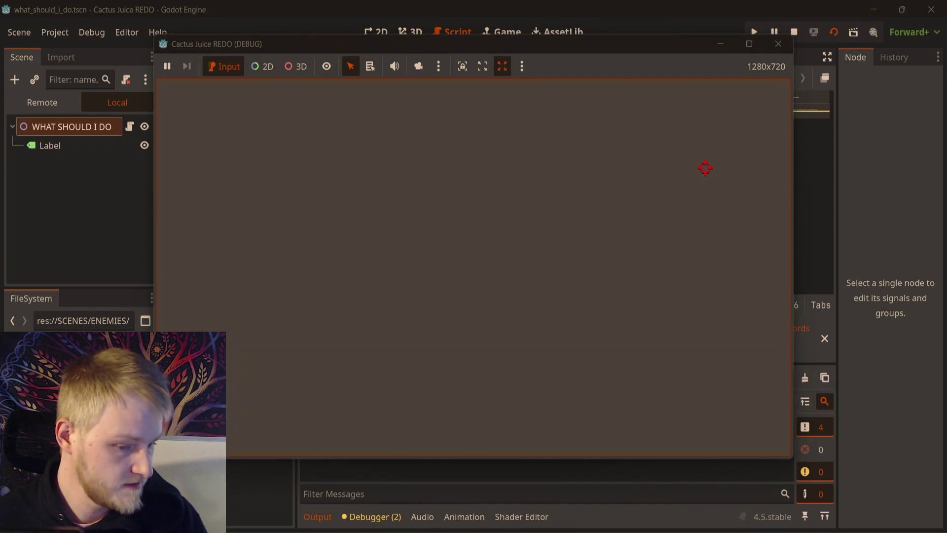
key(F6)
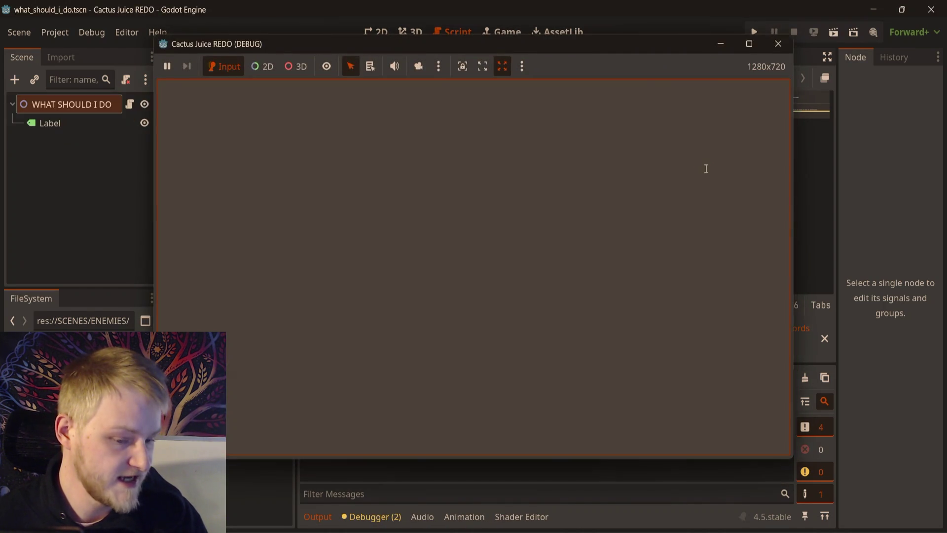
key(F6)
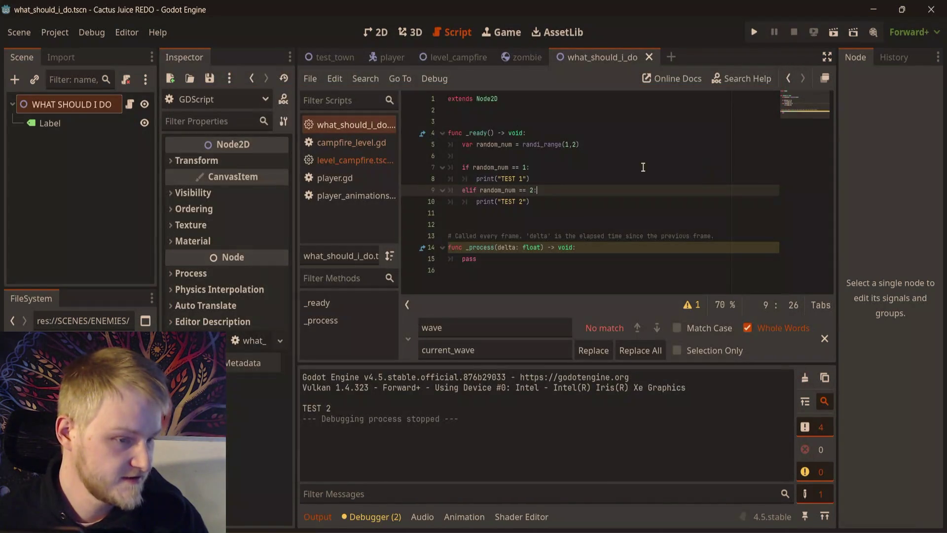
click(543, 212)
Change the first print message from TEST 1 to WORK ON BUILDINGS
click(523, 177)
mouse_move(523, 178)
mouse_down()
mouse_move(491, 178)
mouse_move(501, 178)
mouse_up()
key(ctrl+v)
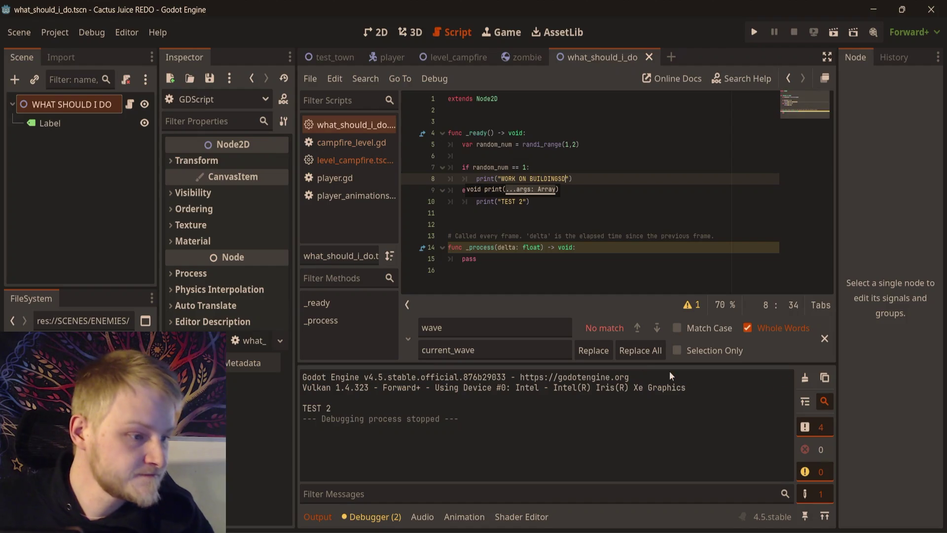
key(BackSpace)
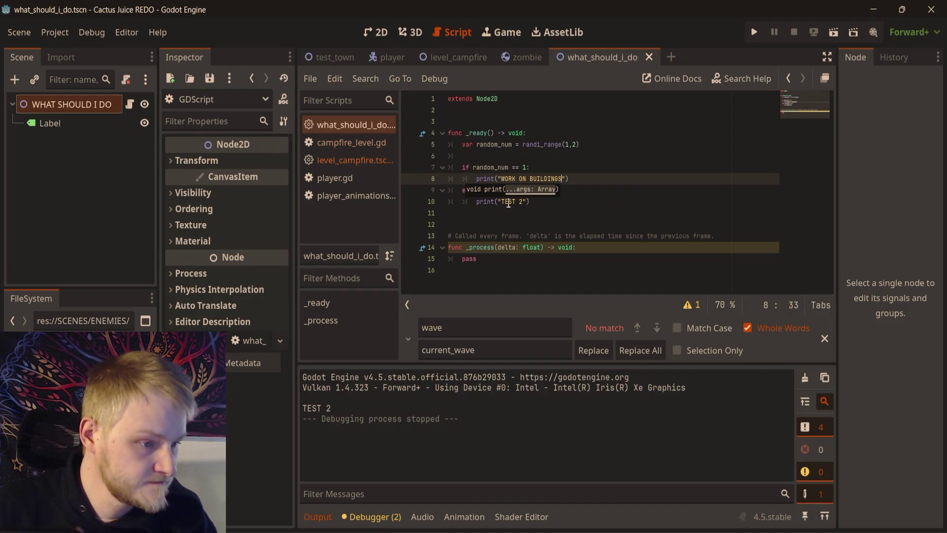
Change the second message to WORK ON ENEMIES and run the scene with F6
drag(524, 203, 502, 203)
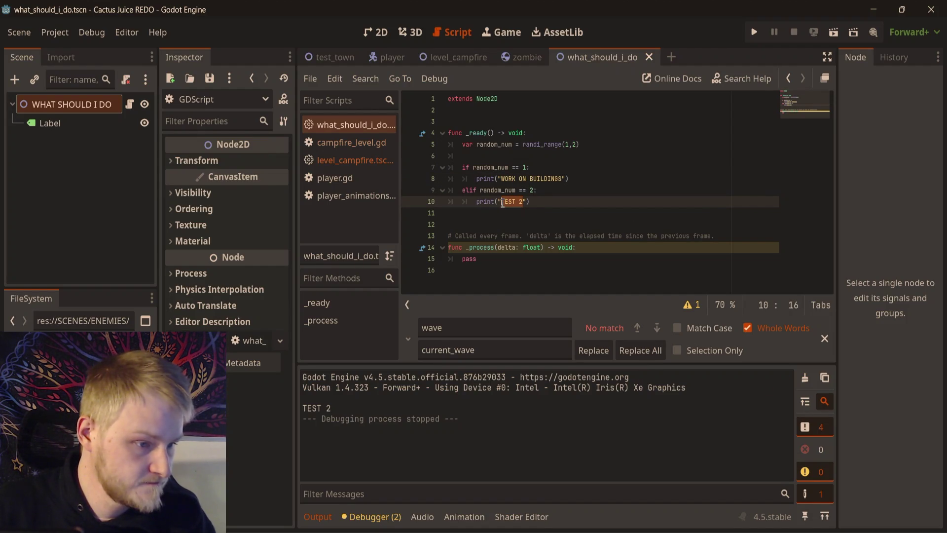
text(WORK )
text(ON ENIME)
key(BackSpace)
key(BackSpace)
key(BackSpace)
text(EMIES)
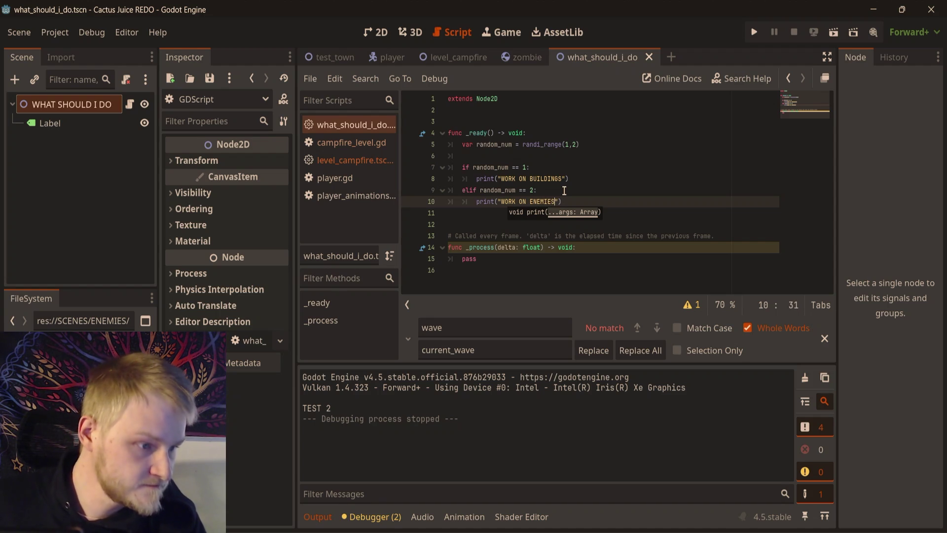
click(632, 181)
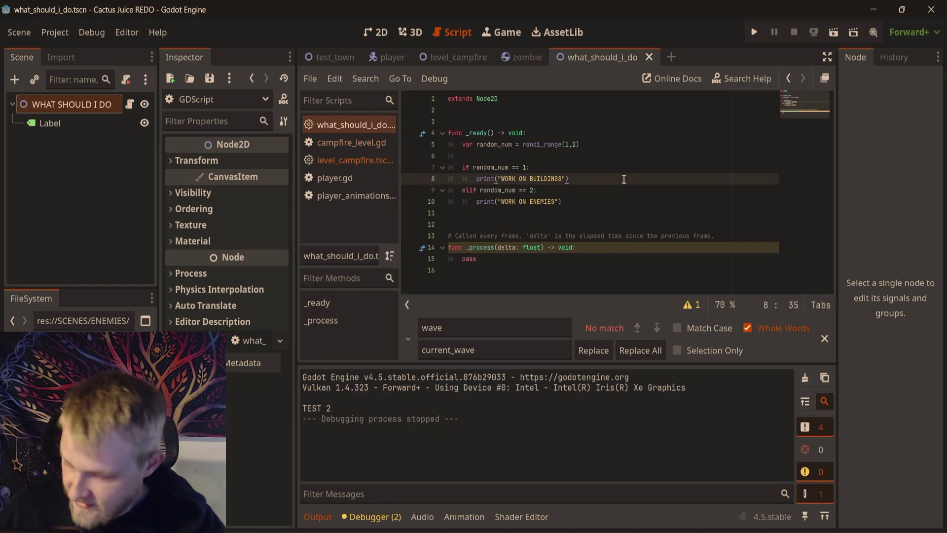
click(648, 202)
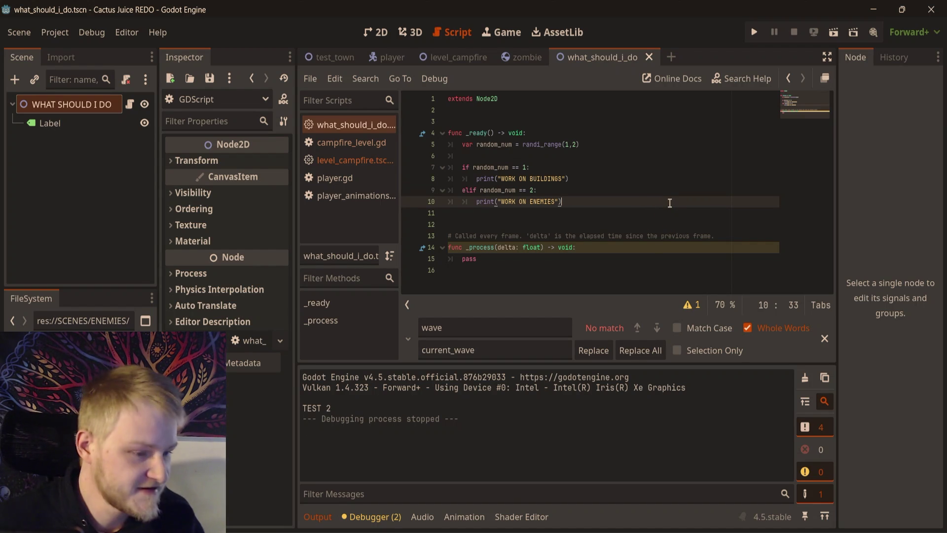
key(F6)
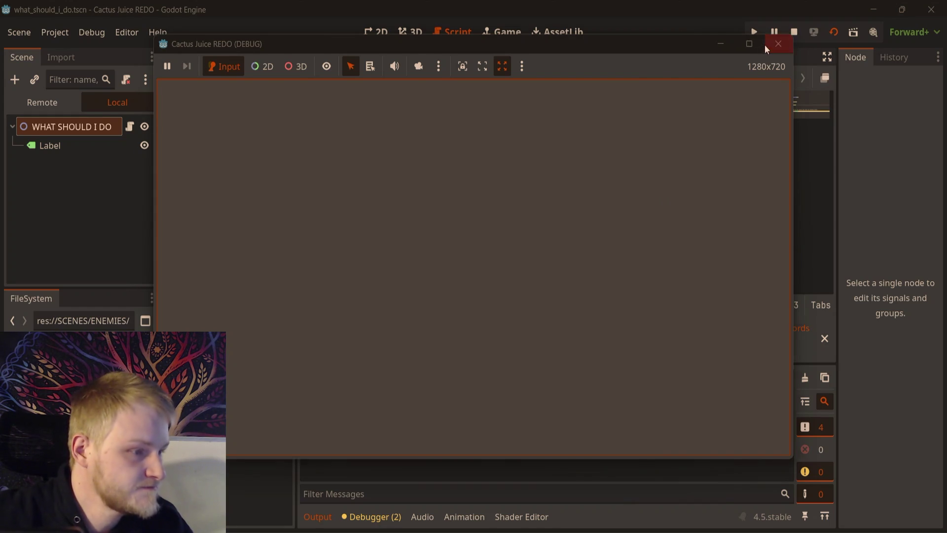
Stop the test run, save, and delete the comment line above _process
click(766, 45)
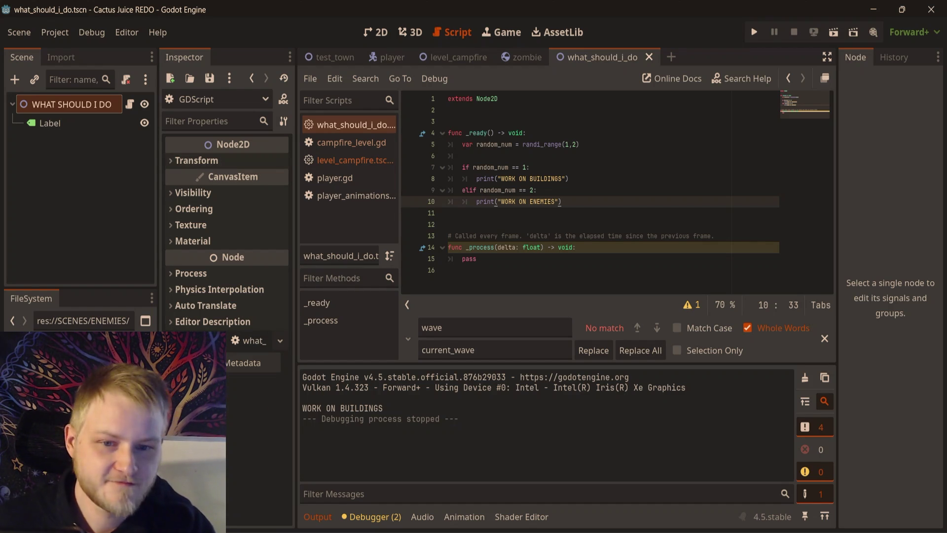
key(ctrl+s)
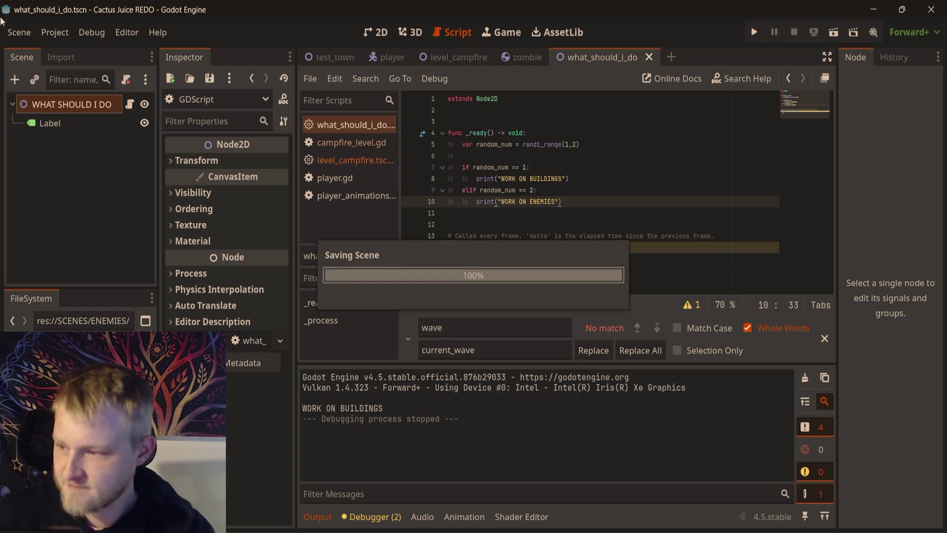
click(640, 236)
click(632, 215)
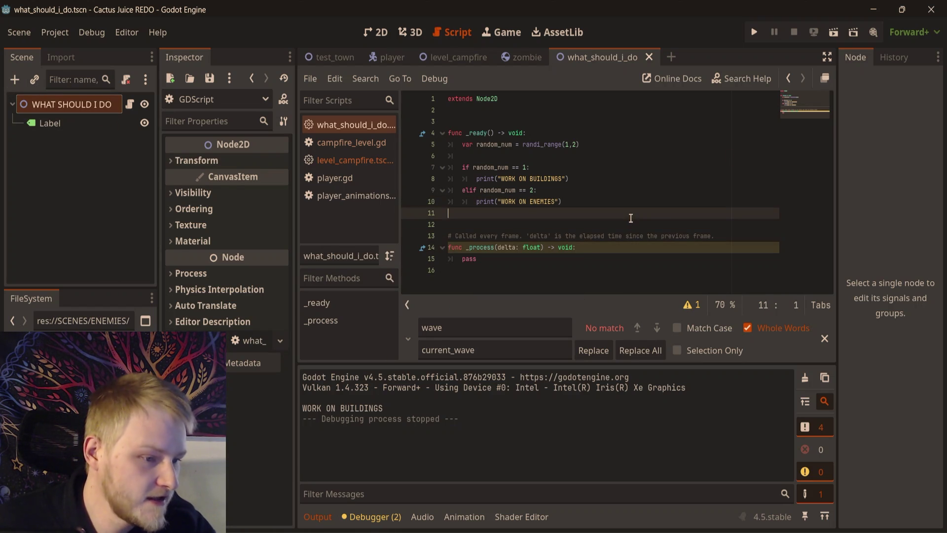
drag(725, 234, 425, 227)
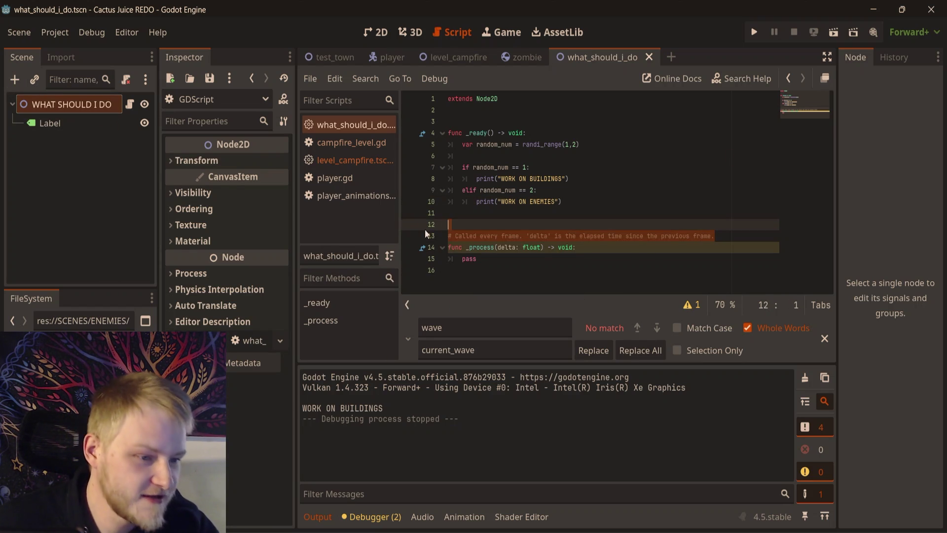
key(BackSpace)
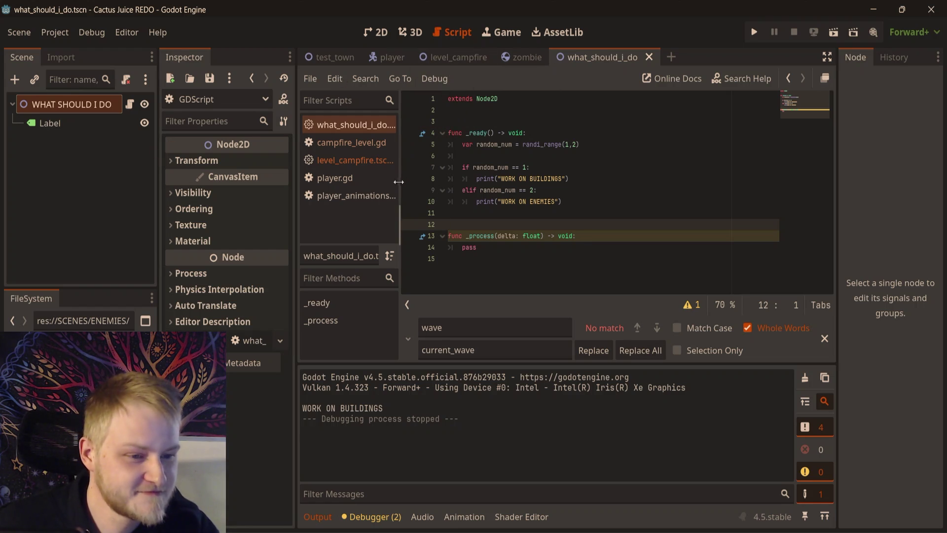
Switch to the 2D view, close the what_should_i_do scene, and minimize Godot
click(376, 33)
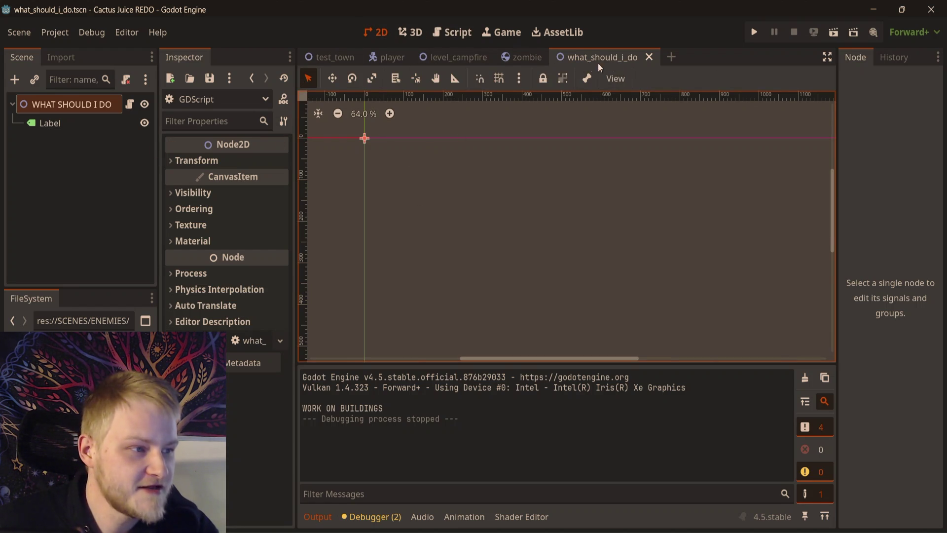
click(650, 57)
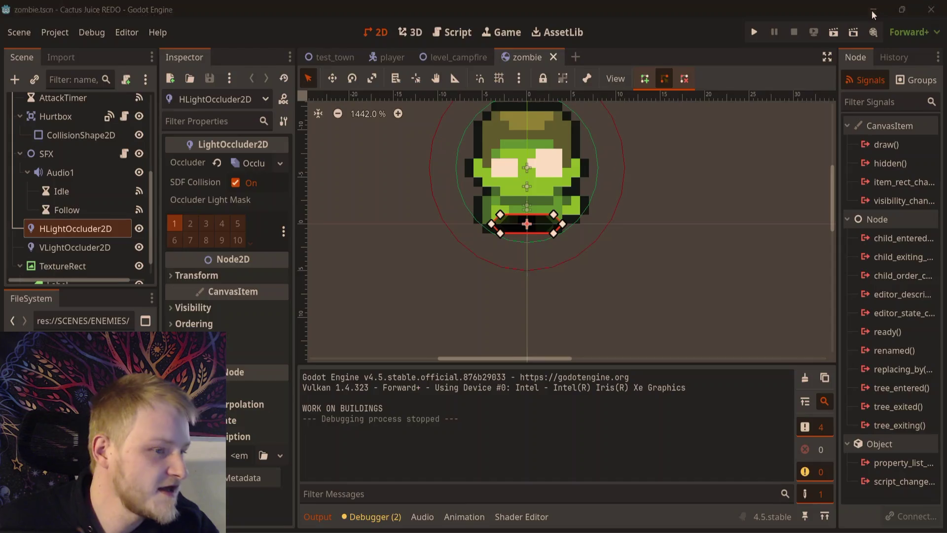
click(872, 12)
click(11, 22)
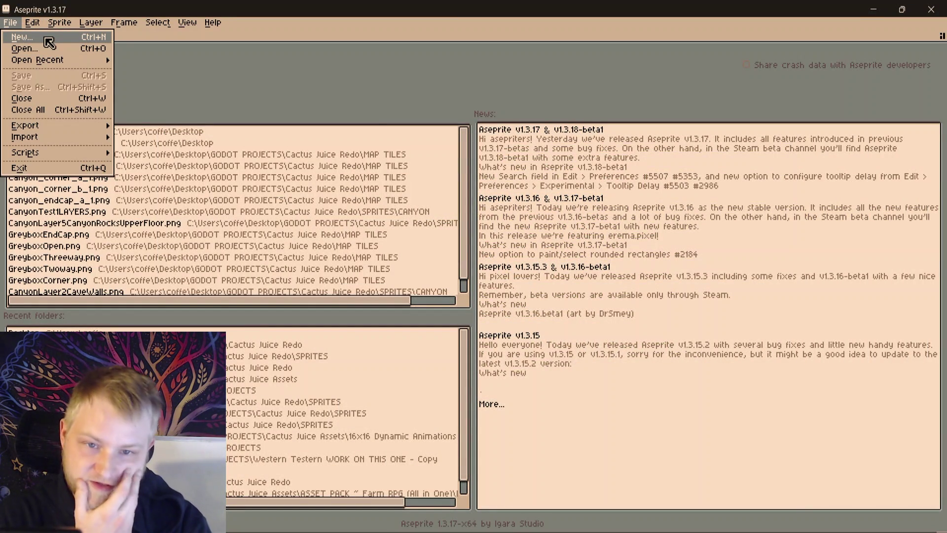
Open a File Explorer window with Win+E and move it off the left screen edge
click(414, 90)
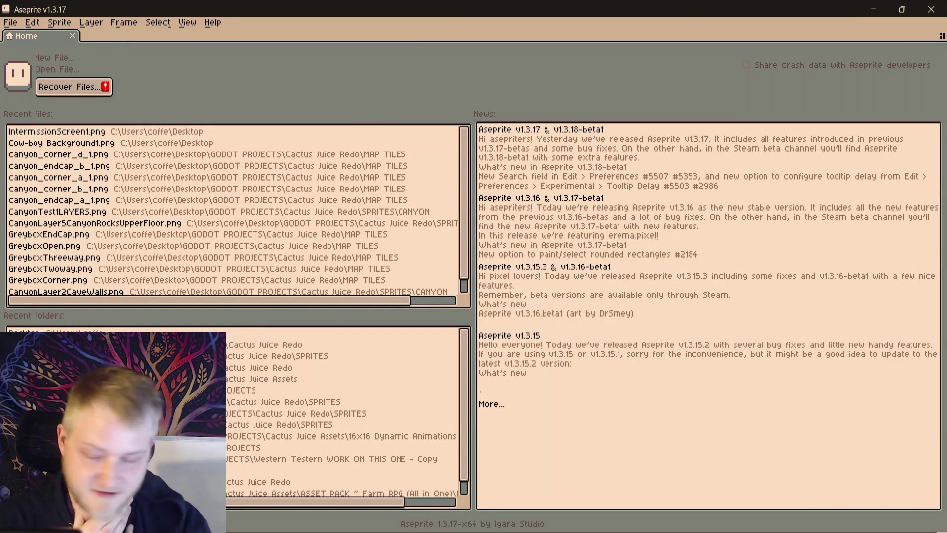
key(super+e)
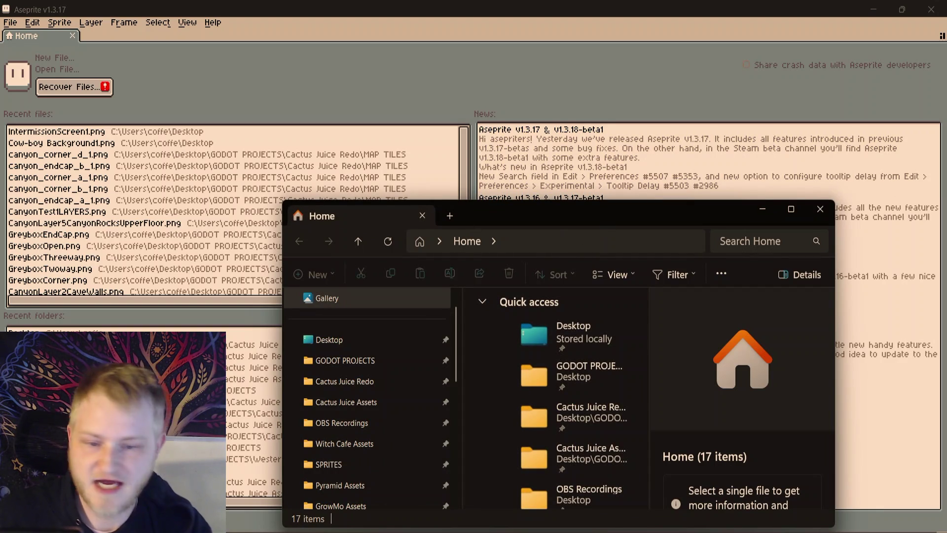
drag(561, 213, 0, 212)
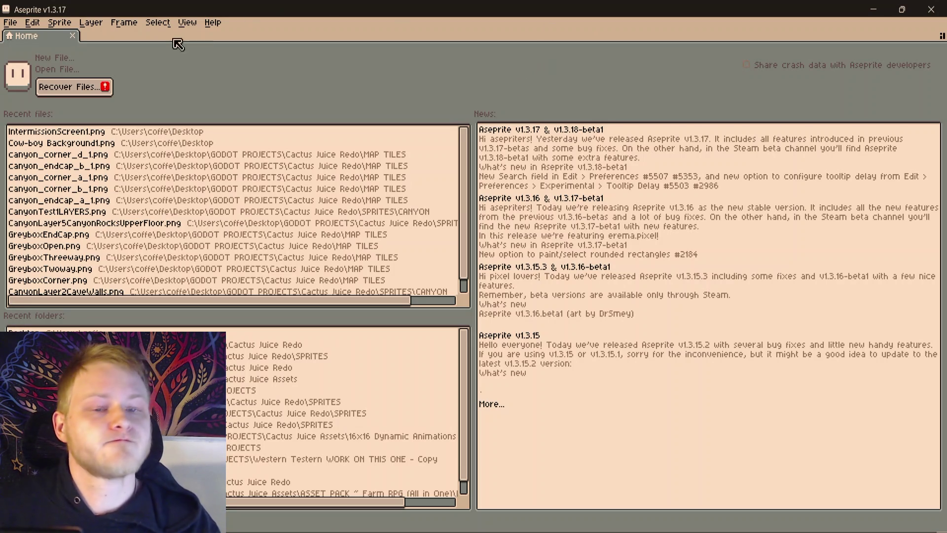
Create a new 2000 × 2000 pixel sprite
click(12, 25)
click(24, 37)
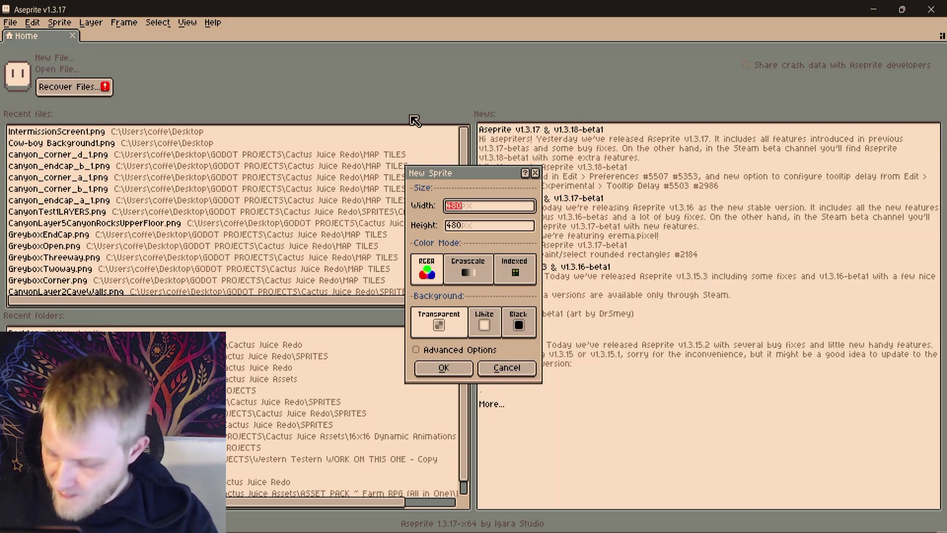
text(2000)
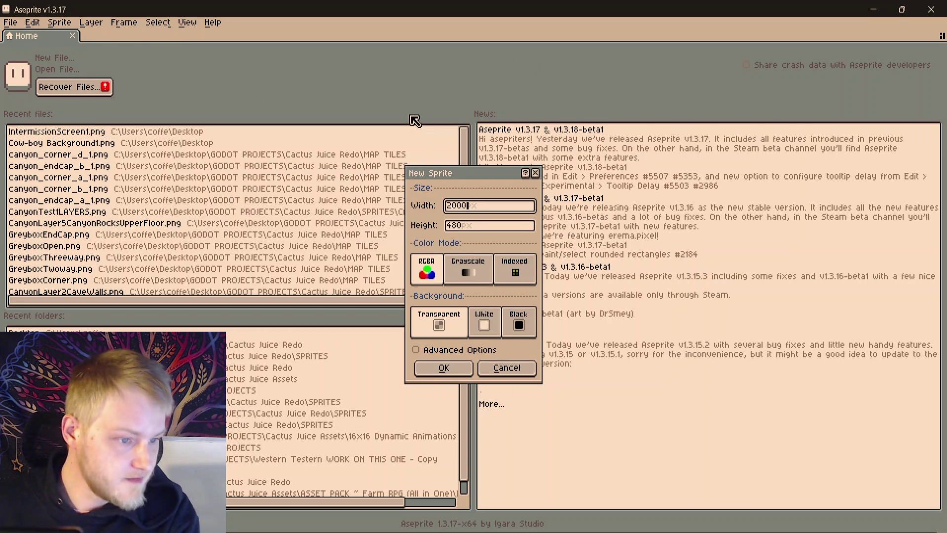
key(Tab)
text(2000)
key(Return)
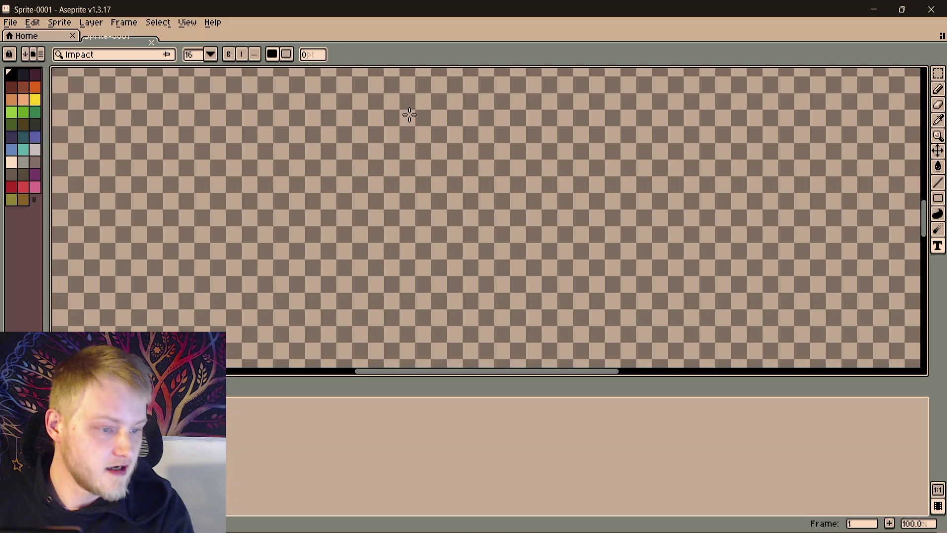
scroll(244, 147, down, 2)
scroll(400, 205, down, 1)
scroll(357, 154, up, 1)
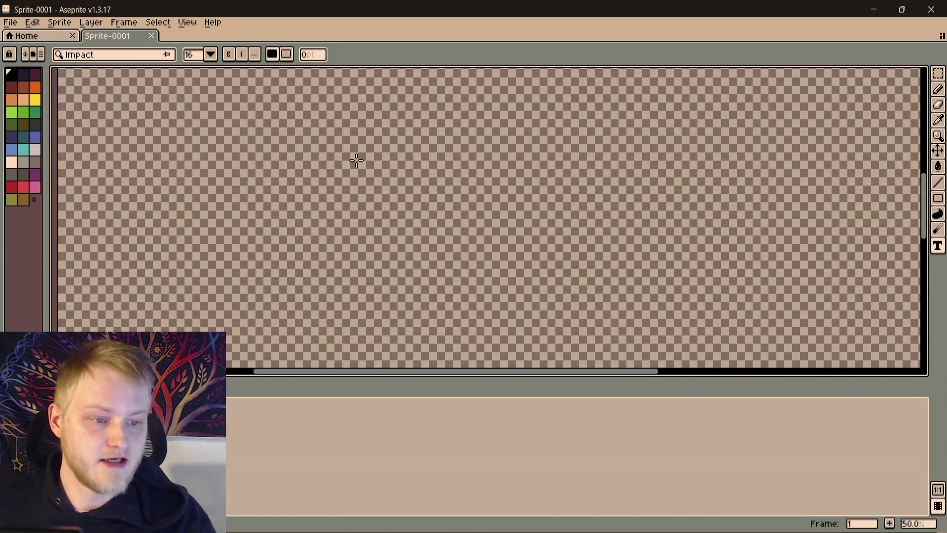
scroll(313, 258, down, 1)
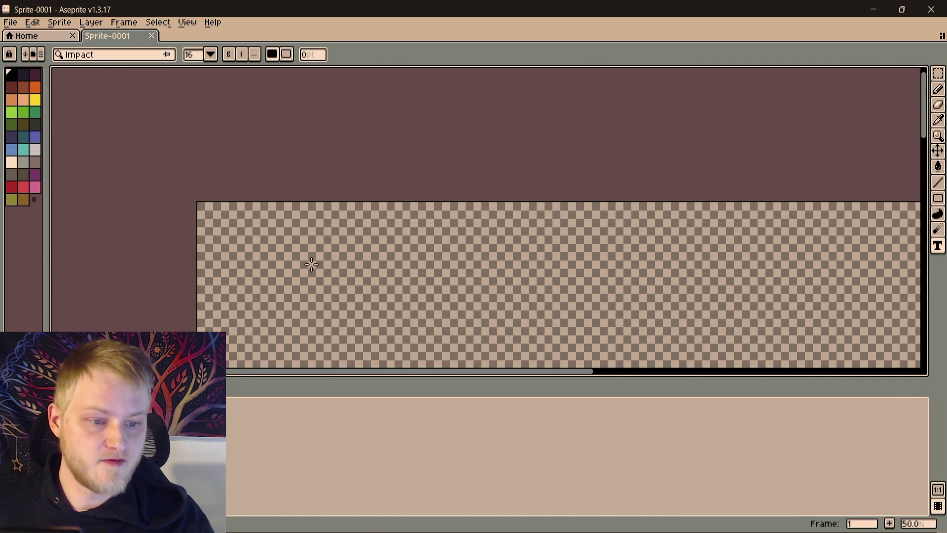
Open SmallerCantina.png from the GODOT PROJECTS folder
click(11, 23)
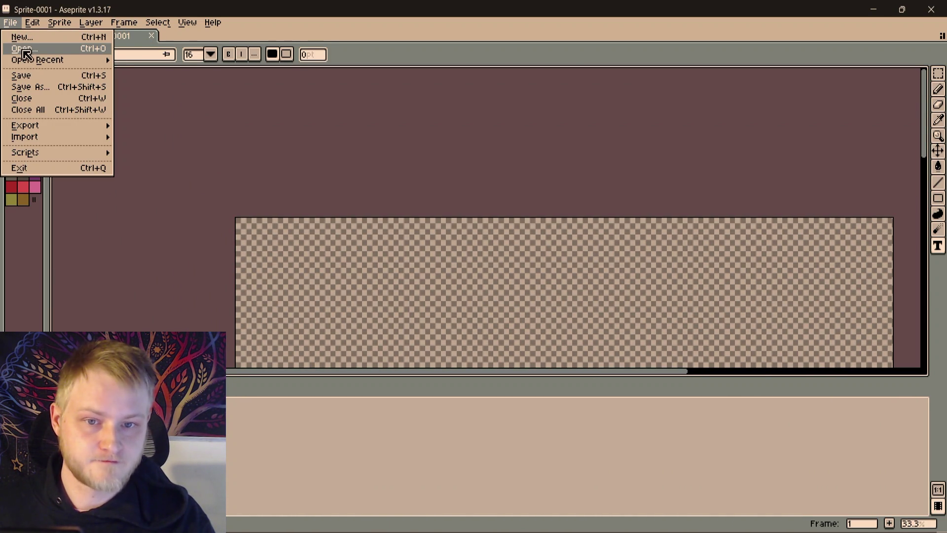
click(24, 49)
click(160, 145)
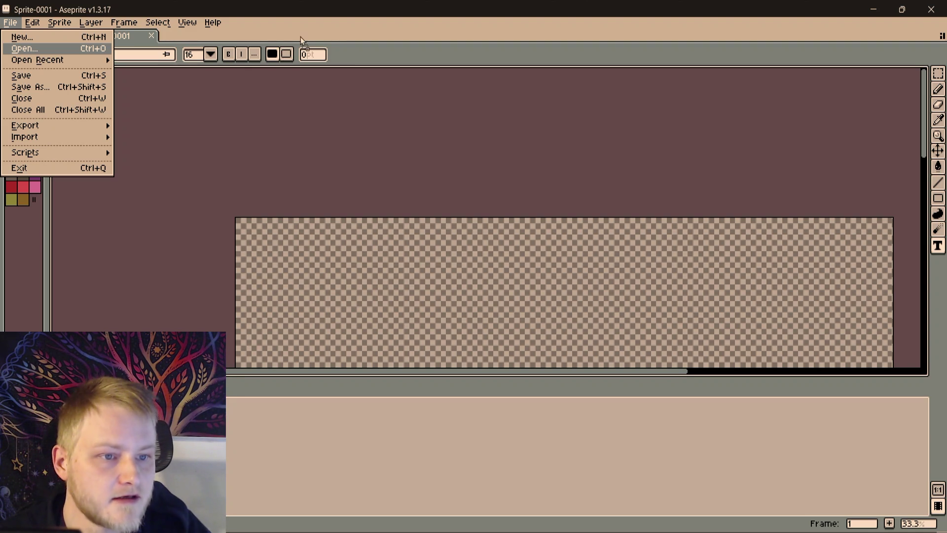
key(Return)
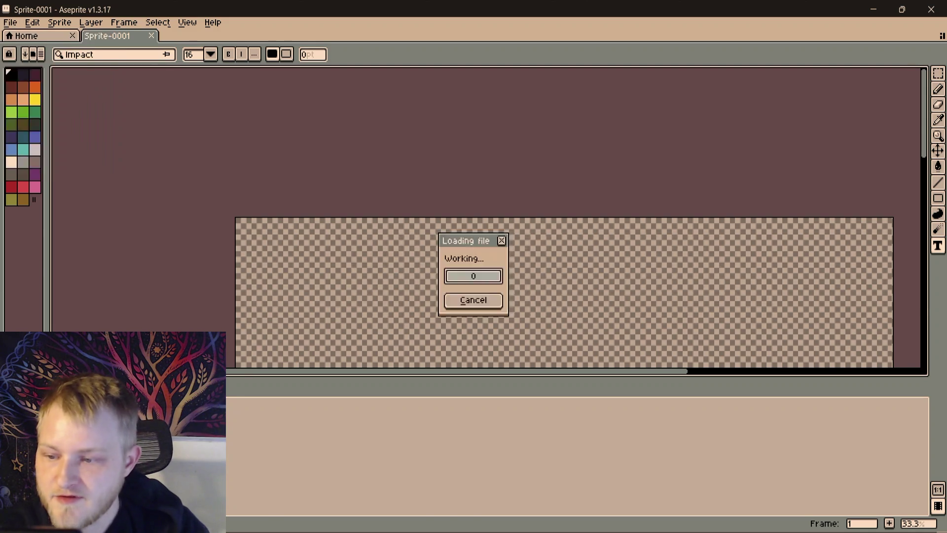
scroll(513, 237, up, 3)
scroll(537, 297, down, 4)
scroll(537, 297, up, 1)
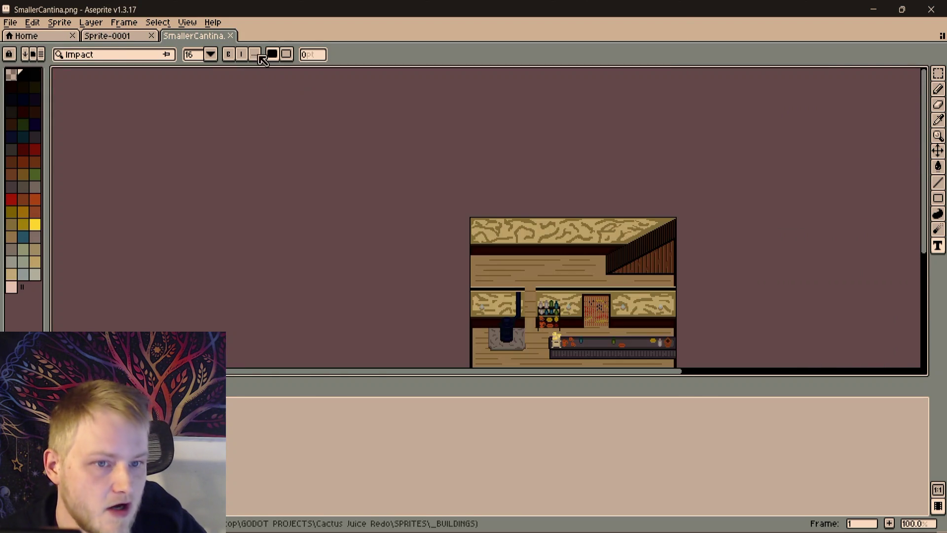
click(231, 35)
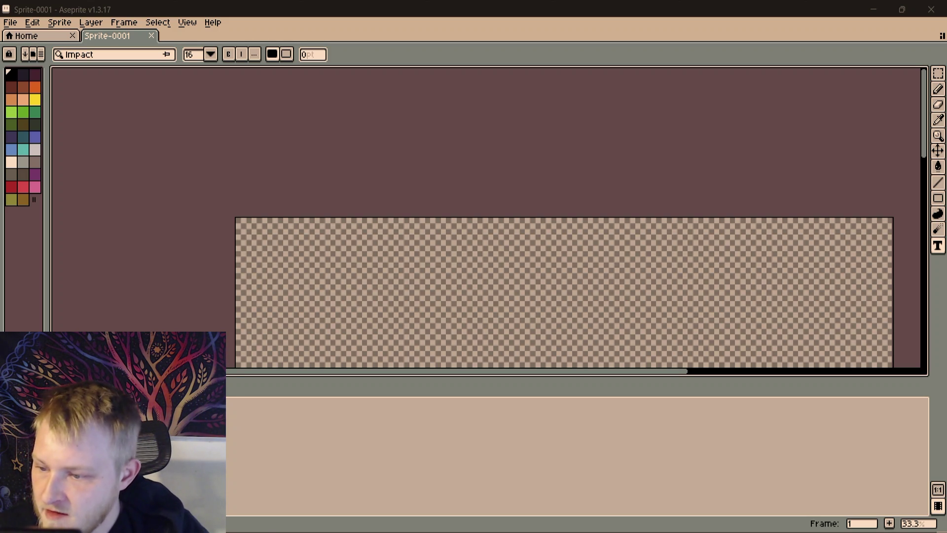
Open Cantina_Exterior_Walls.png in Aseprite and rough-select its wall art
mouse_move(224, 217)
mouse_down()
mouse_move(351, 38)
mouse_move(208, 31)
mouse_move(218, 38)
mouse_up()
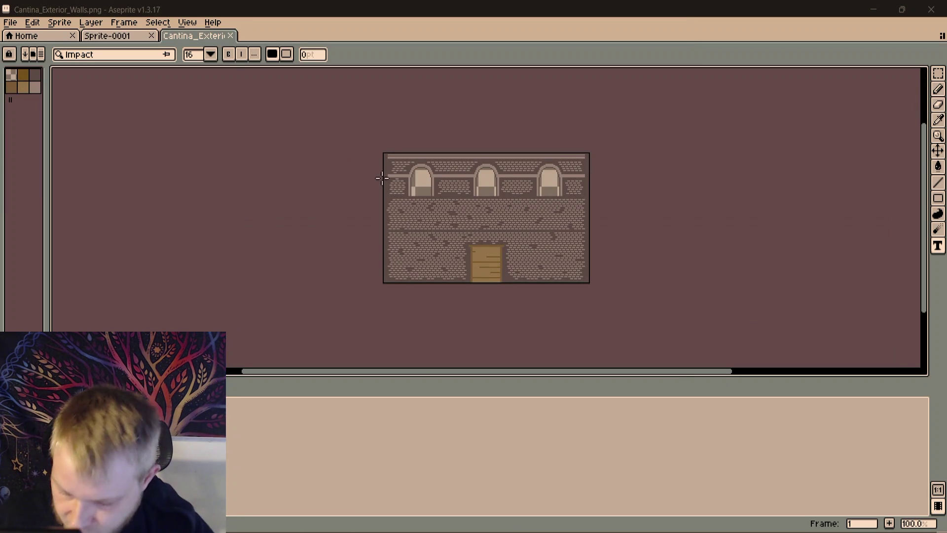
drag(357, 137, 718, 355)
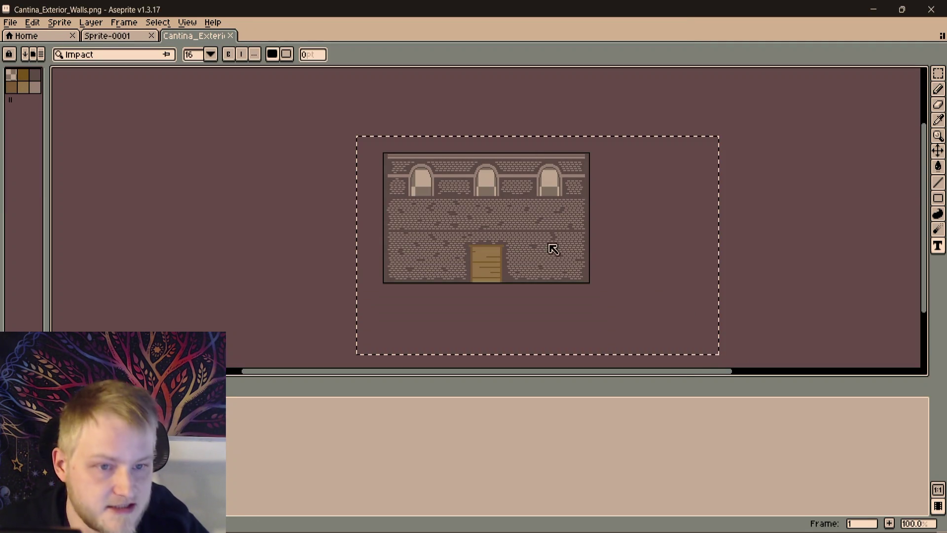
click(131, 36)
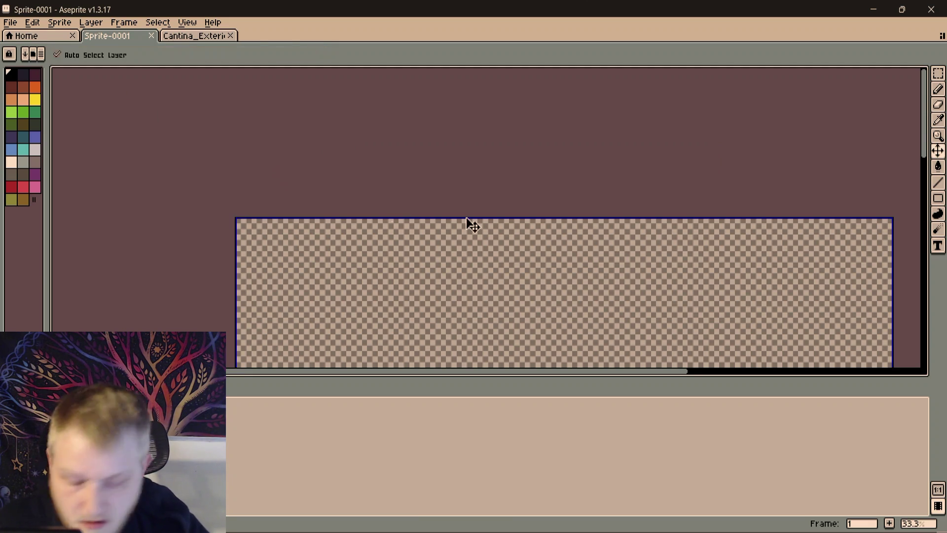
scroll(514, 265, down, 3)
scroll(500, 163, down, 1)
scroll(465, 173, down, 8)
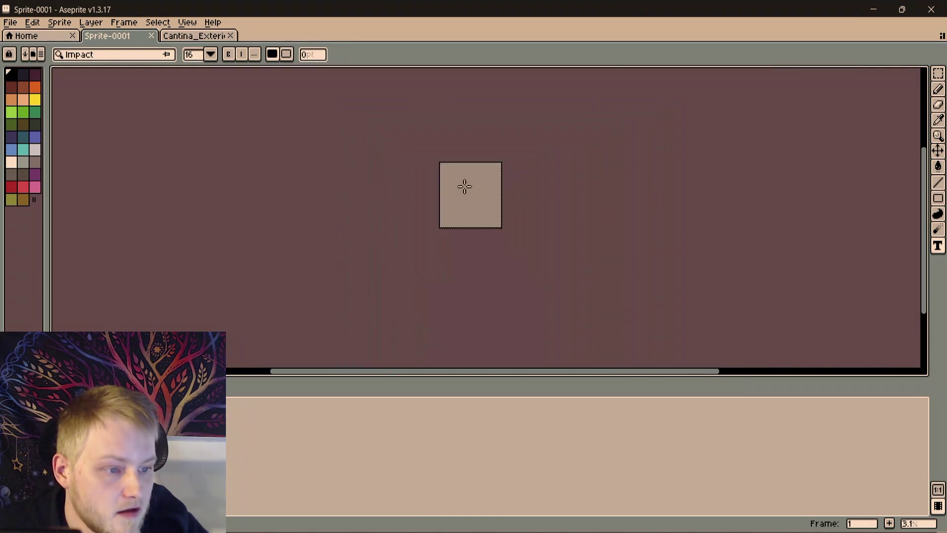
scroll(486, 267, up, 7)
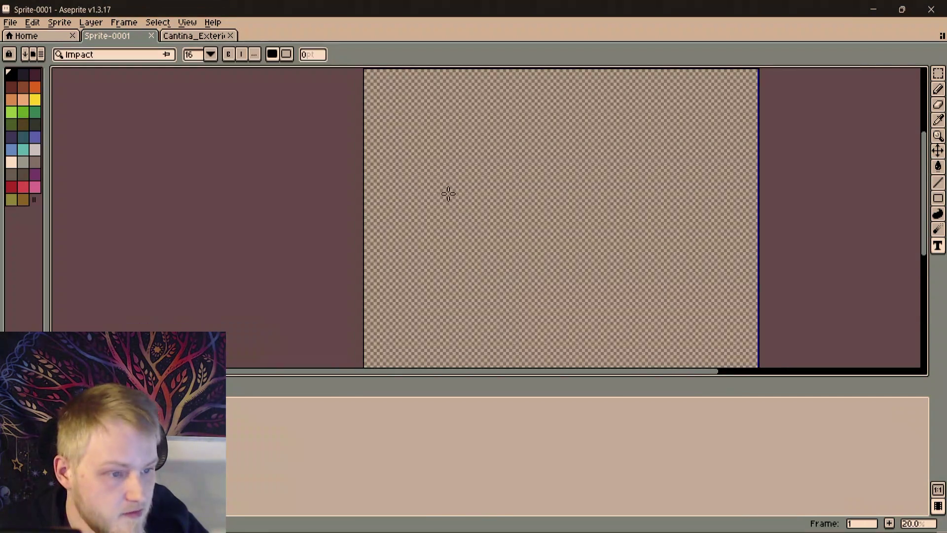
click(203, 36)
Copy the whole wall image into Sprite-0001 and place it in the upper canvas
key(t)
key(ctrl+d)
key(m)
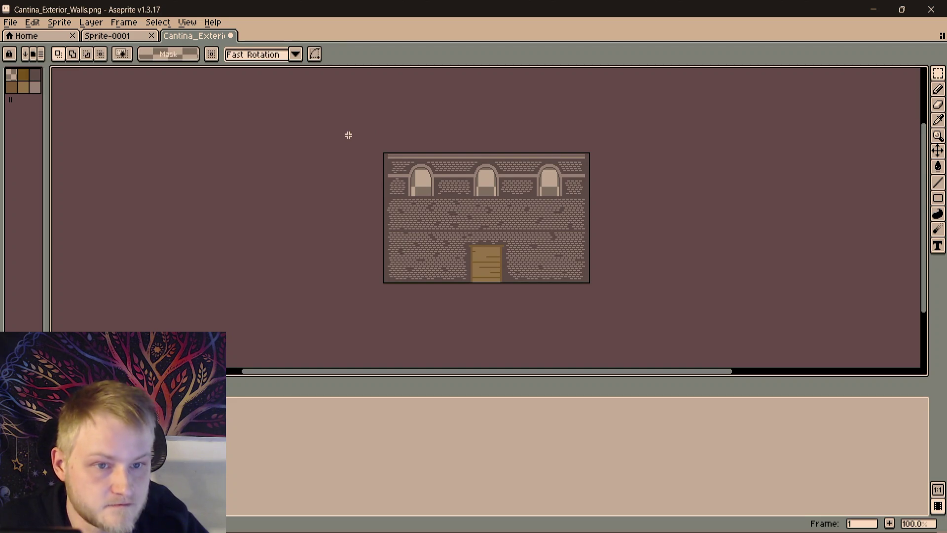
key(ctrl+a)
key(ctrl+c)
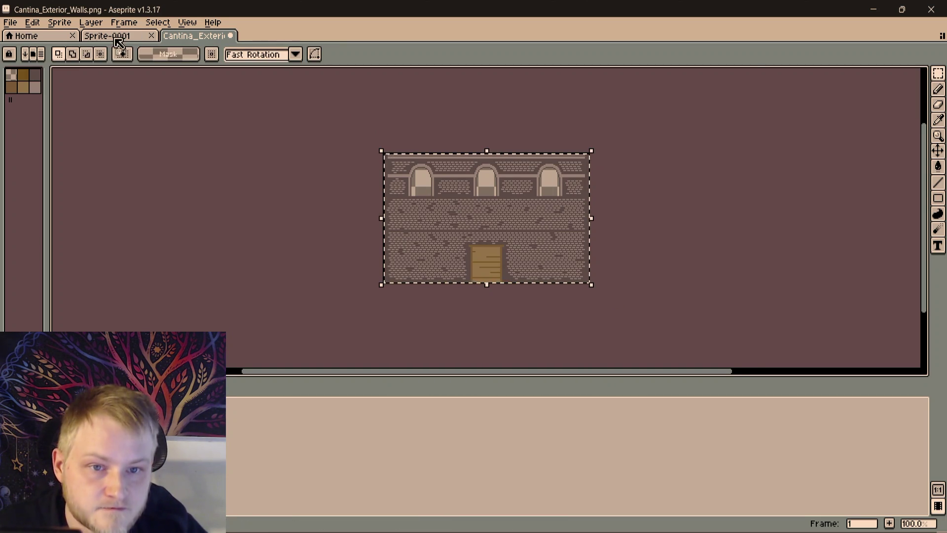
key(ctrl+Tab)
key(ctrl+v)
scroll(478, 212, up, 2)
drag(429, 141, 563, 248)
key(Return)
scroll(579, 254, up, 3)
scroll(399, 96, down, 2)
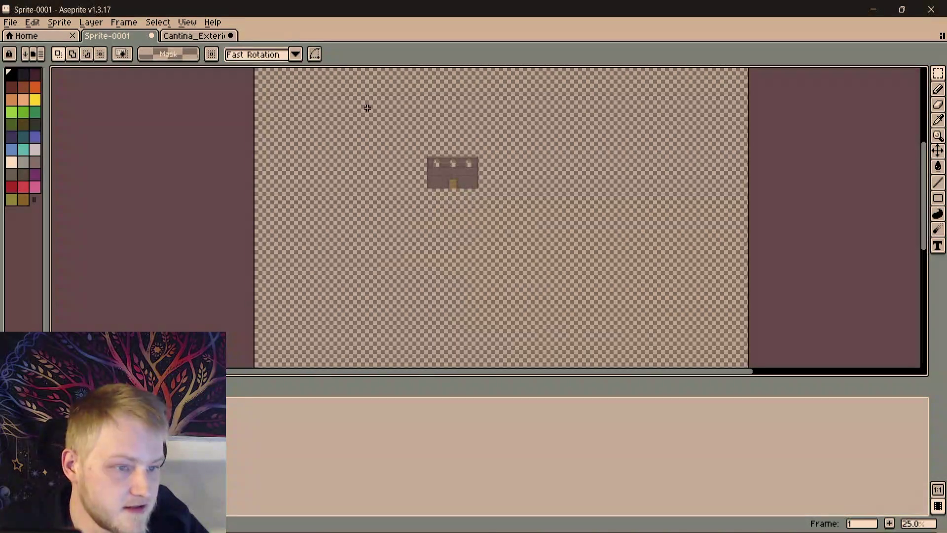
click(59, 22)
click(105, 92)
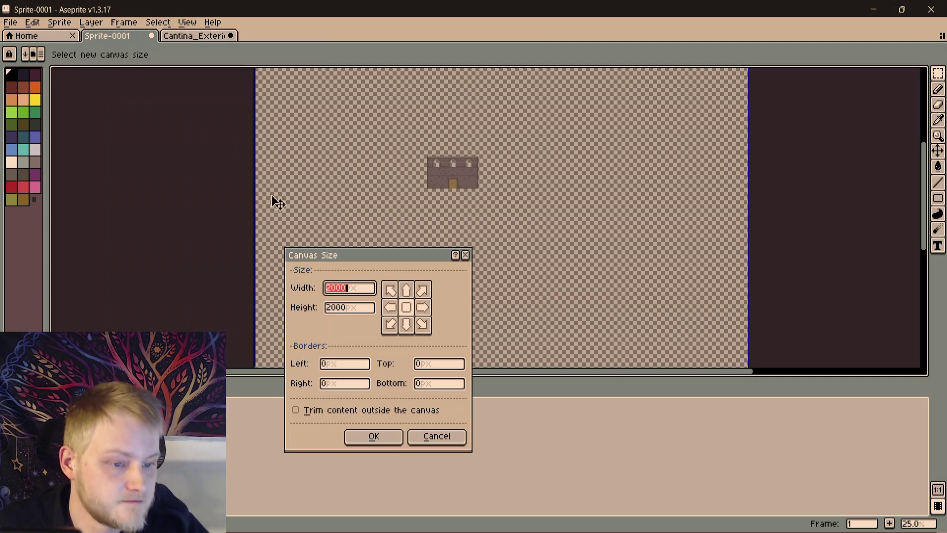
Enter width 1000 and height 1000 in the Canvas Size dialog and apply it
click(346, 290)
key(ctrl+a)
text(1000)
double_click(340, 307)
text(19)
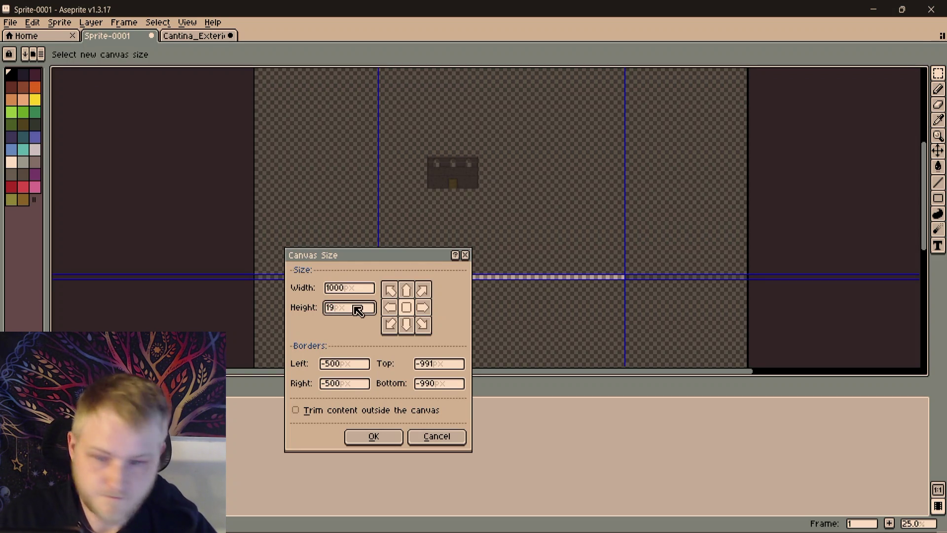
key(BackSpace)
text(000)
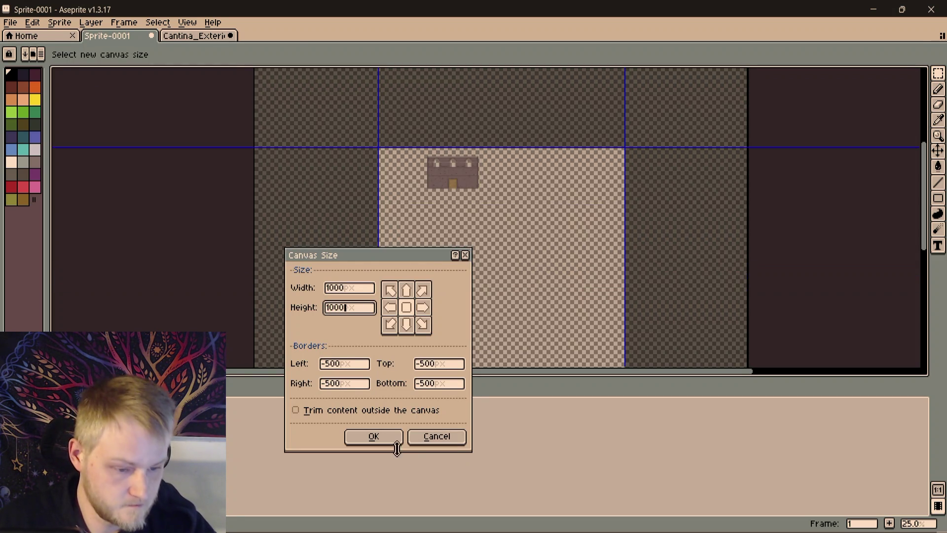
click(375, 436)
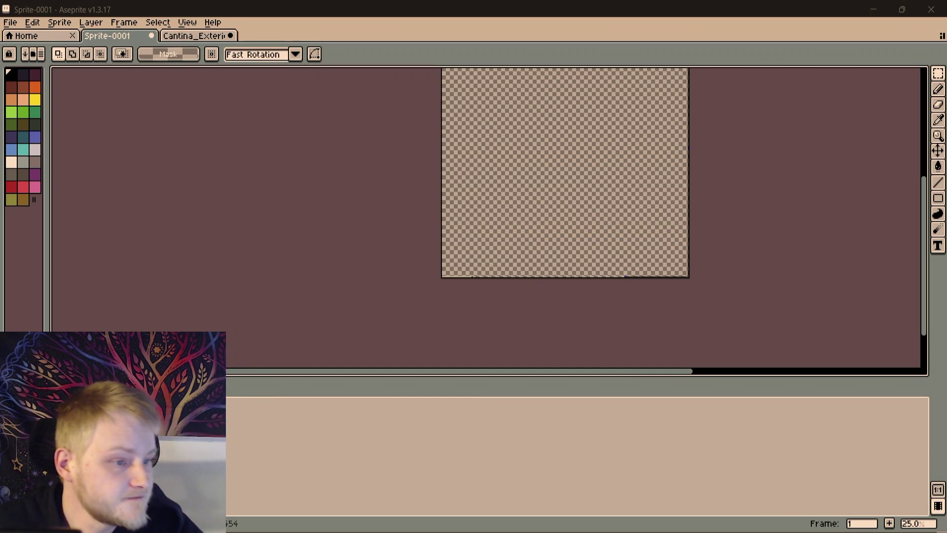
Marquee-select the cantina building, move it left and down toward the upper-left, and drop it
scroll(550, 302, up, 3)
scroll(551, 296, up, 1)
scroll(548, 271, up, 2)
scroll(459, 192, up, 1)
drag(464, 200, 639, 329)
scroll(666, 311, up, 2)
scroll(668, 311, down, 2)
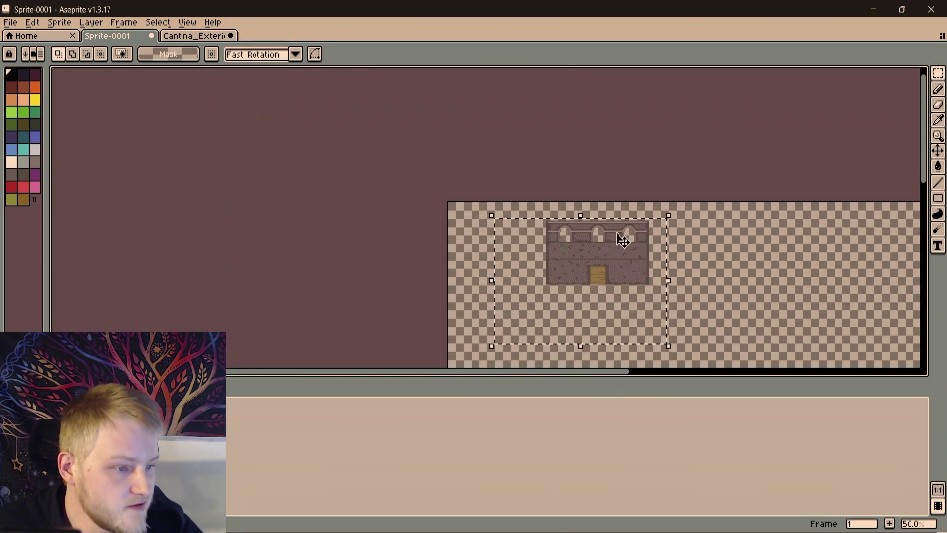
scroll(612, 247, up, 1)
scroll(484, 217, up, 1)
scroll(482, 230, down, 1)
drag(483, 156, 446, 198)
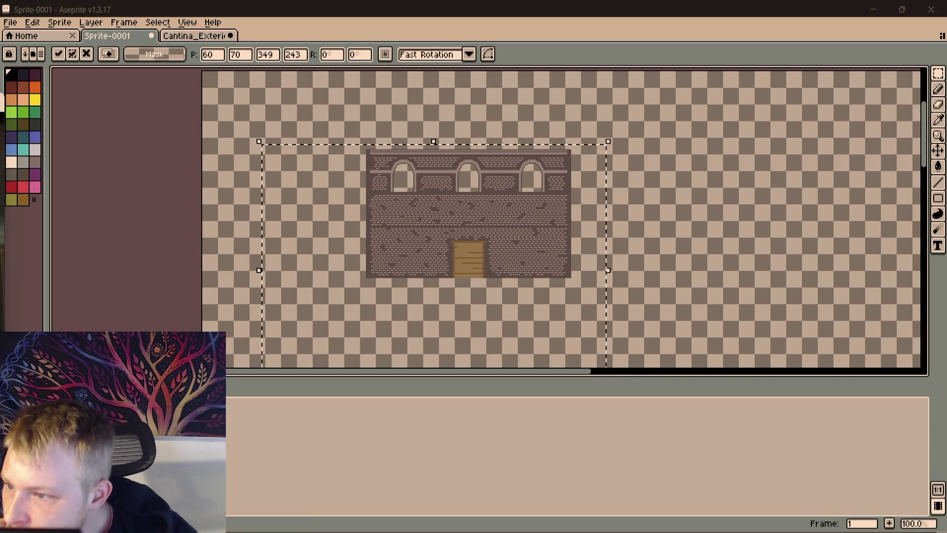
scroll(404, 275, down, 1)
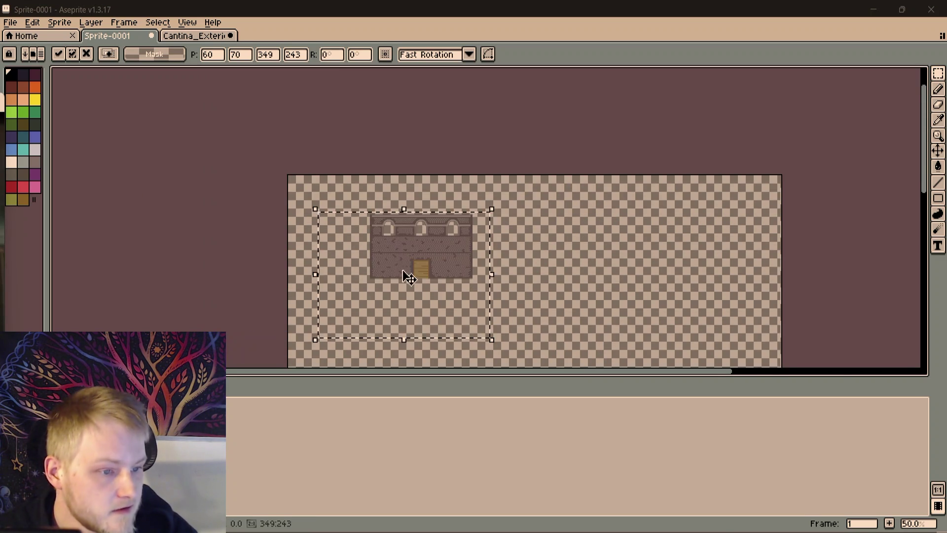
scroll(395, 257, down, 1)
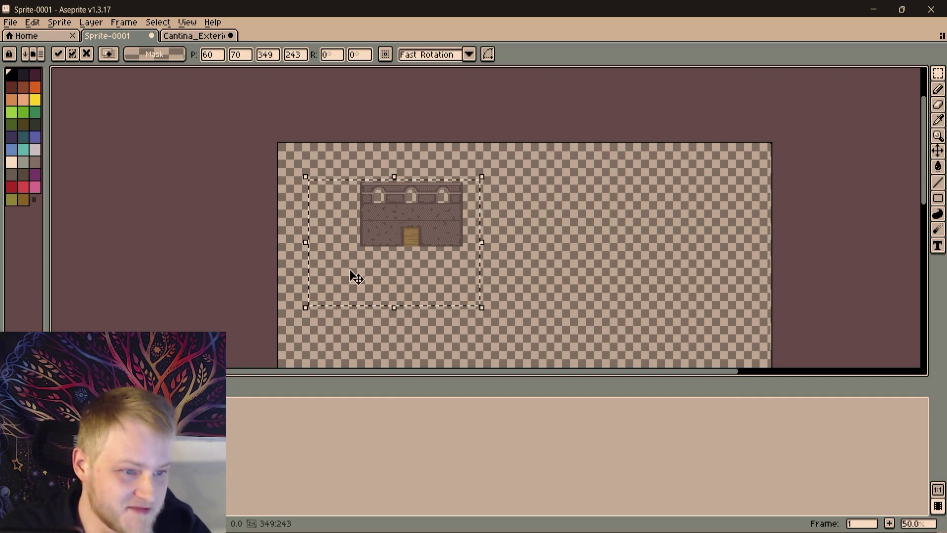
click(412, 315)
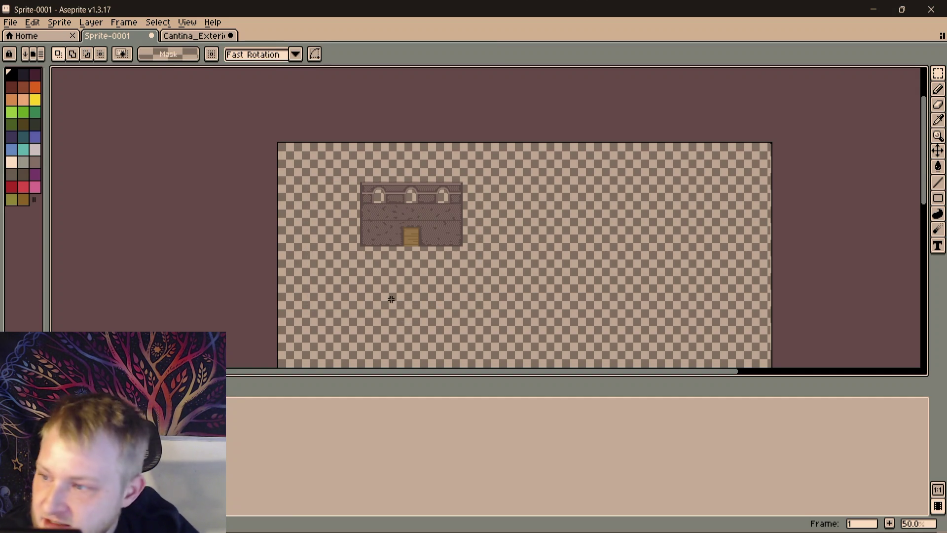
Capture a western-town screenshot and open Screenshot 2026-04-12 230833.png as its own Aseprite document
key(i)
click(603, 275)
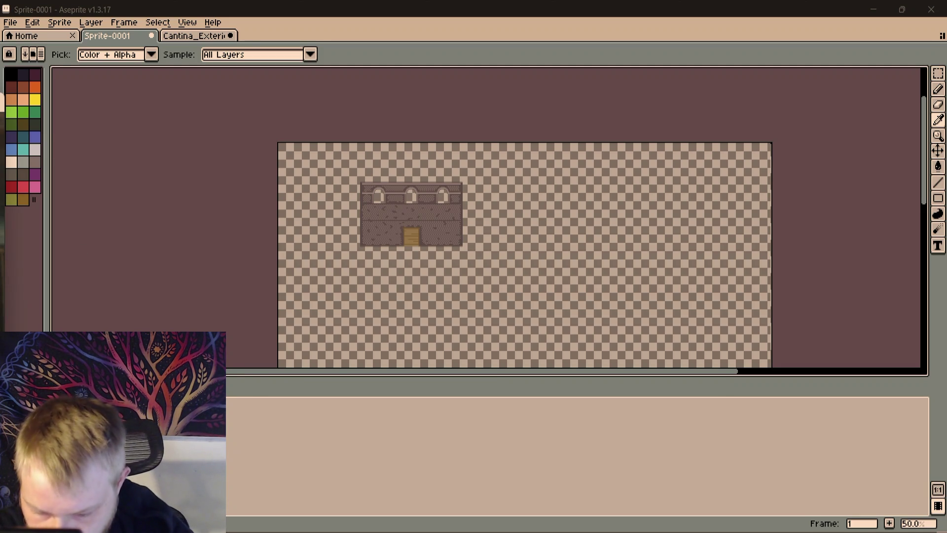
key(super+shift+s)
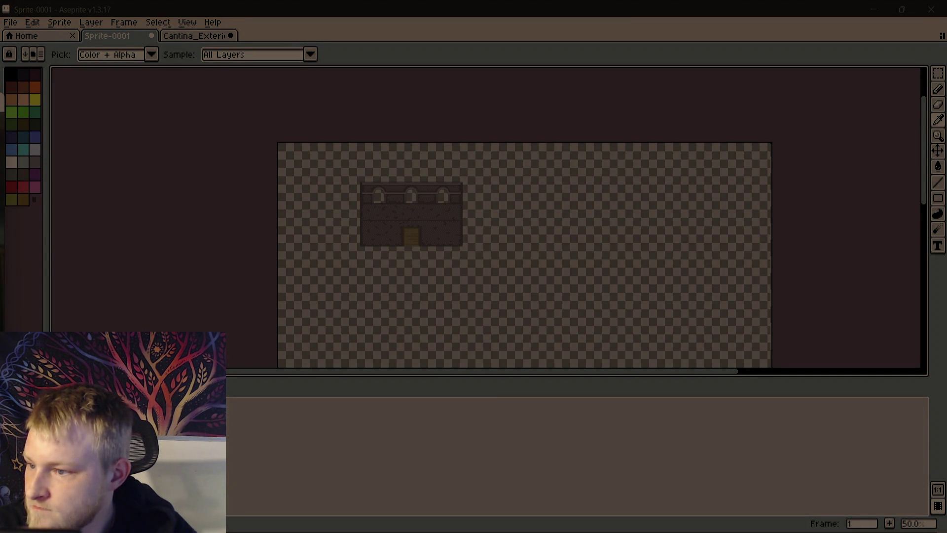
key(Escape)
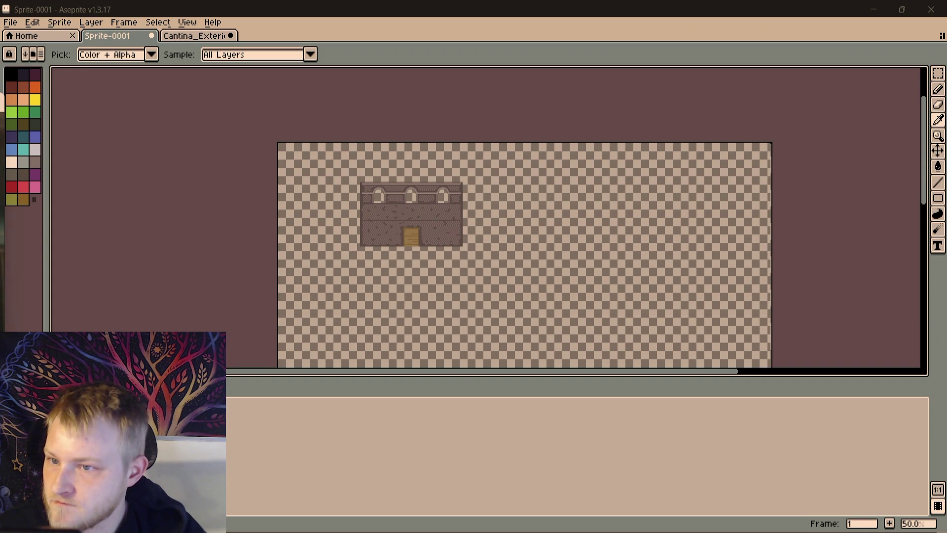
mouse_move(3, 119)
mouse_down()
mouse_move(250, 39)
mouse_move(818, 29)
mouse_move(708, 59)
mouse_up()
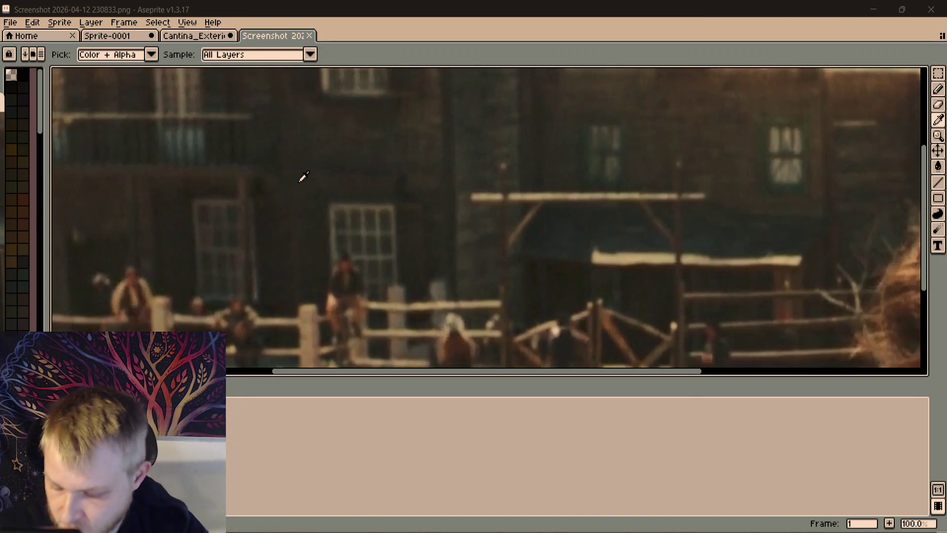
Zoom and pan around the western street reference screenshot
click(421, 161)
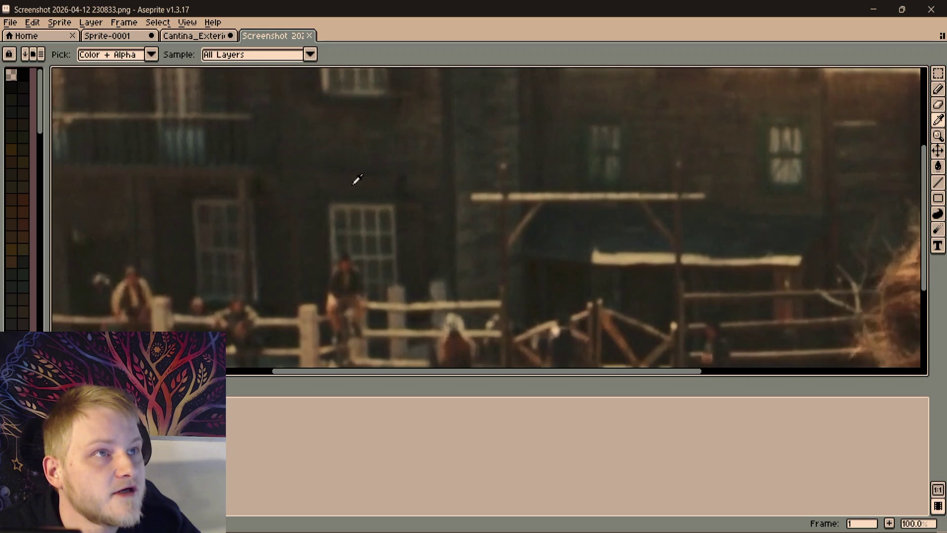
scroll(319, 166, down, 2)
scroll(320, 167, up, 1)
scroll(322, 173, up, 1)
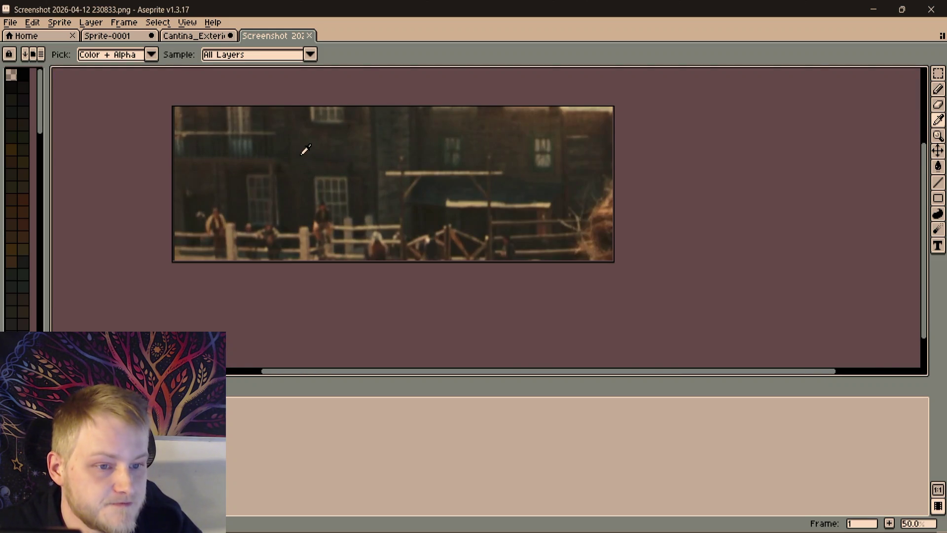
scroll(316, 165, up, 1)
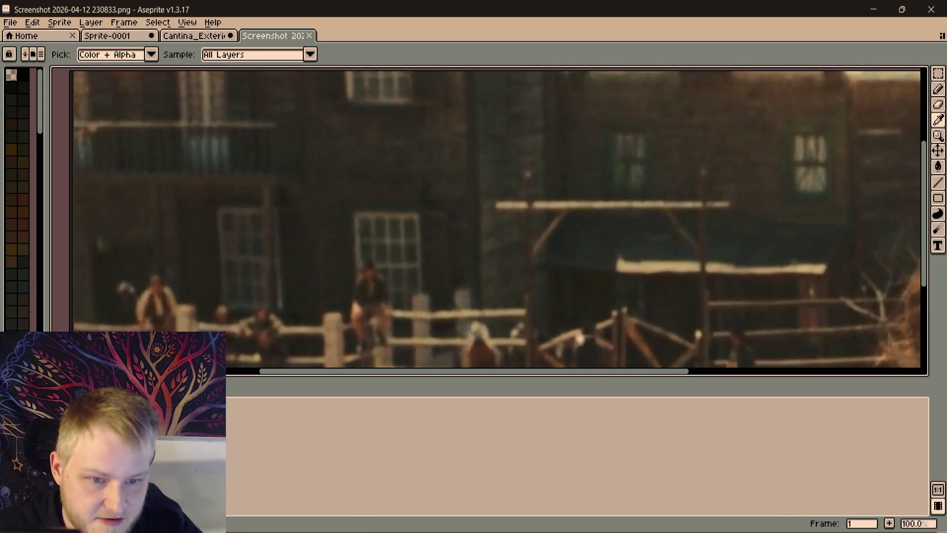
scroll(619, 178, down, 2)
scroll(651, 196, up, 2)
scroll(656, 203, left, 4)
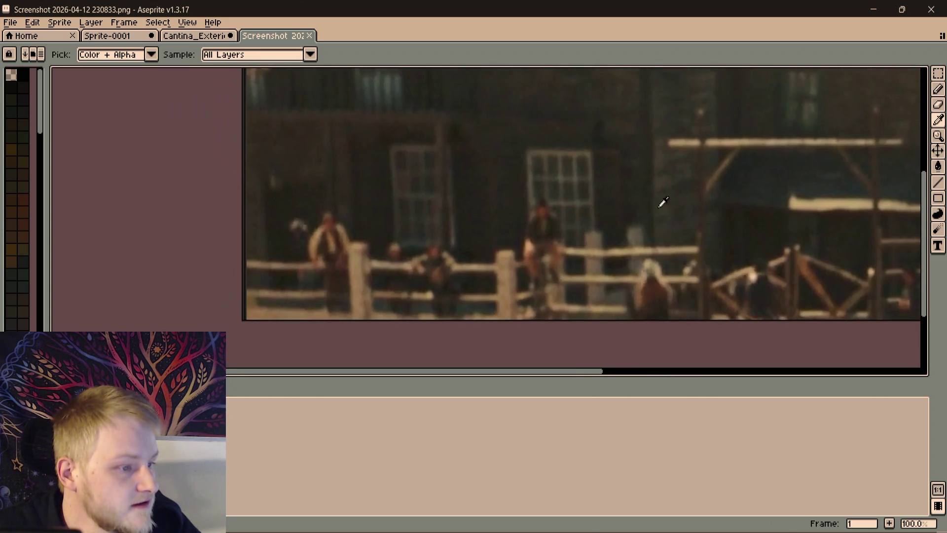
scroll(594, 147, up, 1)
scroll(594, 147, right, 1)
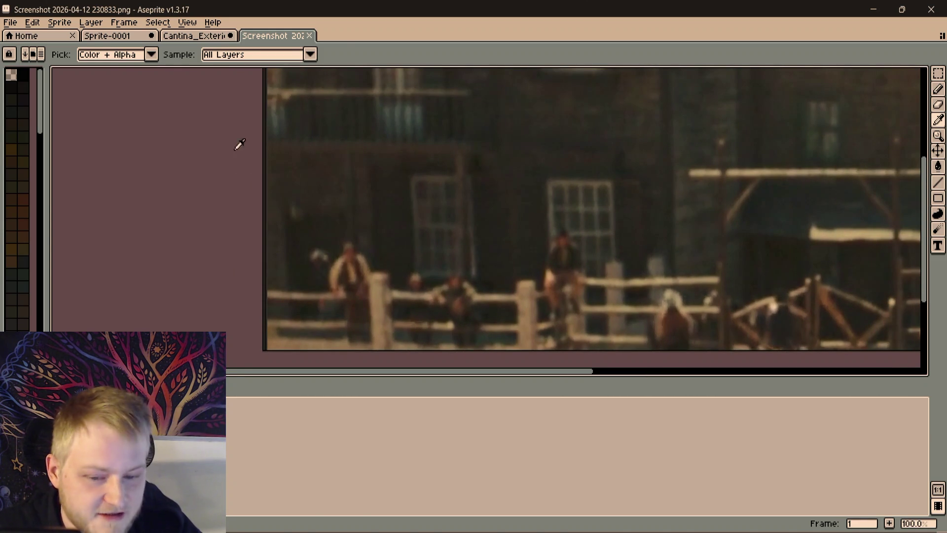
Glance at Cantina_Exterior_Walls.png, then return to the Sprite-0001 document
click(207, 35)
scroll(453, 236, up, 3)
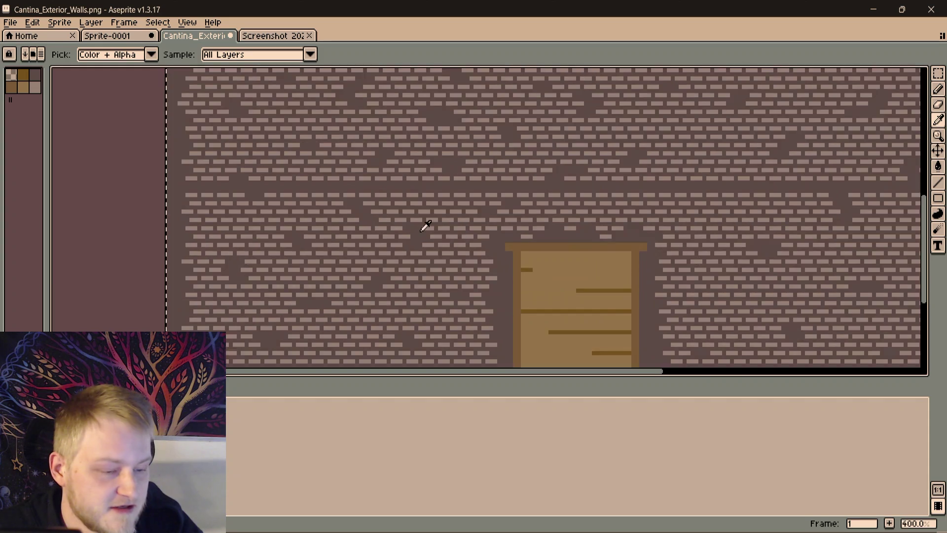
scroll(424, 226, down, 5)
click(99, 34)
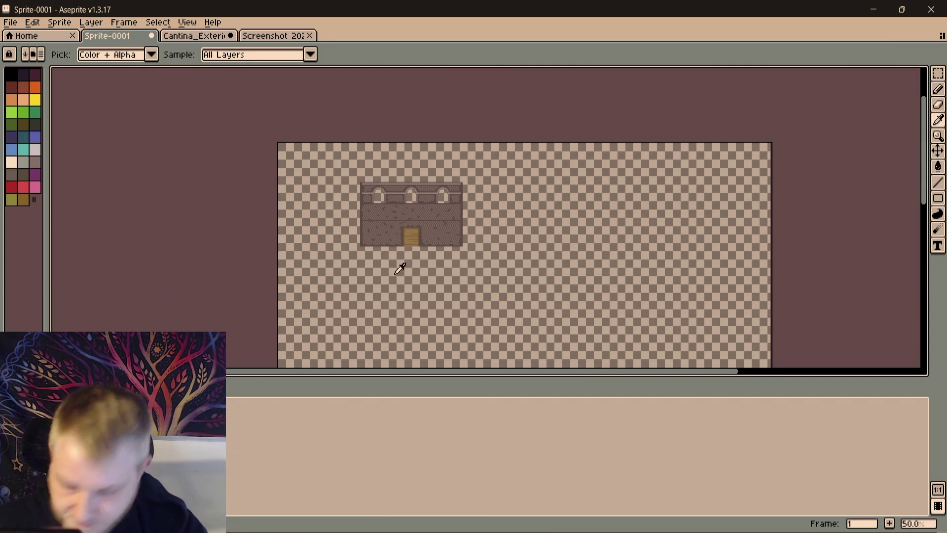
Scribble and undo a test pencil stroke, then close the reference screenshot document
key(b)
scroll(446, 282, up, 4)
mouse_move(407, 168)
mouse_down()
mouse_move(350, 249)
mouse_move(474, 191)
mouse_up()
scroll(488, 229, up, 5)
key(v)
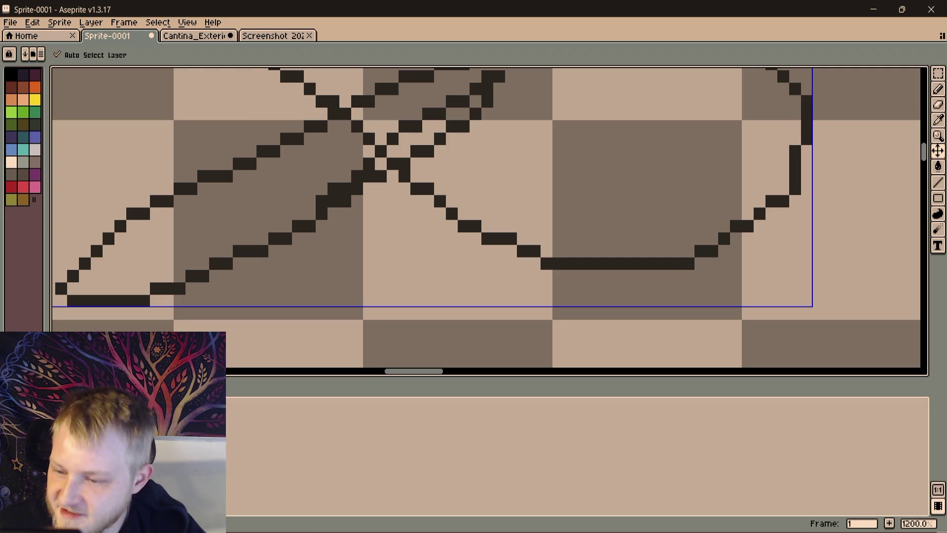
key(ctrl+z)
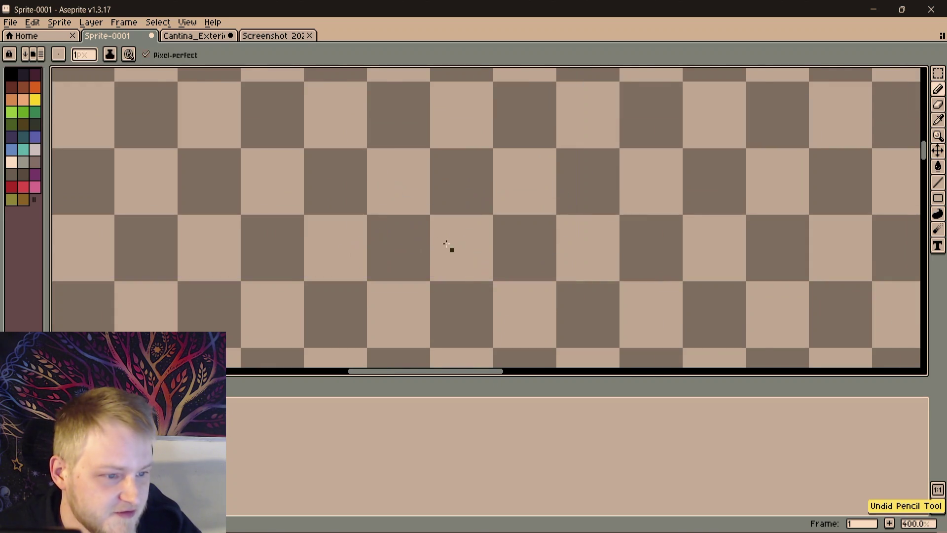
scroll(450, 247, down, 3)
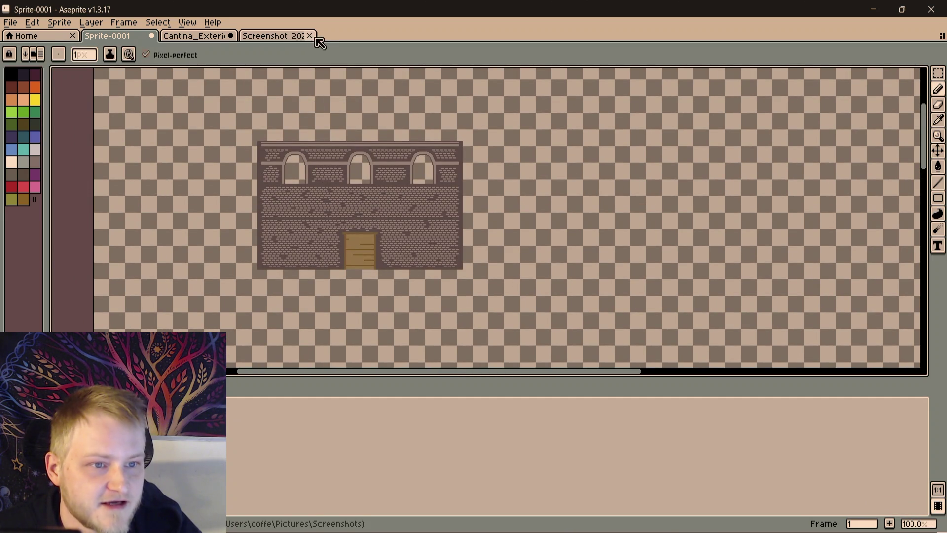
click(309, 35)
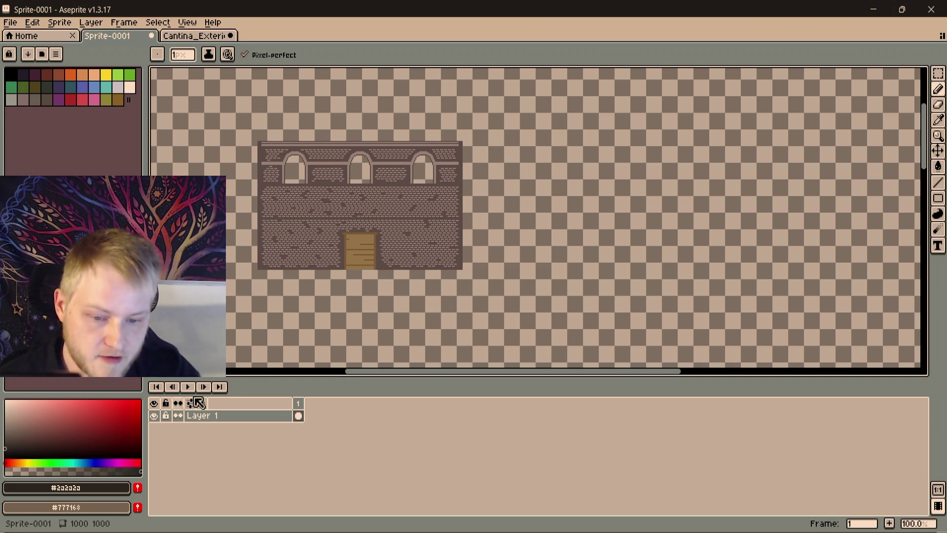
Adjust the drawing colour to a dark brown (HSV 18°, 75%, 25%)
mouse_move(72, 442)
mouse_down()
mouse_move(69, 434)
mouse_move(148, 416)
mouse_move(148, 444)
mouse_move(95, 439)
mouse_up()
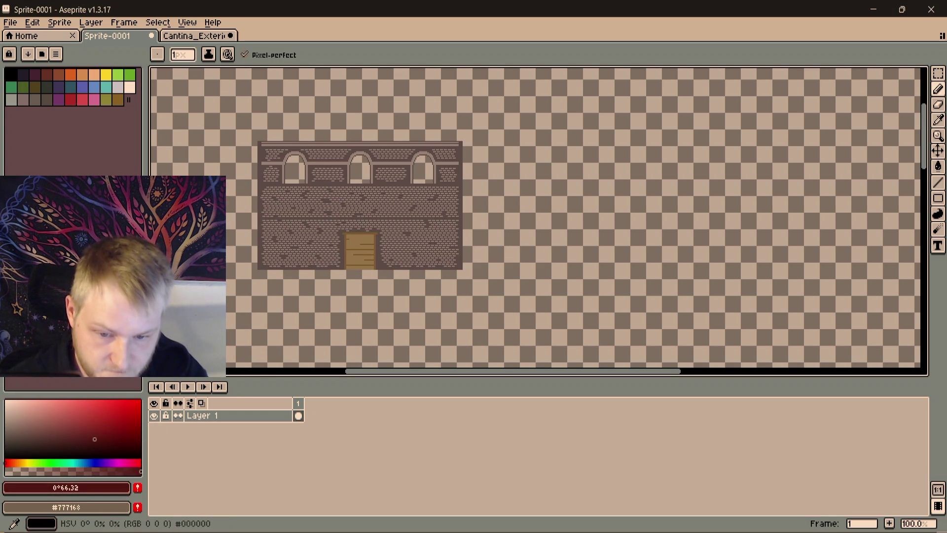
drag(15, 463, 11, 463)
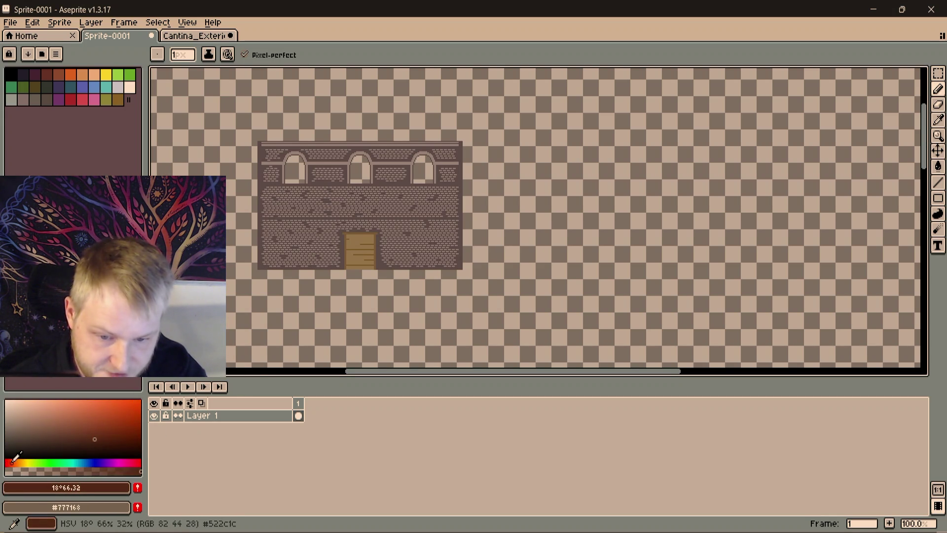
mouse_move(81, 442)
mouse_down()
mouse_move(148, 440)
mouse_move(109, 442)
mouse_up()
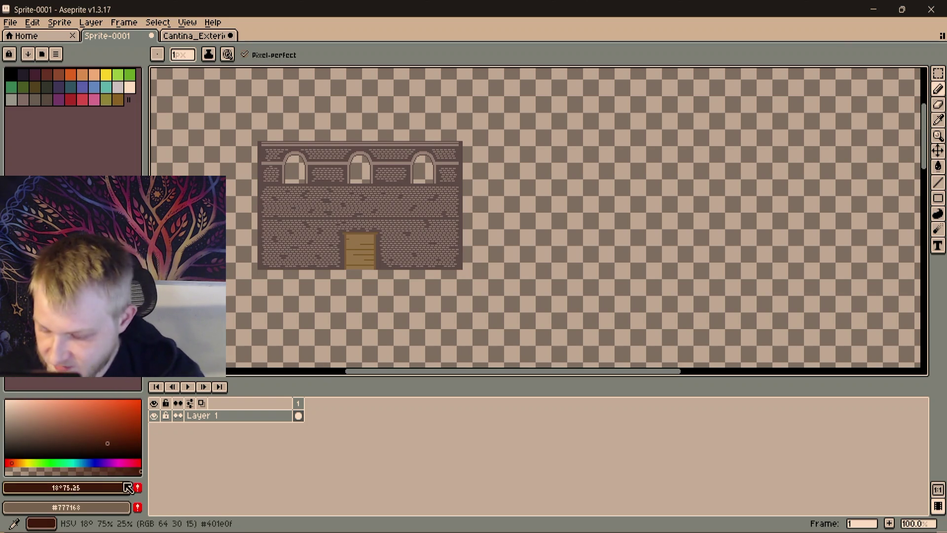
Place a single dark brown 5 px dot on the canvas below the building
scroll(462, 315, up, 4)
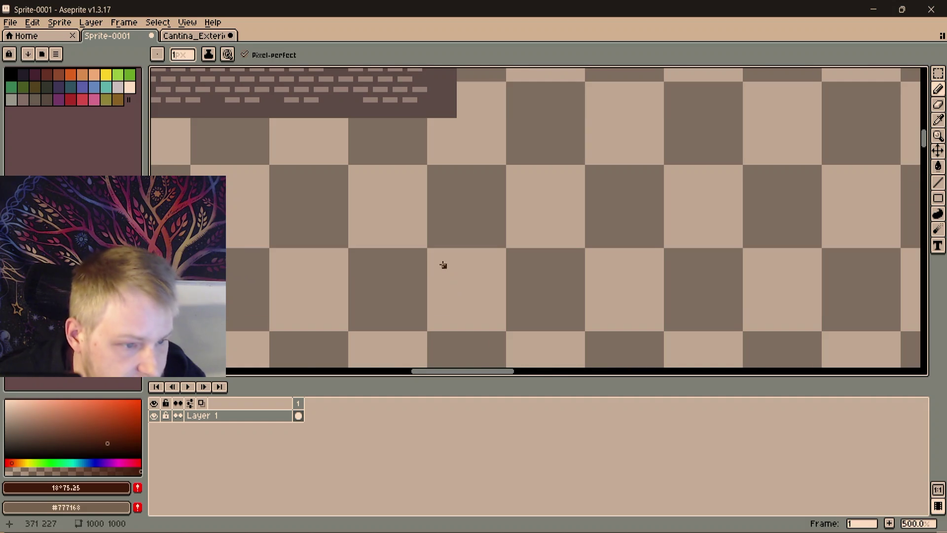
scroll(449, 256, down, 2)
scroll(475, 246, down, 2)
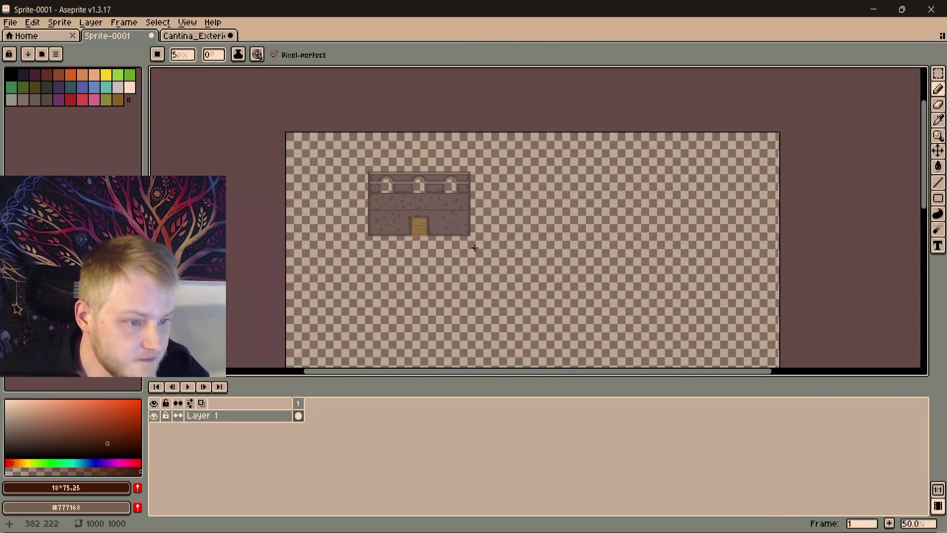
scroll(474, 247, up, 3)
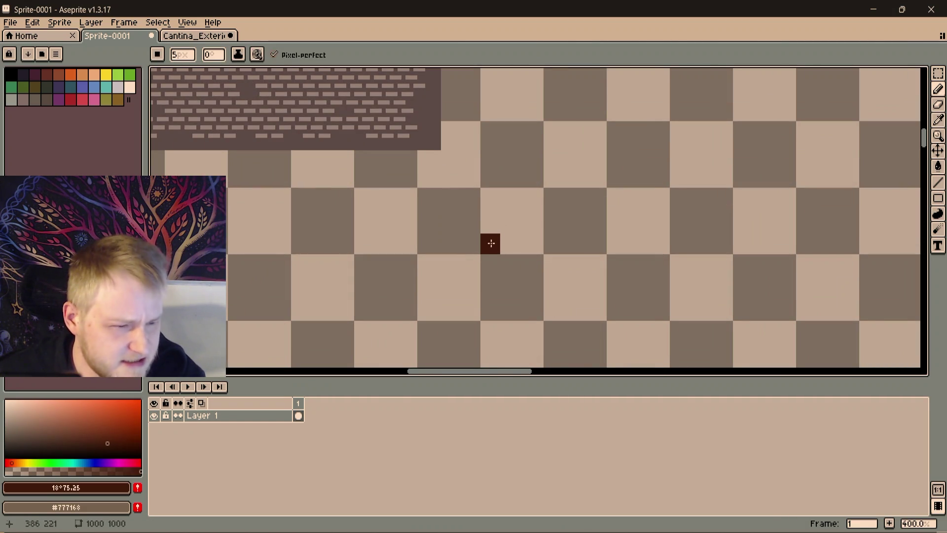
click(494, 242)
scroll(589, 207, down, 3)
scroll(497, 225, down, 2)
scroll(691, 234, up, 3)
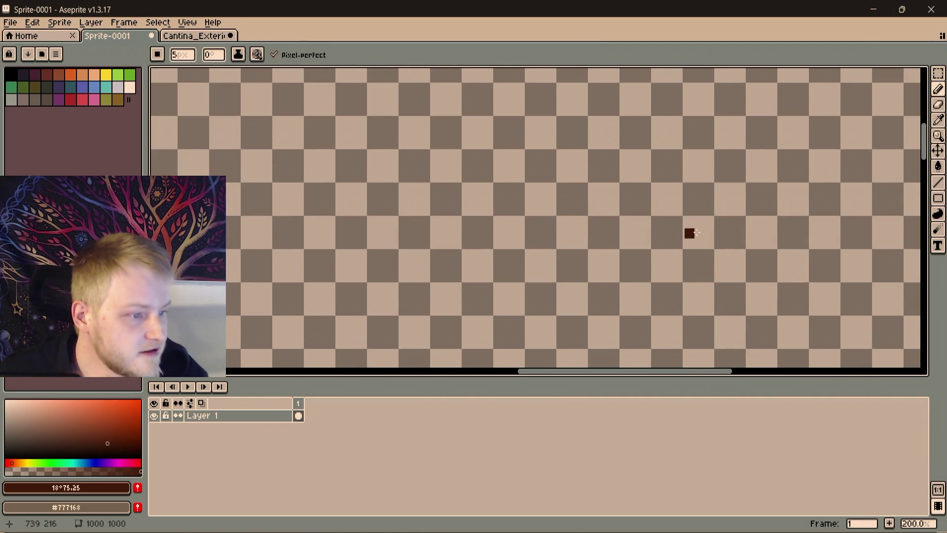
scroll(766, 237, down, 3)
scroll(769, 237, up, 2)
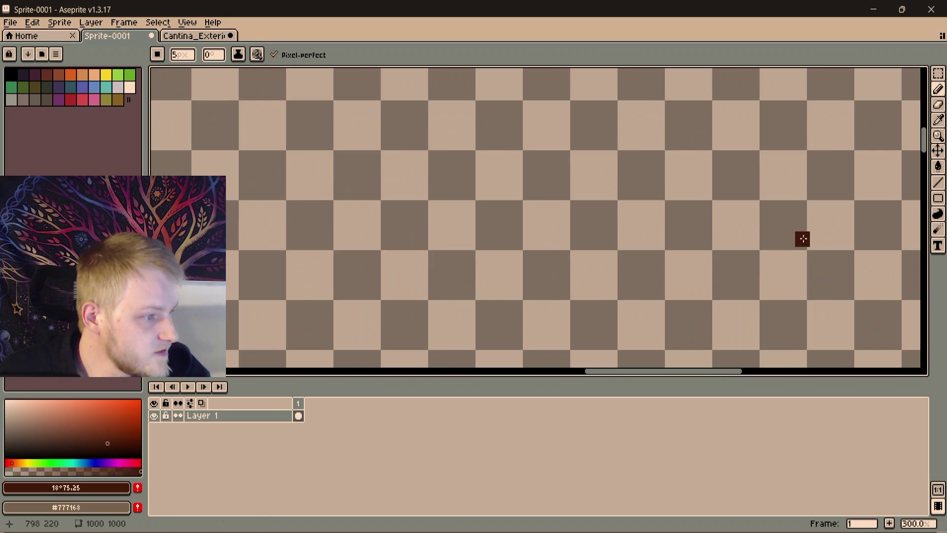
Draw a long straight 5 px dark brown horizontal line from the dot using Shift
shift+click(801, 243)
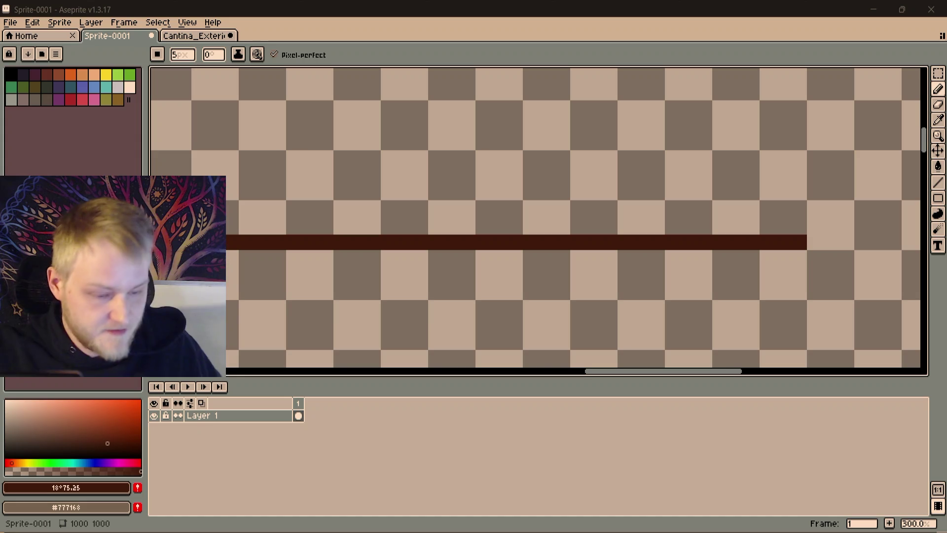
scroll(458, 306, down, 2)
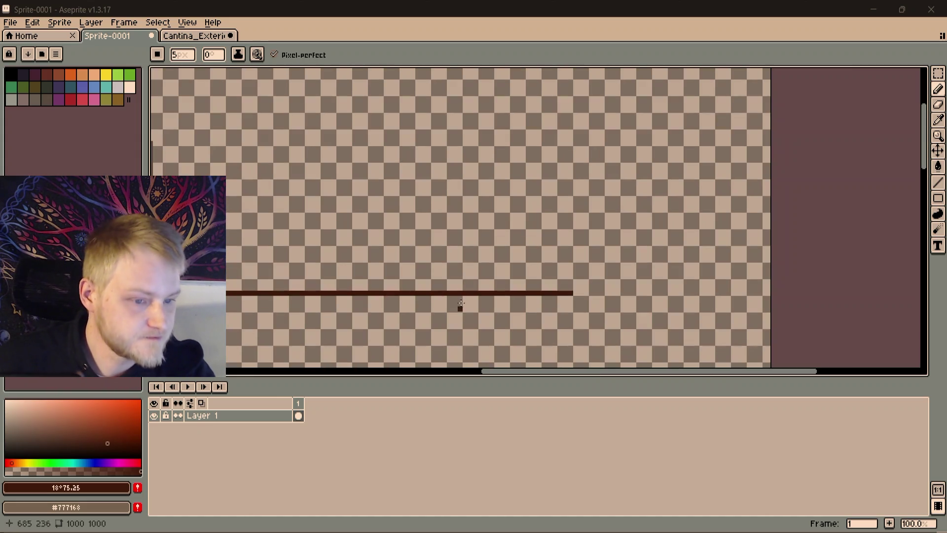
Extend the dark brown line straight left beneath the cantina building
mouse_move(381, 250)
mouse_down()
mouse_move(641, 105)
mouse_move(609, 147)
mouse_up()
scroll(609, 147, down, 1)
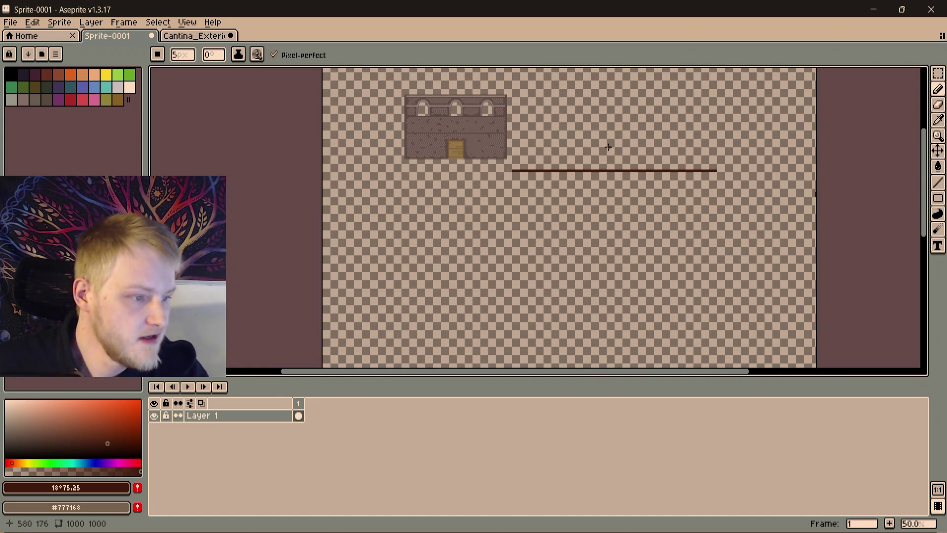
scroll(609, 147, up, 1)
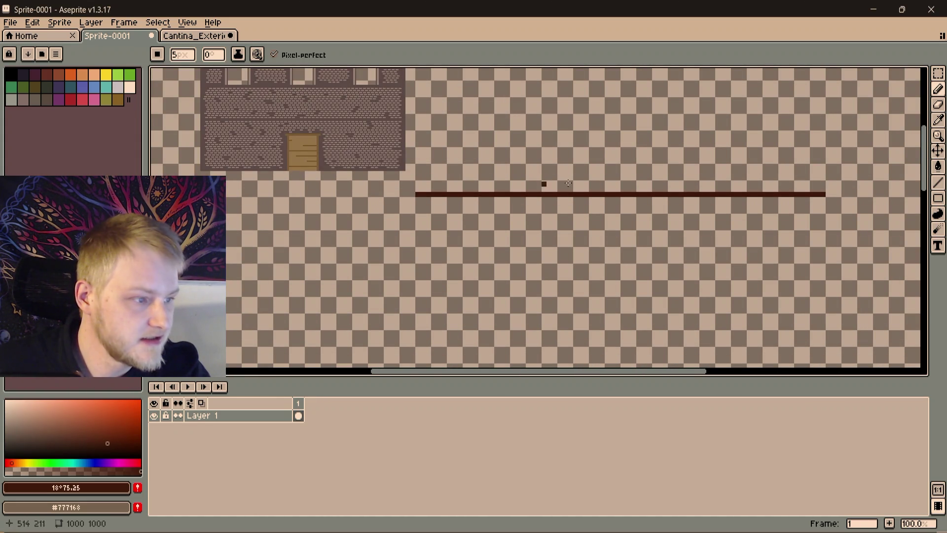
scroll(430, 201, down, 1)
scroll(430, 202, down, 1)
drag(430, 201, 463, 165)
scroll(389, 170, up, 1)
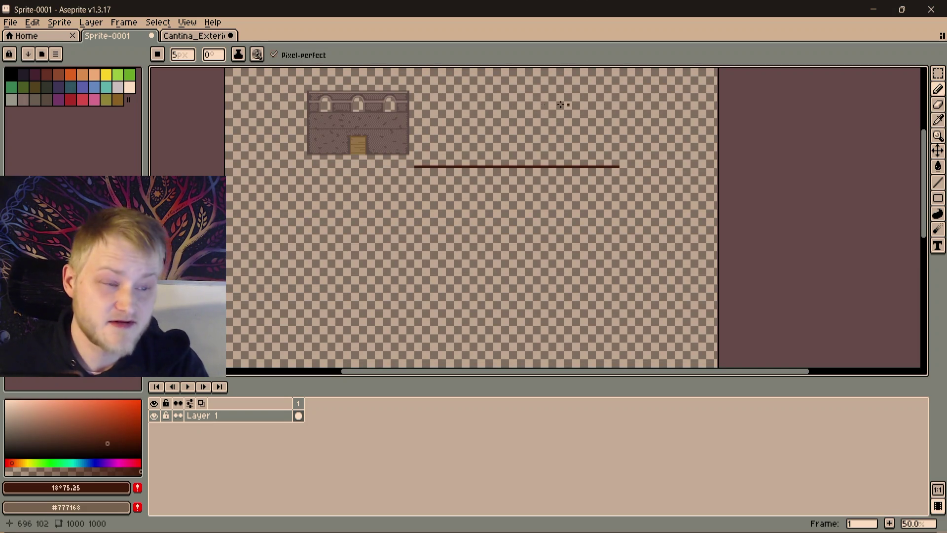
scroll(737, 222, up, 2)
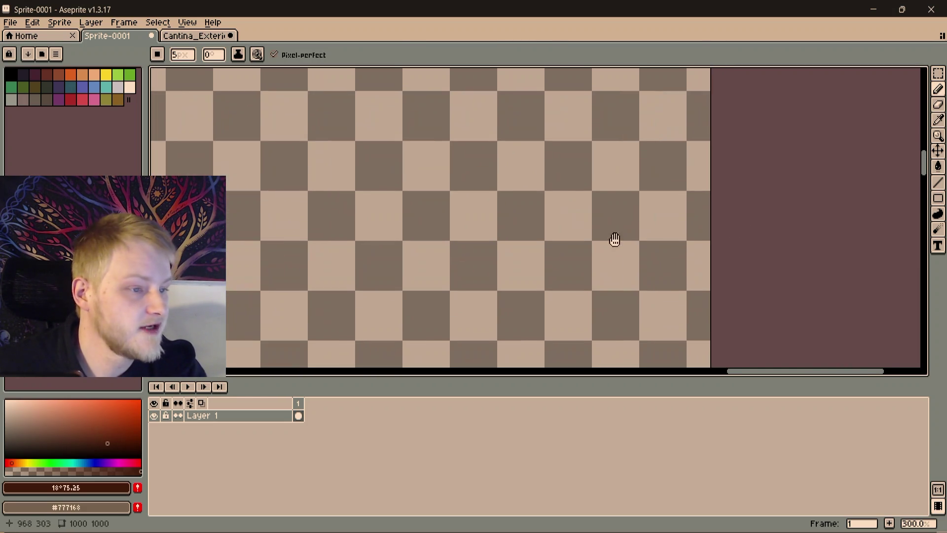
scroll(613, 239, down, 2)
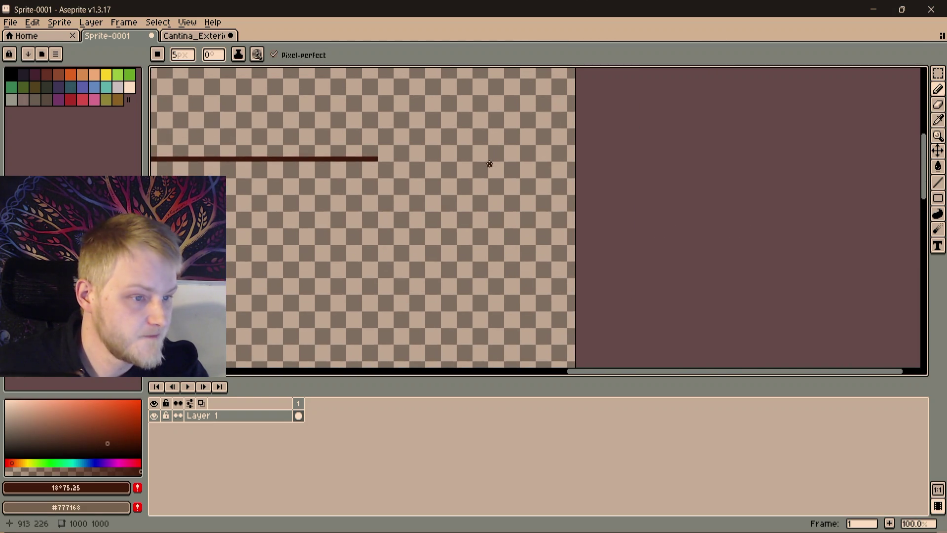
scroll(469, 111, up, 2)
scroll(481, 149, down, 4)
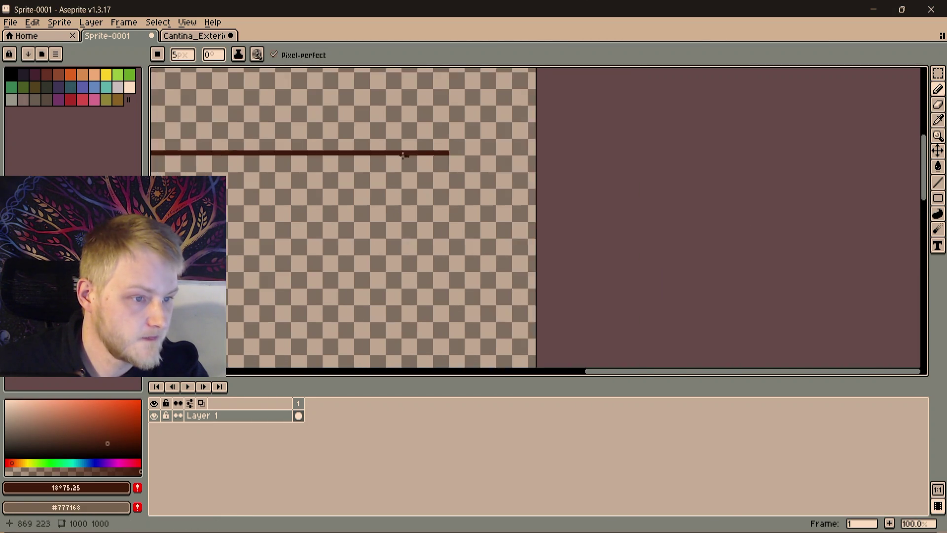
scroll(488, 144, up, 3)
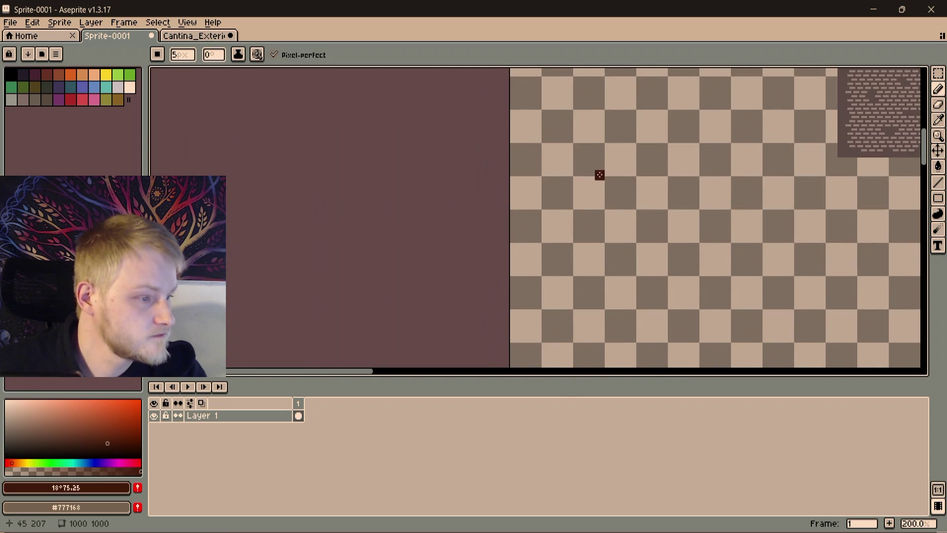
scroll(617, 182, down, 1)
scroll(778, 175, right, 10)
scroll(839, 199, right, 5)
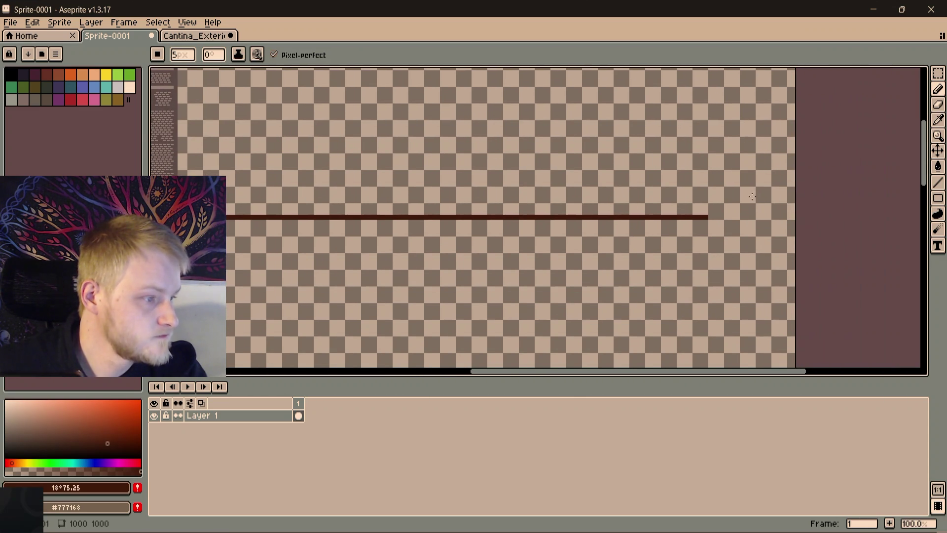
scroll(770, 223, left, 5)
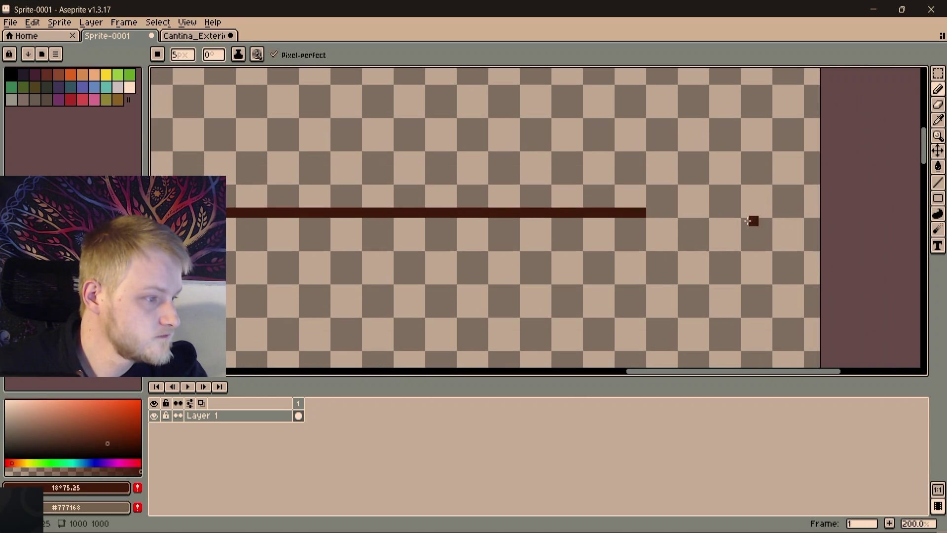
scroll(573, 211, down, 1)
scroll(577, 184, left, 10)
scroll(576, 185, up, 1)
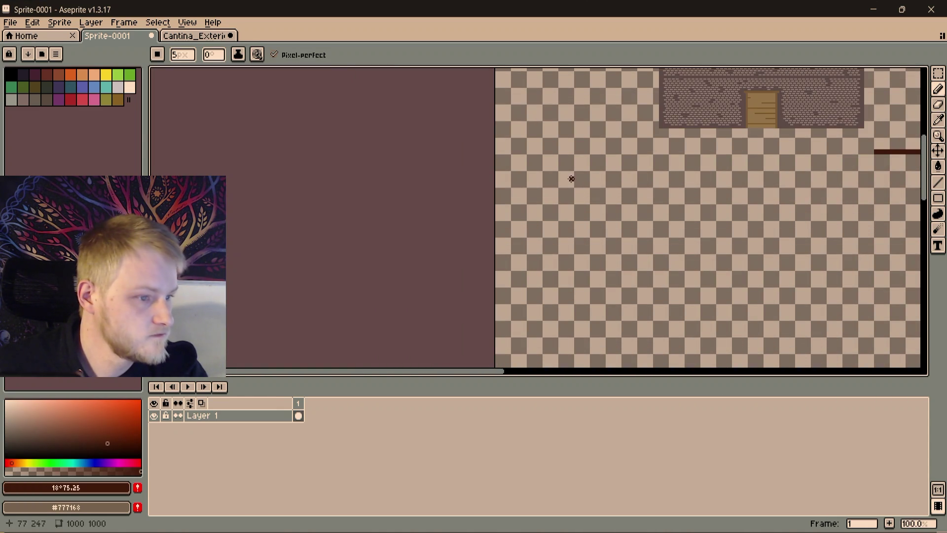
scroll(576, 143, up, 2)
key(shift)
click(567, 168)
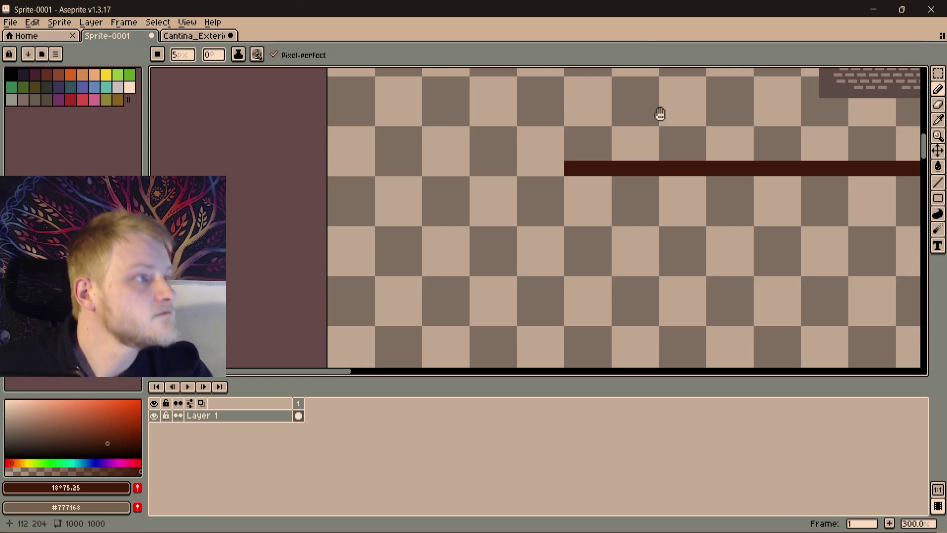
Drop a vertical line from the horizontal line's right end, forming the outline's first corner
scroll(494, 186, down, 2)
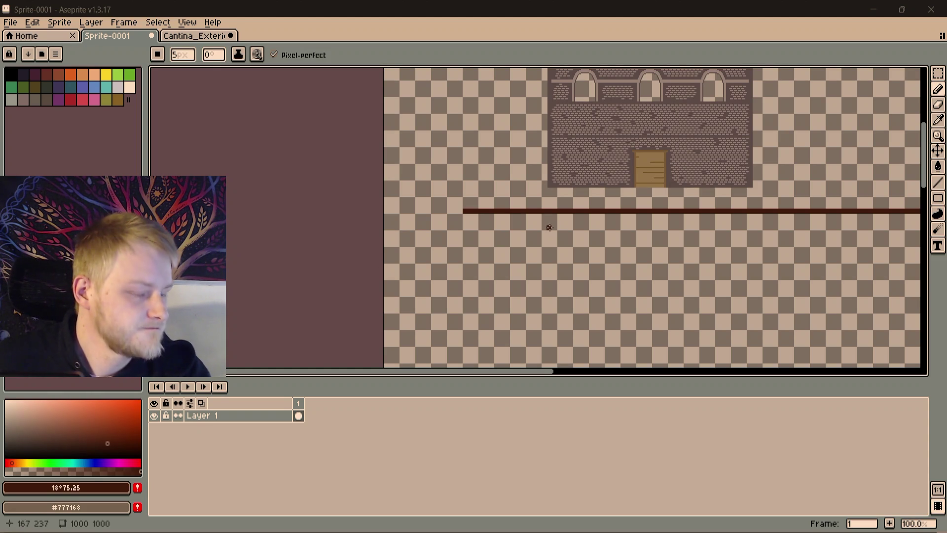
scroll(603, 271, right, 10)
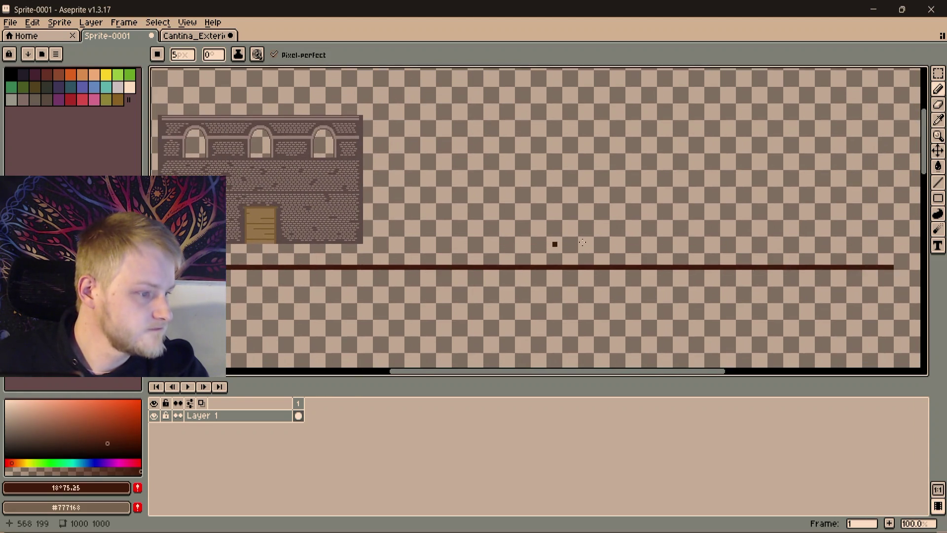
scroll(651, 176, left, 6)
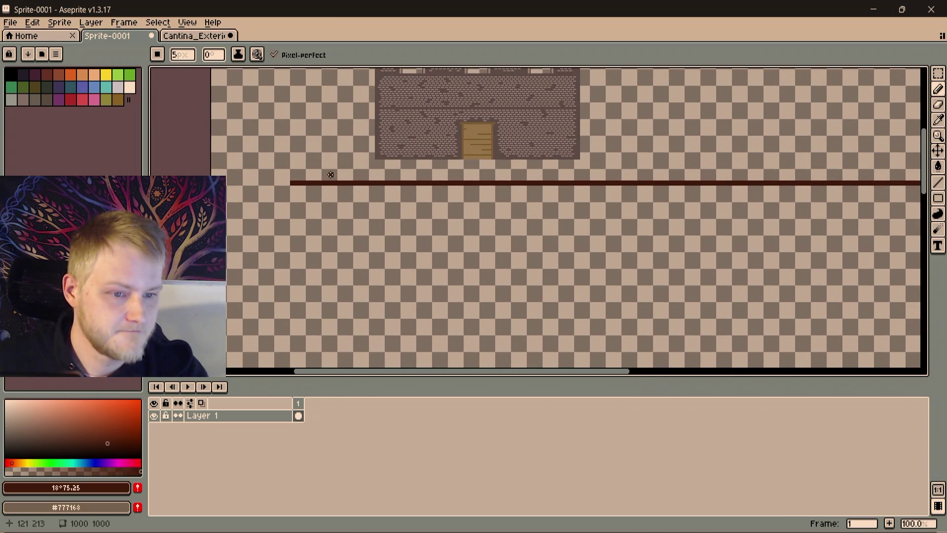
scroll(364, 184, up, 1)
scroll(363, 183, up, 1)
scroll(463, 247, down, 5)
scroll(389, 169, up, 1)
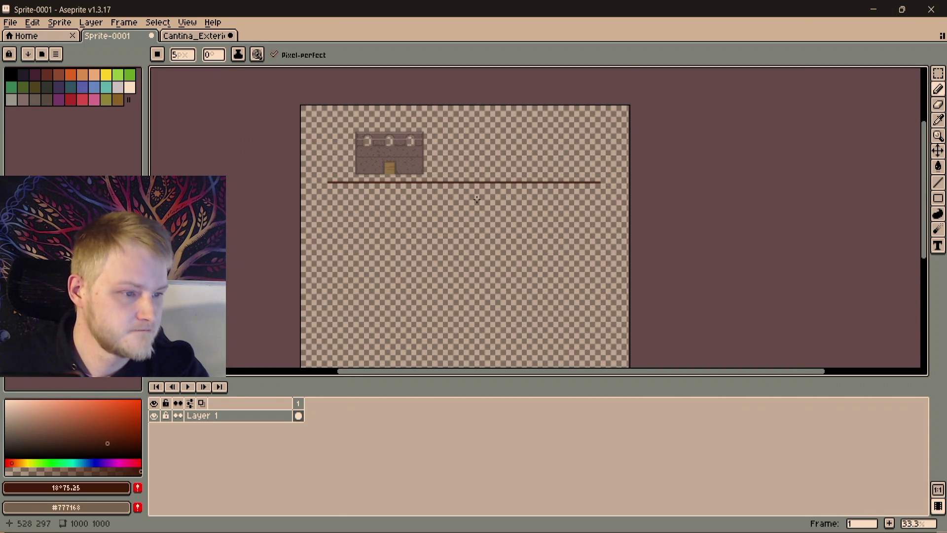
scroll(475, 170, up, 1)
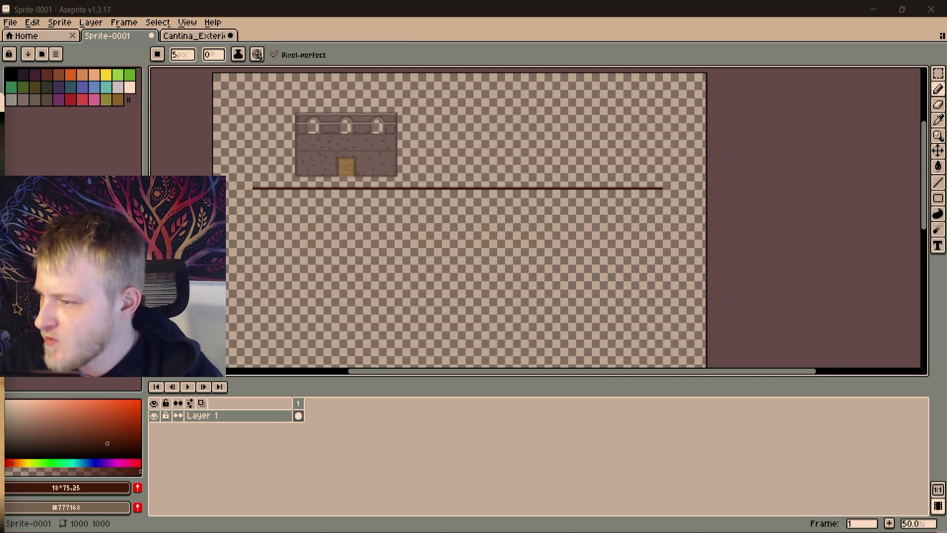
mouse_move(471, 231)
mouse_down()
mouse_move(469, 214)
mouse_move(382, 195)
mouse_up()
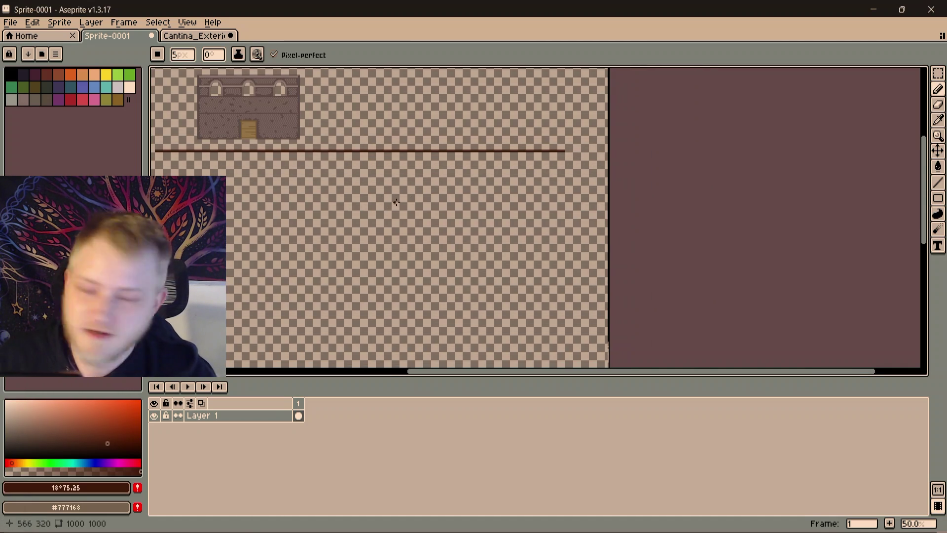
scroll(543, 146, up, 3)
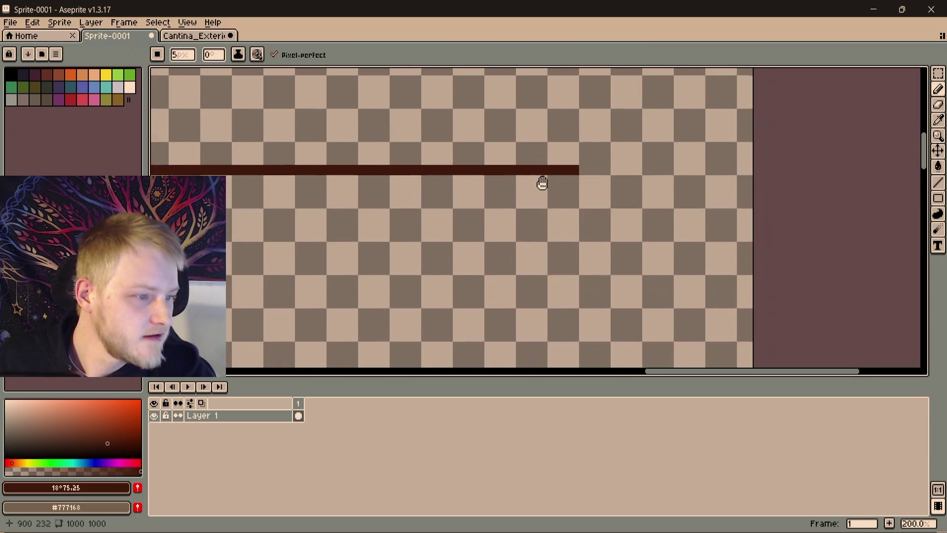
scroll(538, 158, down, 2)
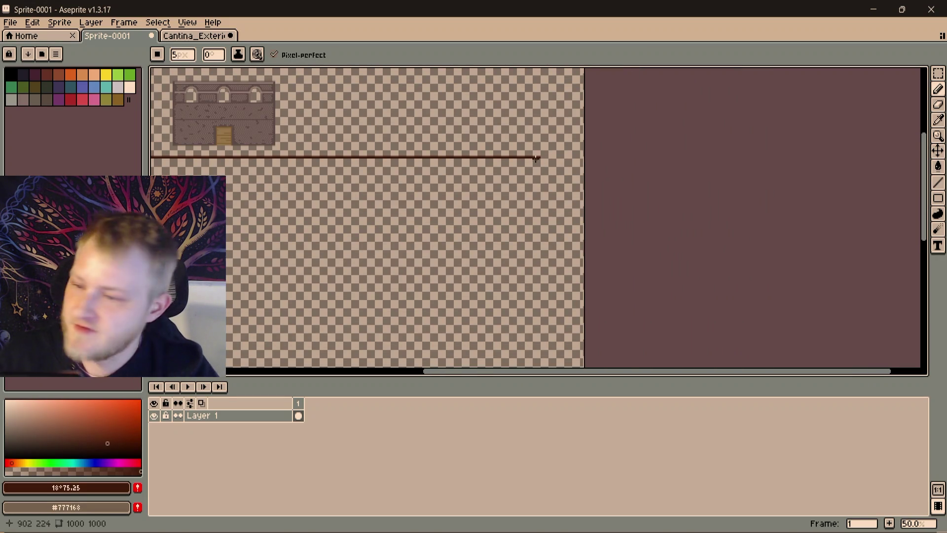
scroll(535, 158, up, 1)
scroll(535, 158, up, 3)
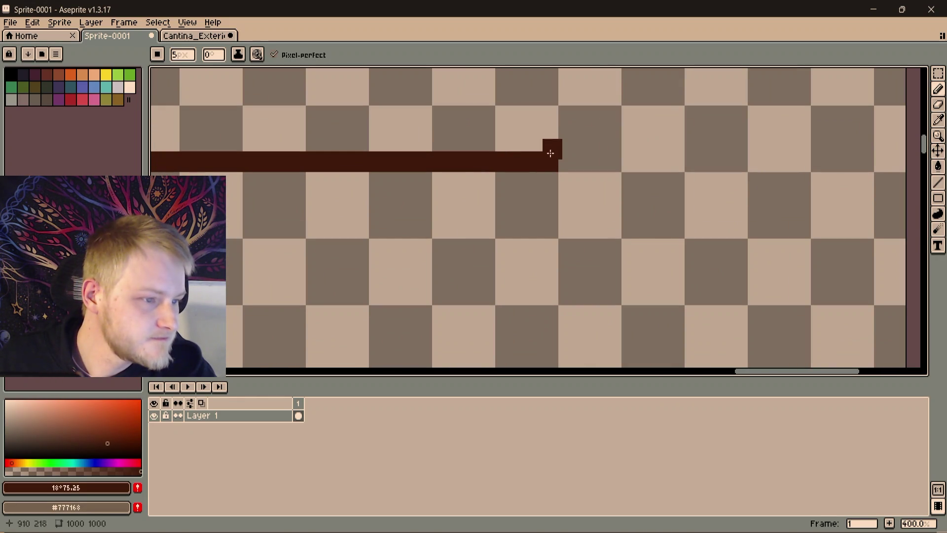
scroll(543, 168, down, 4)
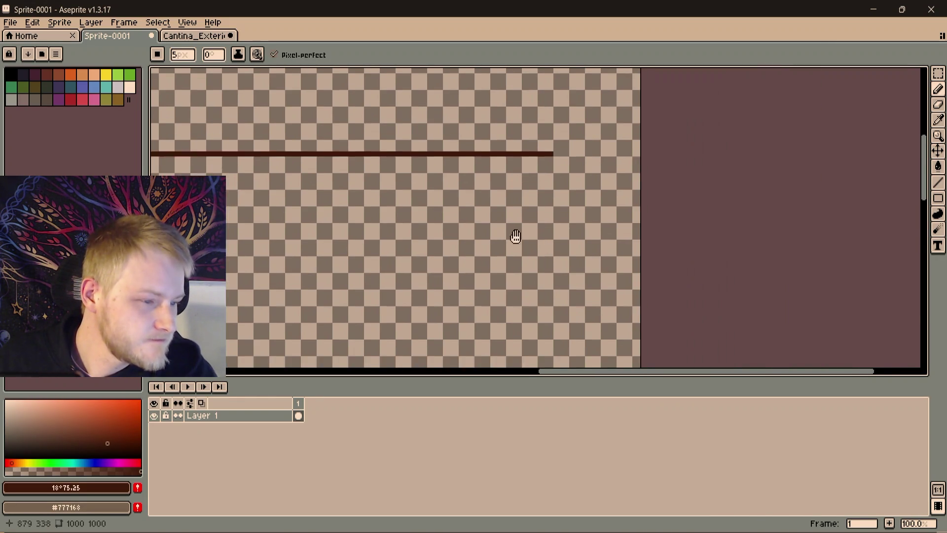
scroll(519, 157, down, 1)
drag(518, 152, 524, 220)
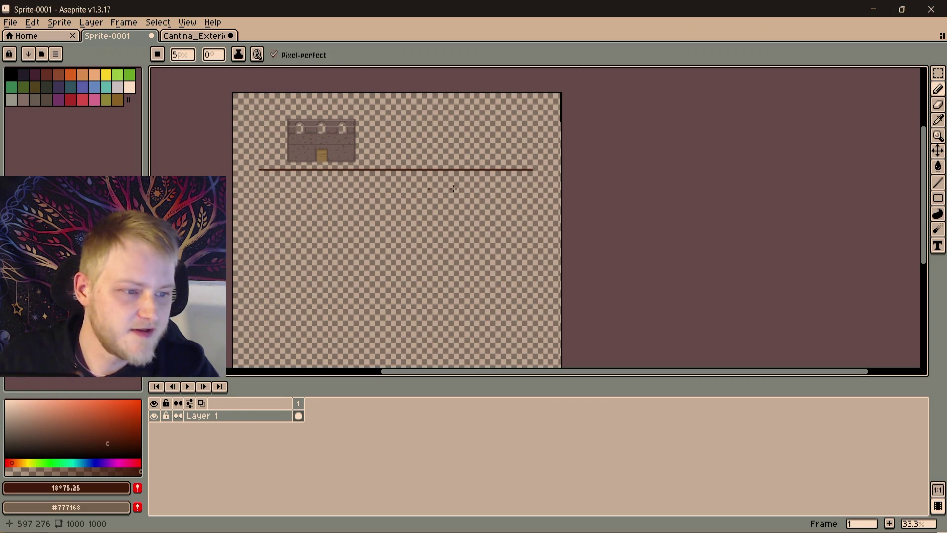
scroll(479, 212, up, 1)
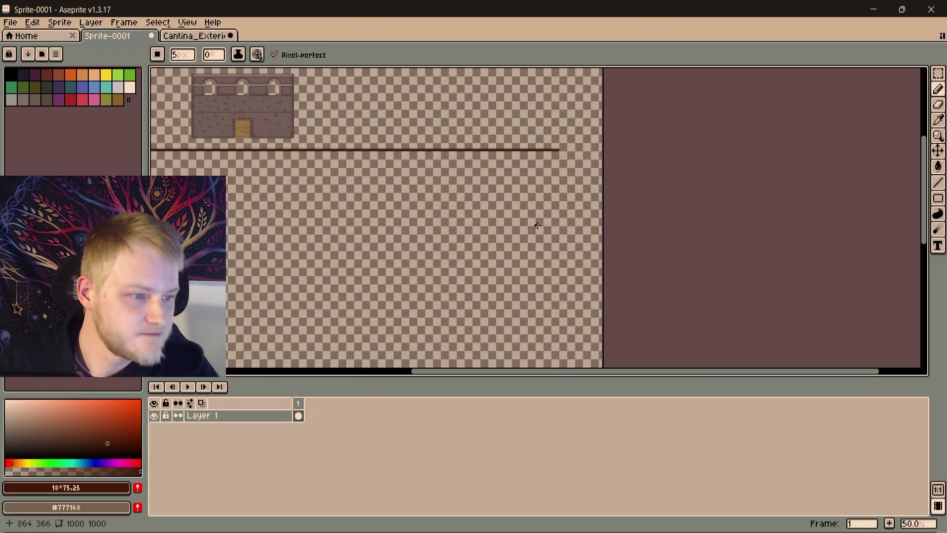
scroll(548, 226, up, 1)
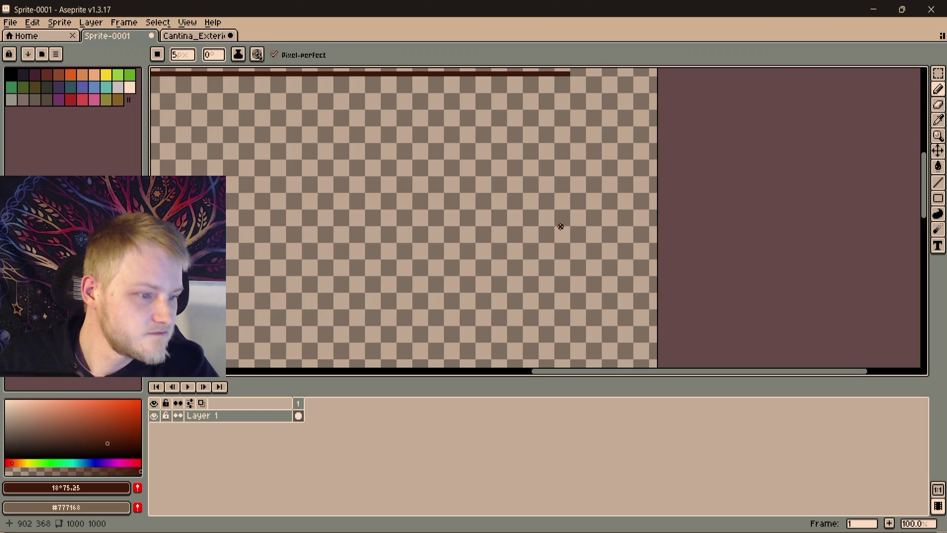
shift+click(567, 289)
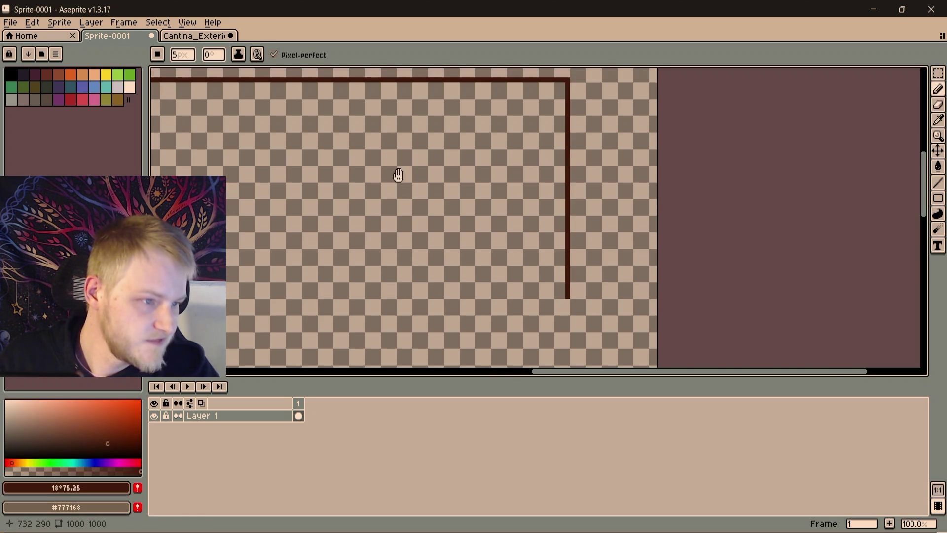
Draw a straight line continuing the bottom edge left from the vertical edge's foot
scroll(397, 175, down, 1)
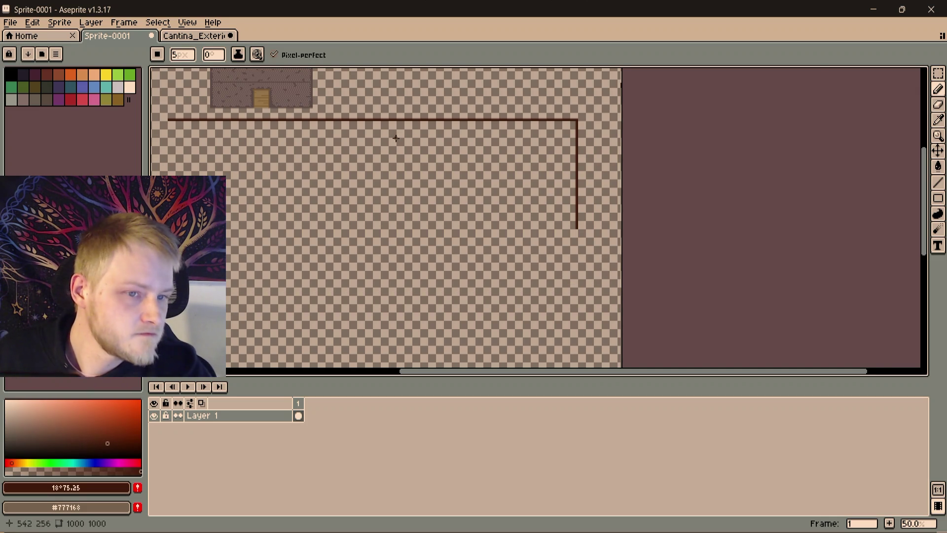
scroll(497, 216, up, 2)
drag(503, 227, 700, 186)
scroll(538, 180, down, 2)
scroll(538, 180, up, 1)
scroll(551, 188, up, 1)
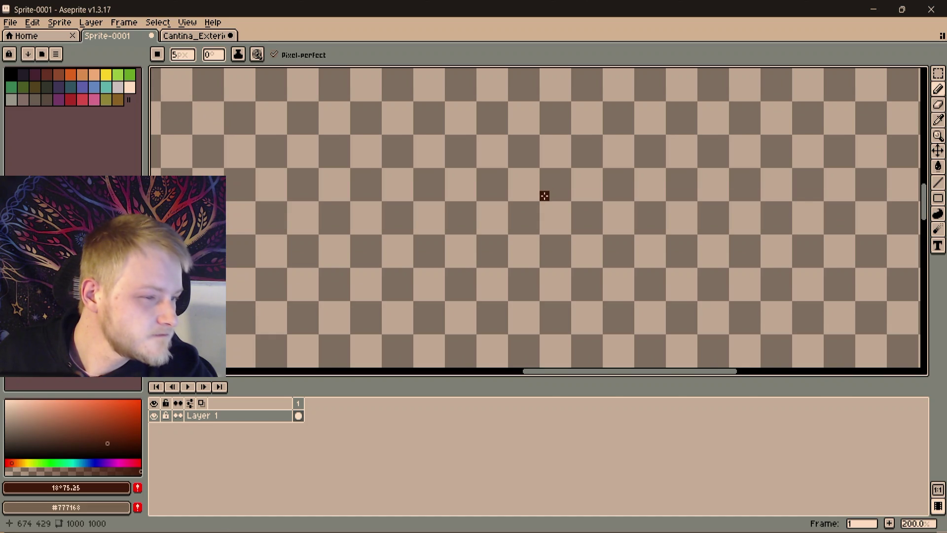
shift+click(544, 195)
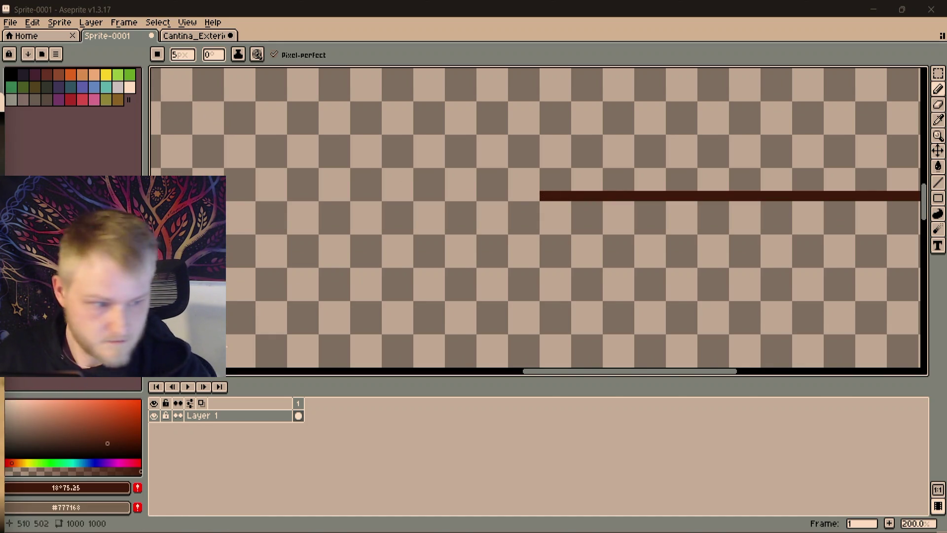
scroll(374, 278, down, 3)
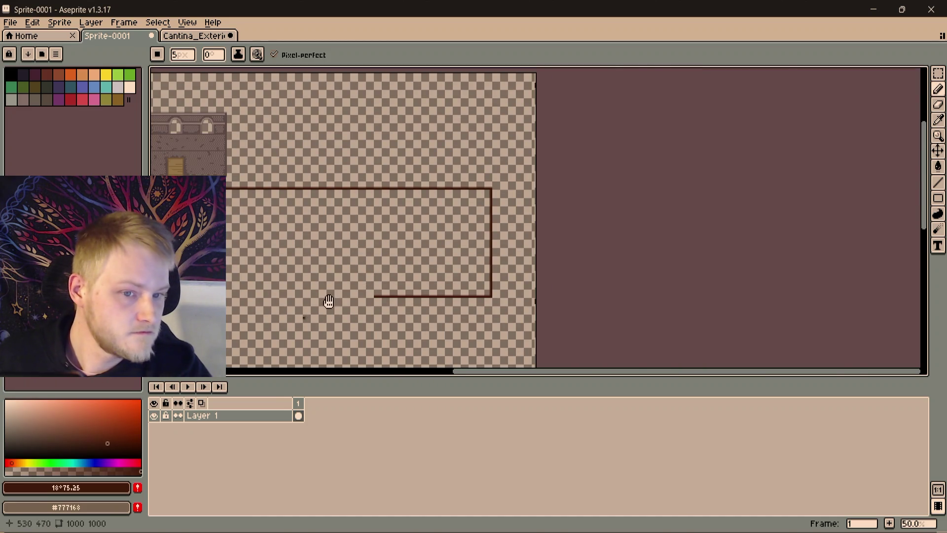
scroll(327, 296, up, 4)
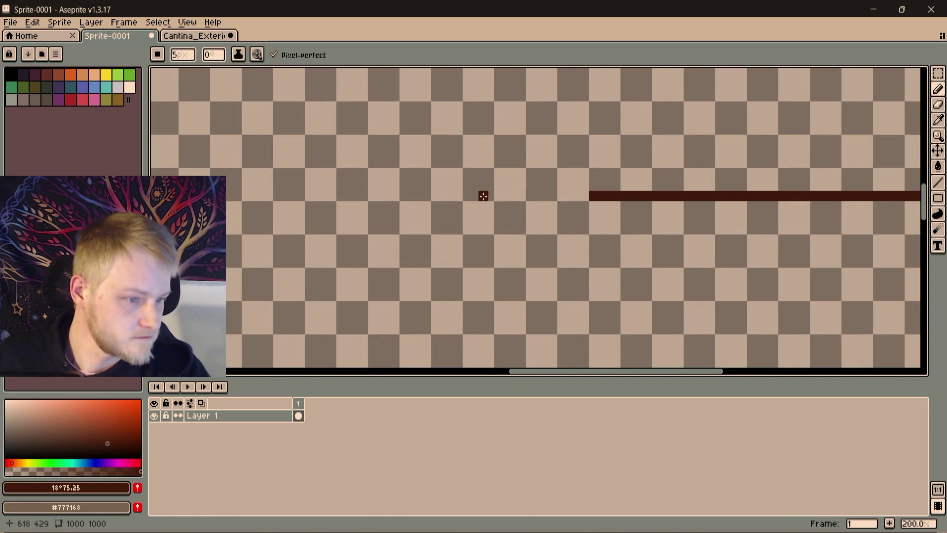
click(467, 196)
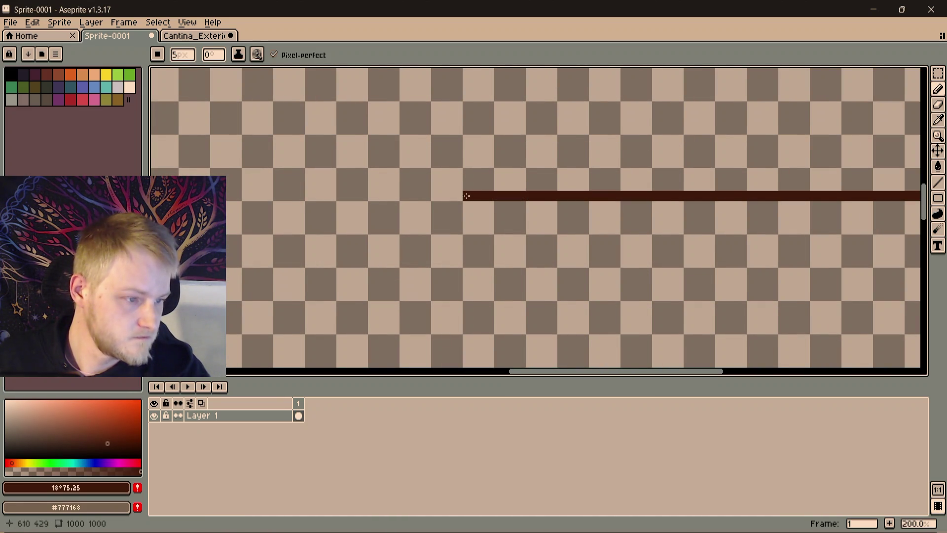
Pan over the building and the whole room outline to check the new edge
scroll(449, 288, down, 1)
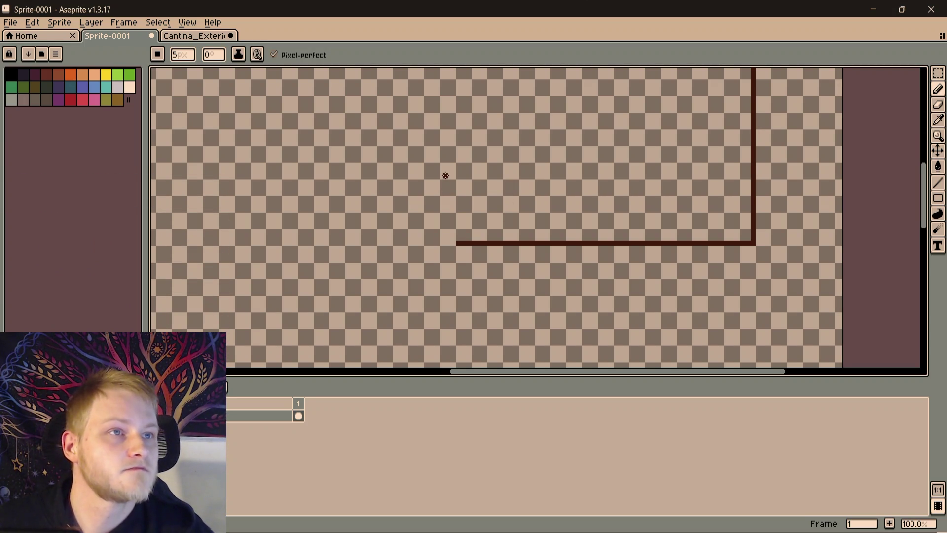
mouse_move(612, 220)
mouse_down()
mouse_move(659, 256)
mouse_move(728, 204)
mouse_up()
scroll(611, 213, down, 2)
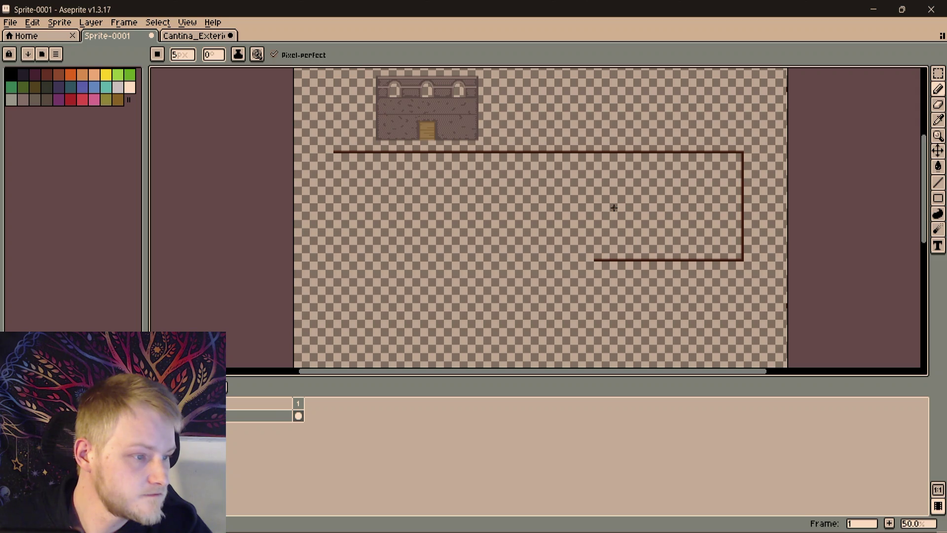
drag(595, 232, 615, 190)
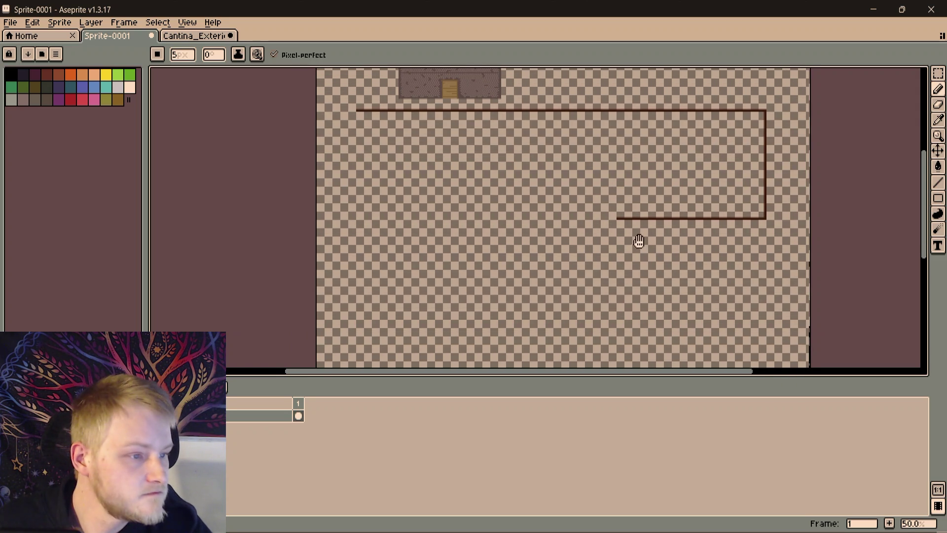
scroll(577, 242, up, 2)
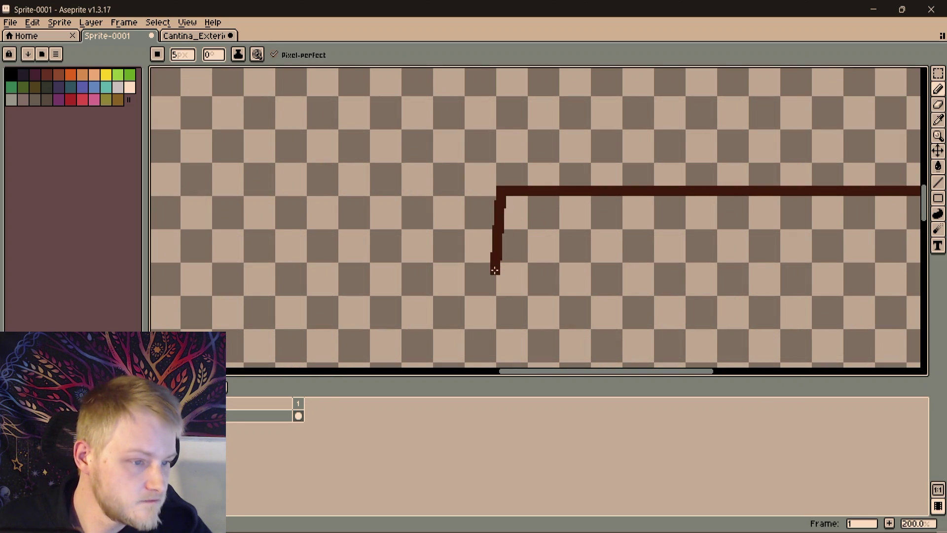
Pan and zoom along the longer vertical stroke dropping from the lower edge's left end
drag(467, 258, 537, 148)
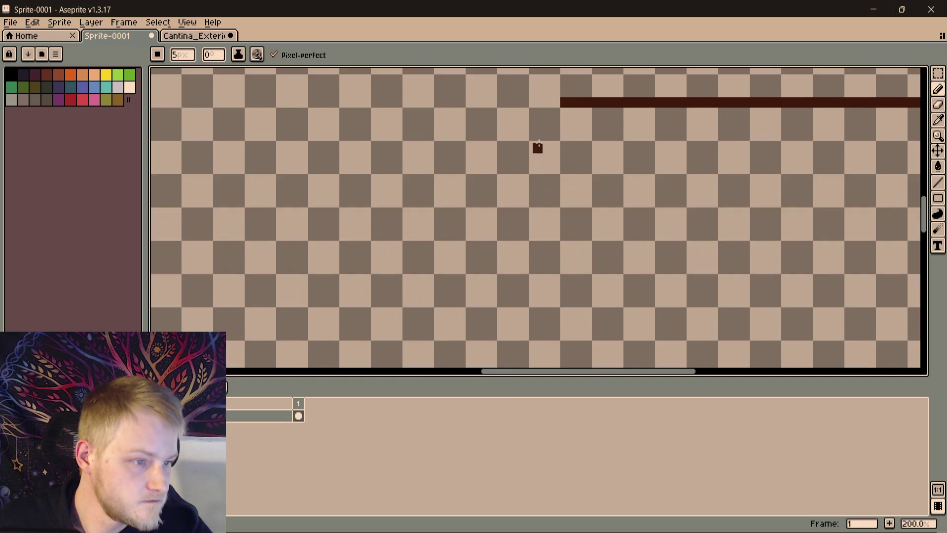
scroll(542, 126, up, 1)
mouse_move(561, 83)
mouse_down()
mouse_move(519, 140)
mouse_move(533, 150)
mouse_up()
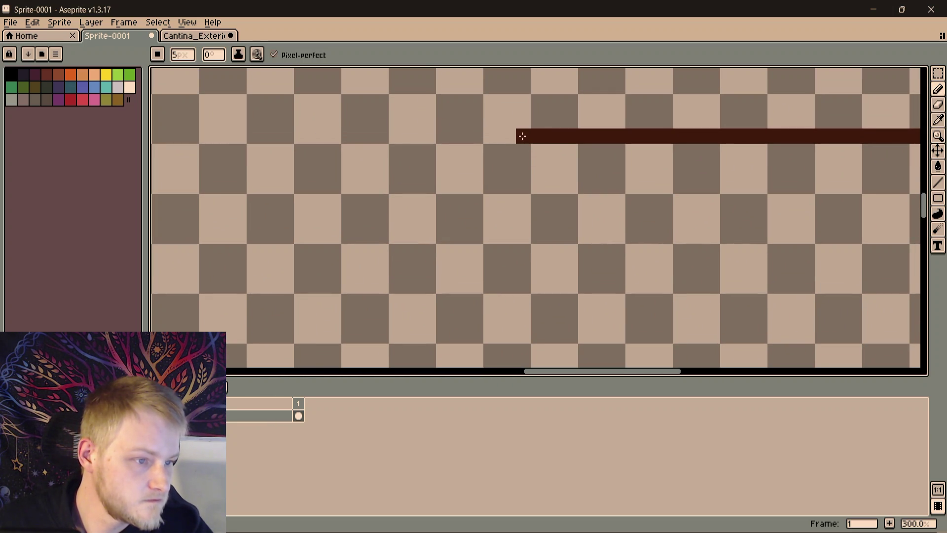
scroll(520, 148, down, 3)
scroll(518, 225, up, 1)
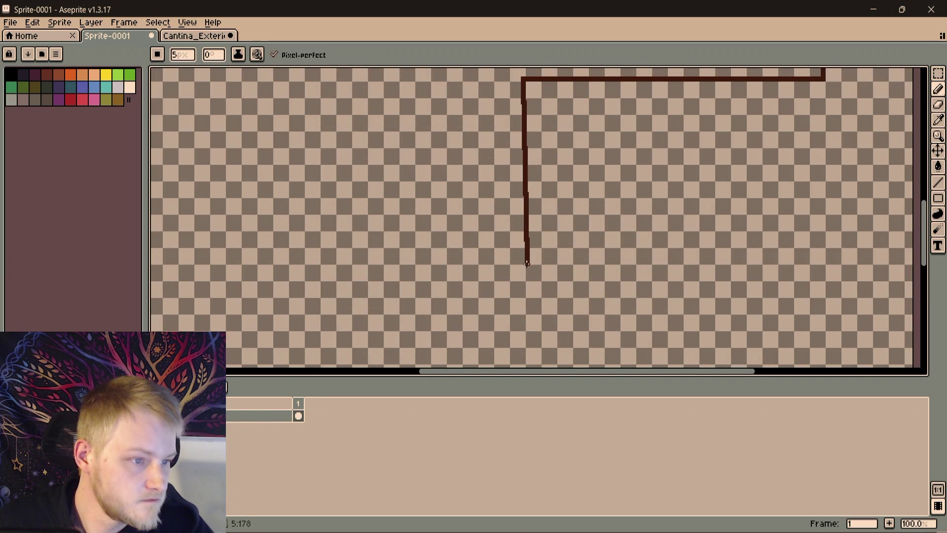
scroll(523, 265, left, 3)
mouse_move(526, 268)
mouse_down()
mouse_move(484, 247)
mouse_move(457, 263)
mouse_up()
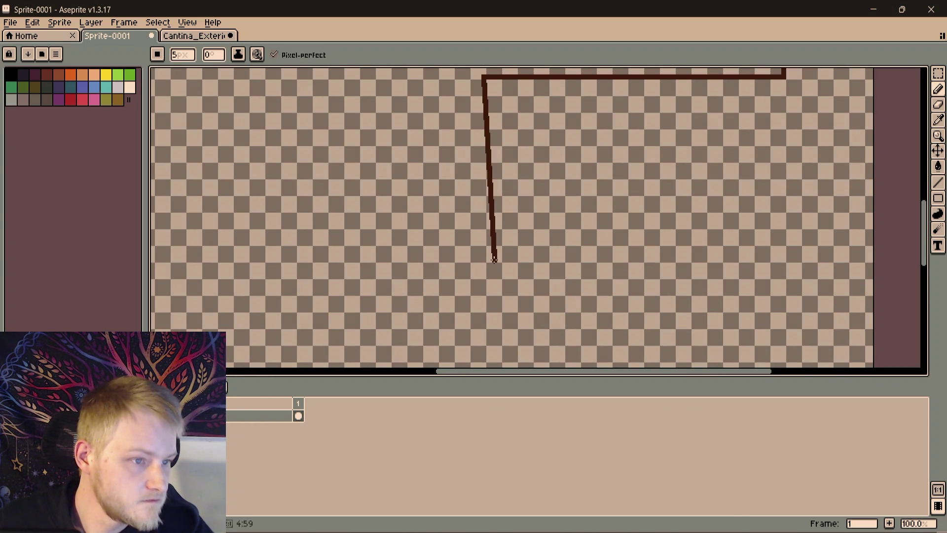
scroll(487, 264, up, 1)
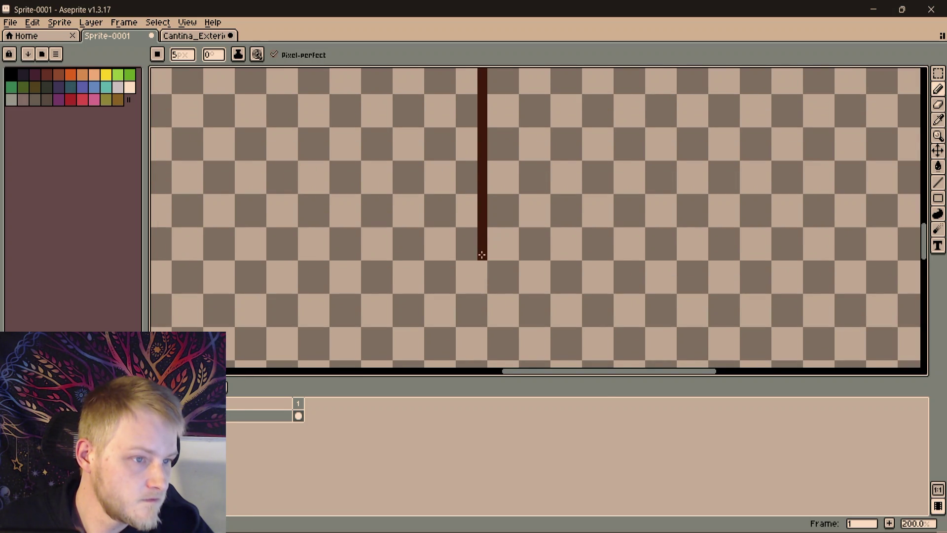
scroll(464, 222, down, 2)
drag(313, 158, 336, 192)
scroll(339, 195, down, 1)
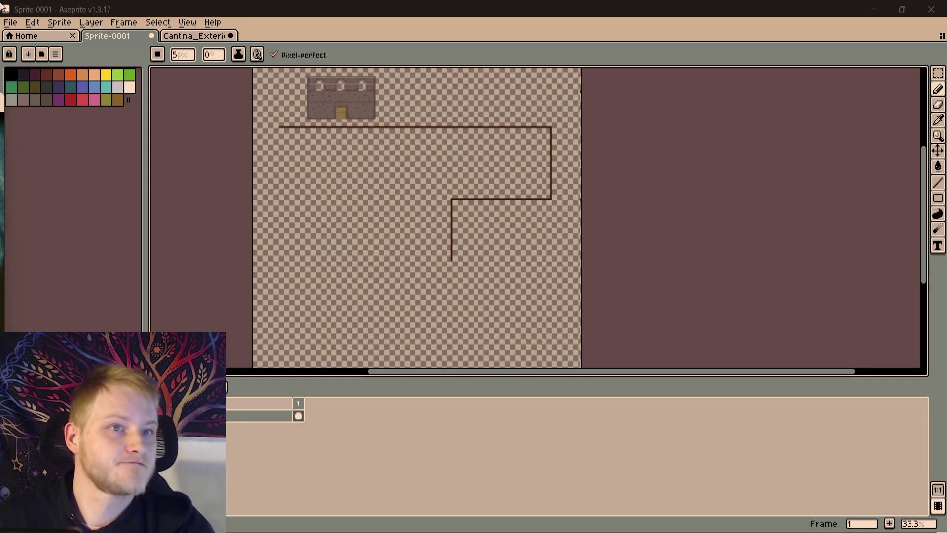
scroll(448, 250, up, 2)
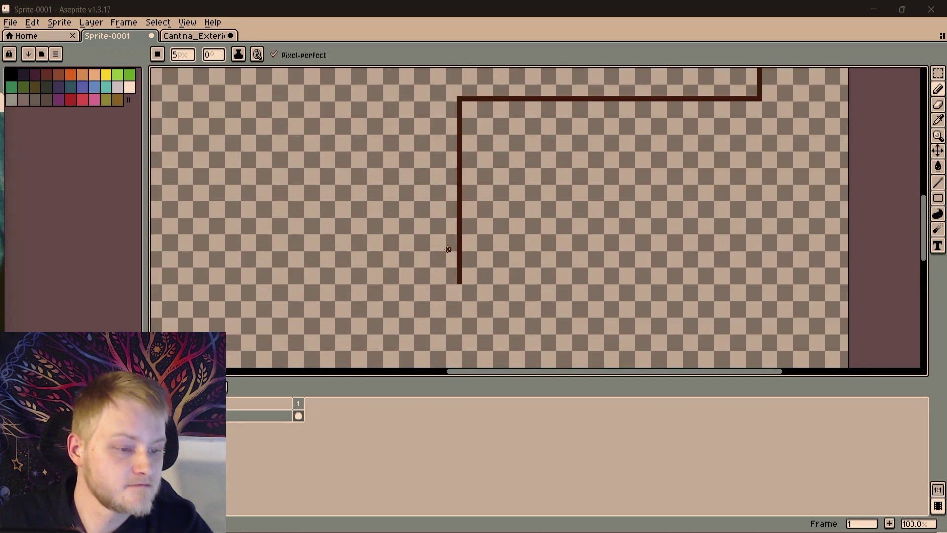
Draw the room's dark brown bottom edge leftward from the end of the vertical line
scroll(448, 249, up, 4)
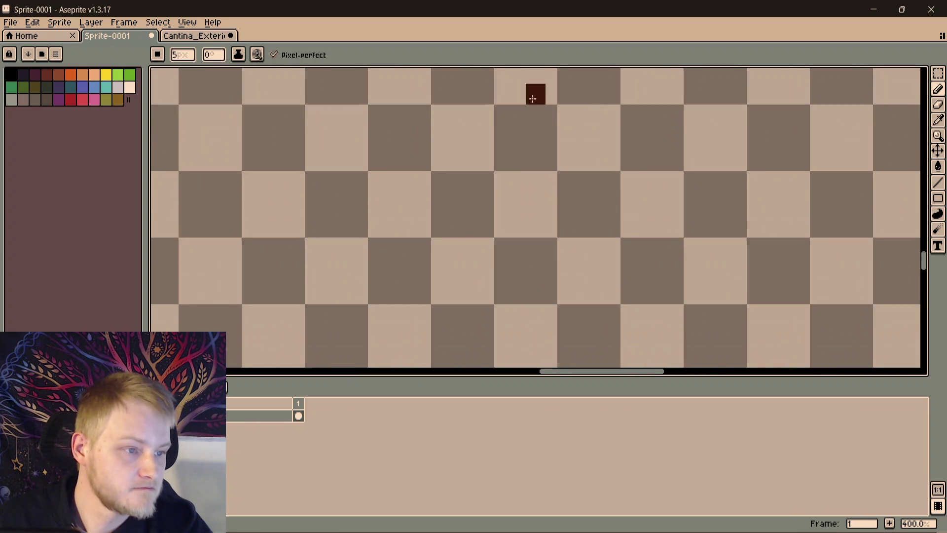
scroll(543, 165, down, 3)
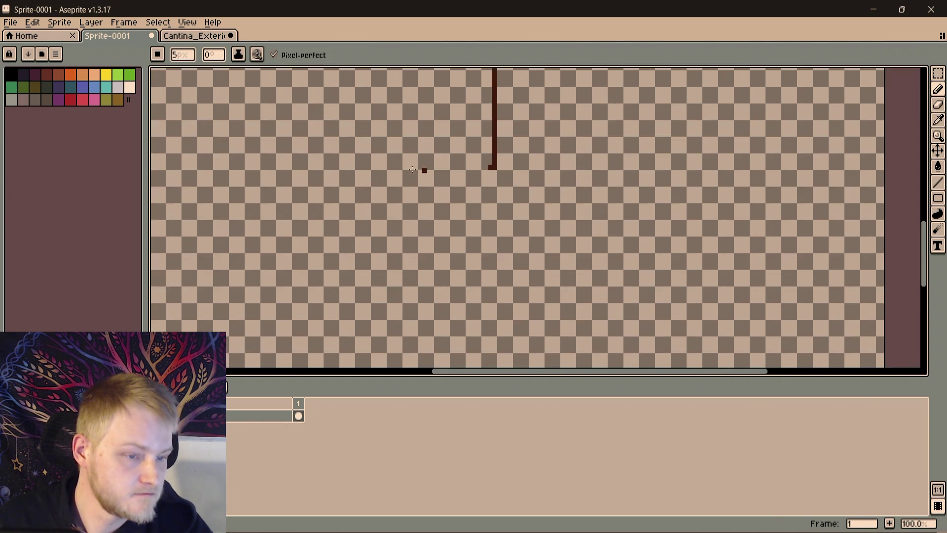
scroll(412, 170, down, 3)
scroll(450, 214, up, 1)
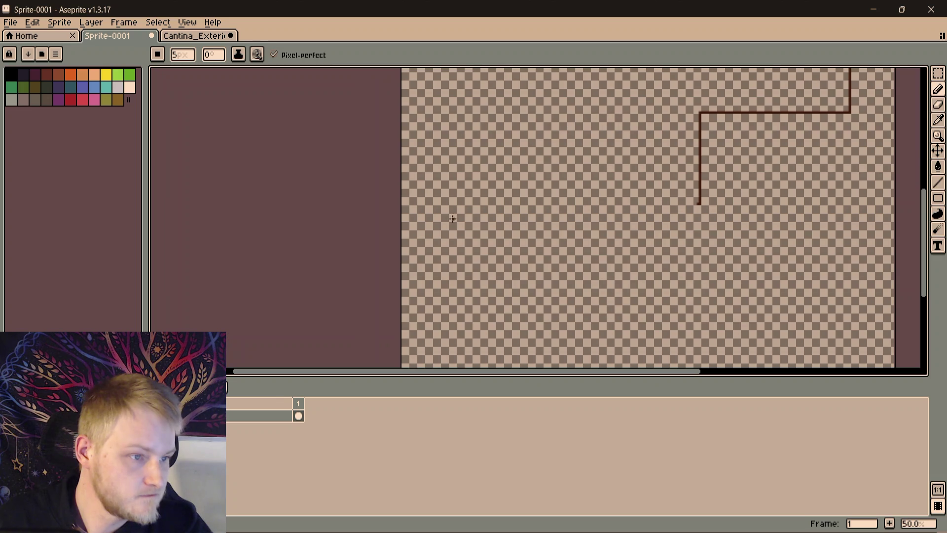
shift+click(480, 200)
Draw the left side up to meet the top edge, then centre the finished room outline
scroll(406, 203, up, 2)
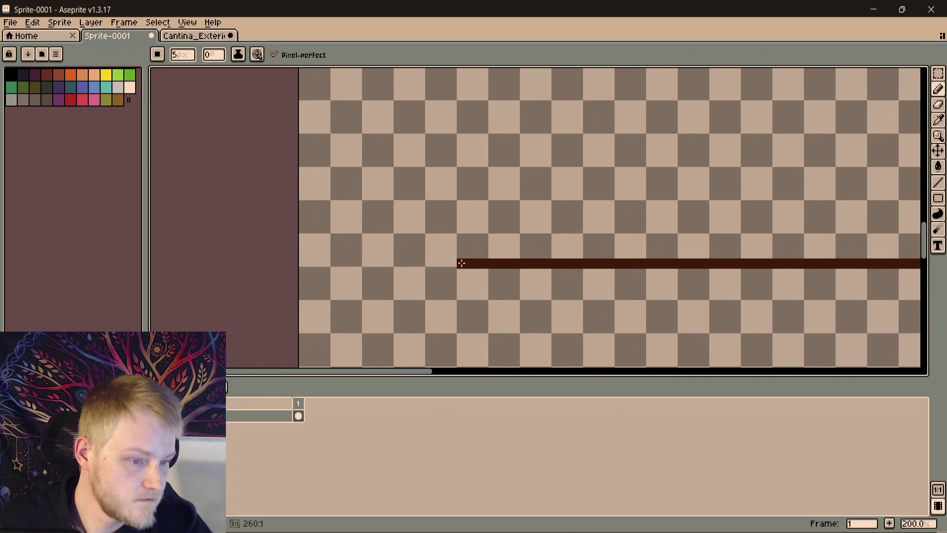
scroll(461, 263, down, 3)
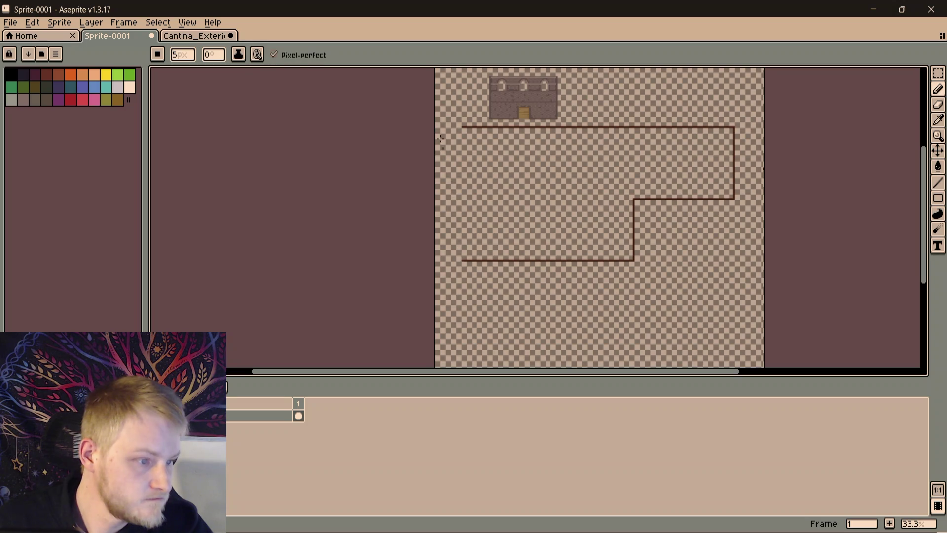
scroll(569, 257, up, 3)
mouse_move(461, 142)
mouse_down()
mouse_move(529, 286)
mouse_move(647, 191)
mouse_up()
scroll(647, 190, up, 1)
drag(571, 119, 556, 262)
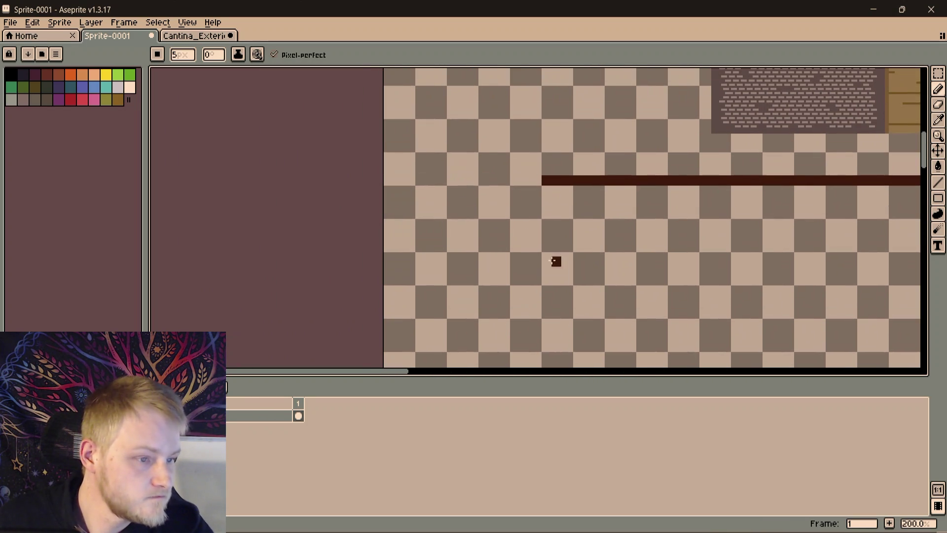
shift+click(546, 191)
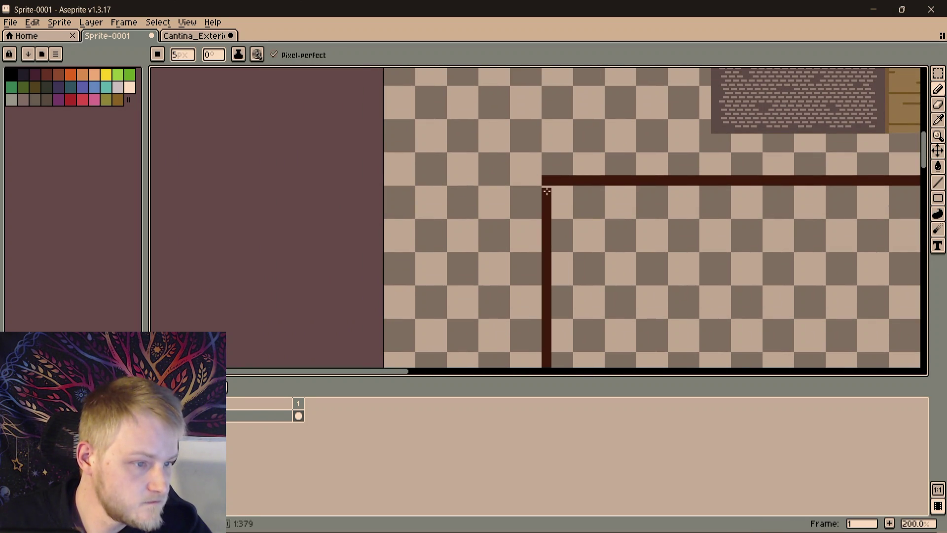
scroll(546, 191, down, 3)
drag(655, 258, 432, 238)
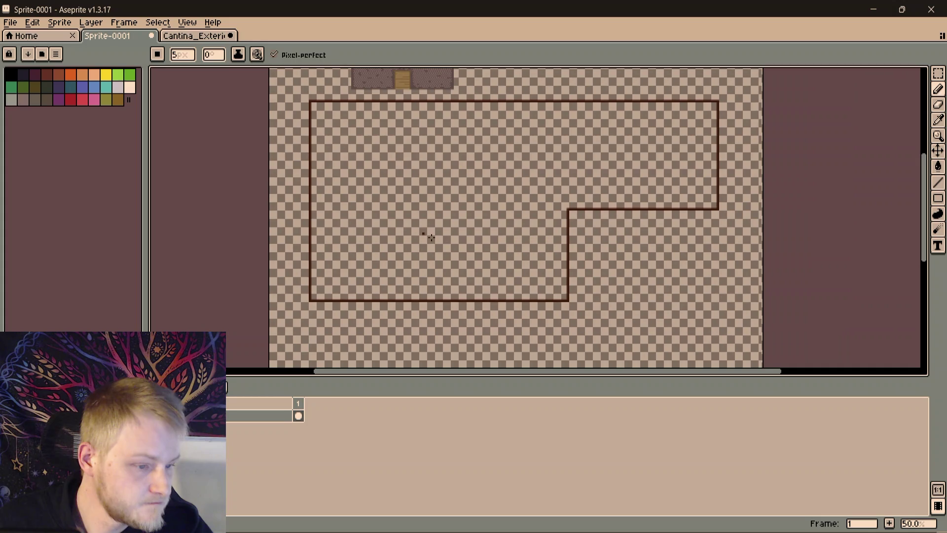
drag(497, 304, 516, 267)
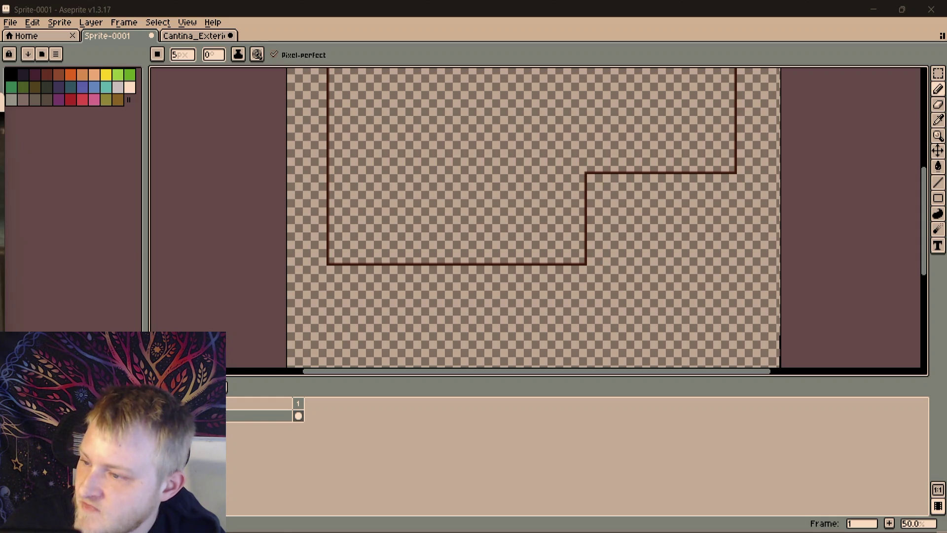
View the whole sprite, save it as BaxterHideoutTest.png, and switch back to the Pencil tool
scroll(437, 226, right, 5)
scroll(436, 226, up, 3)
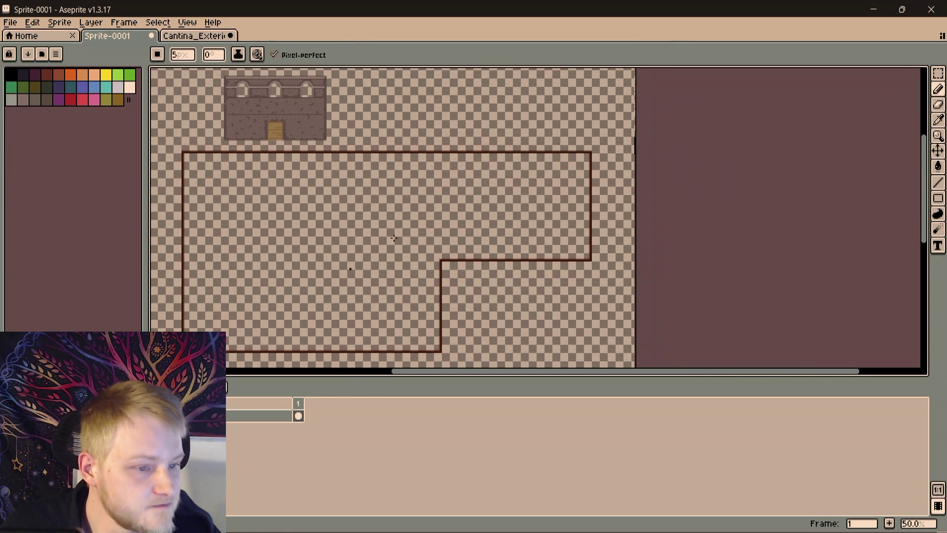
scroll(434, 229, left, 3)
scroll(434, 228, down, 1)
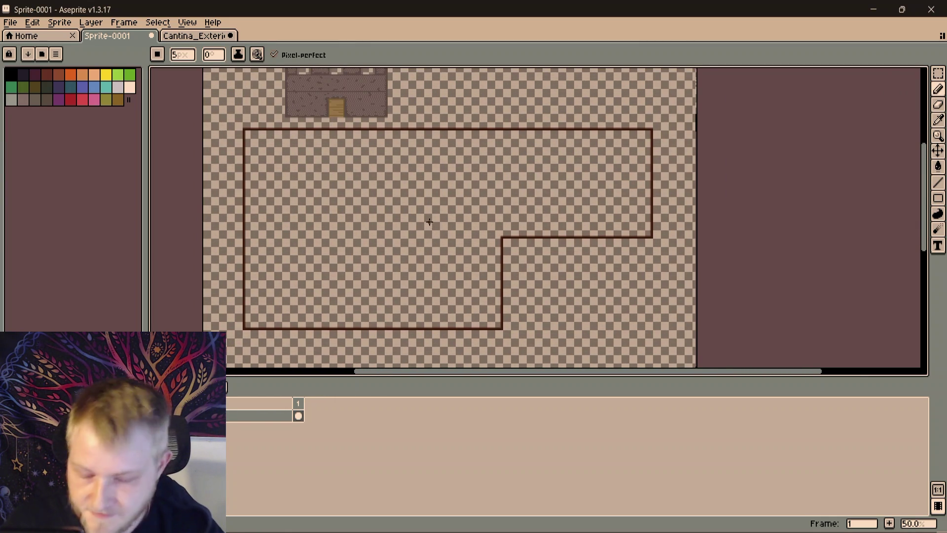
drag(431, 232, 444, 269)
scroll(277, 206, down, 1)
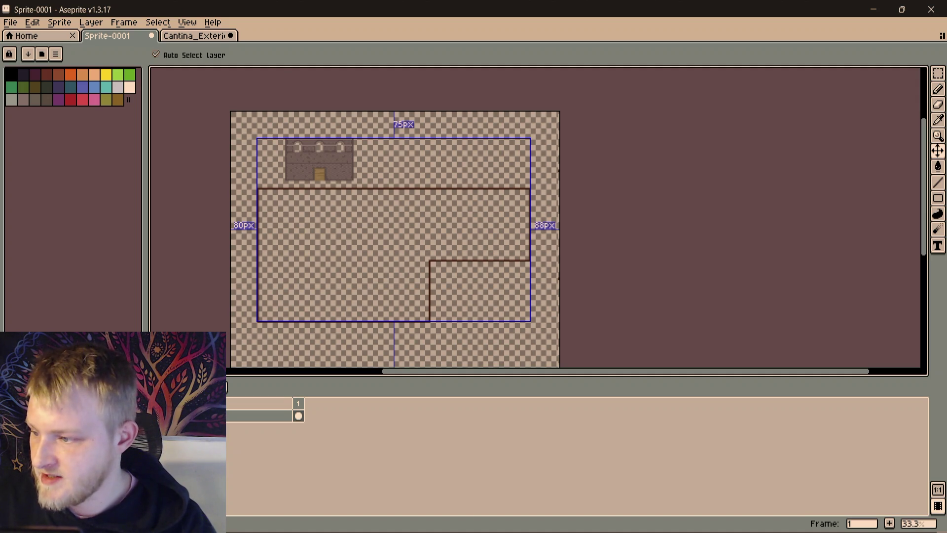
key(Return)
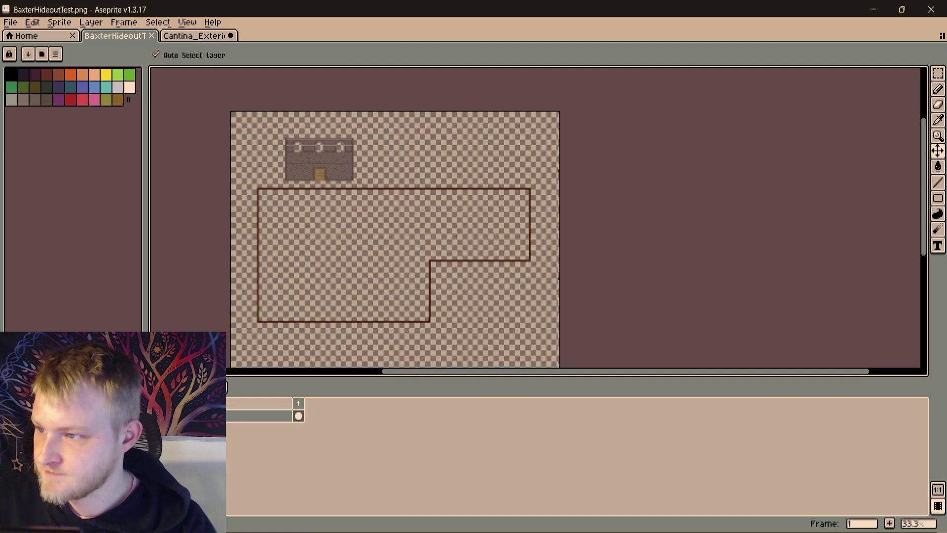
key(b)
scroll(402, 158, up, 1)
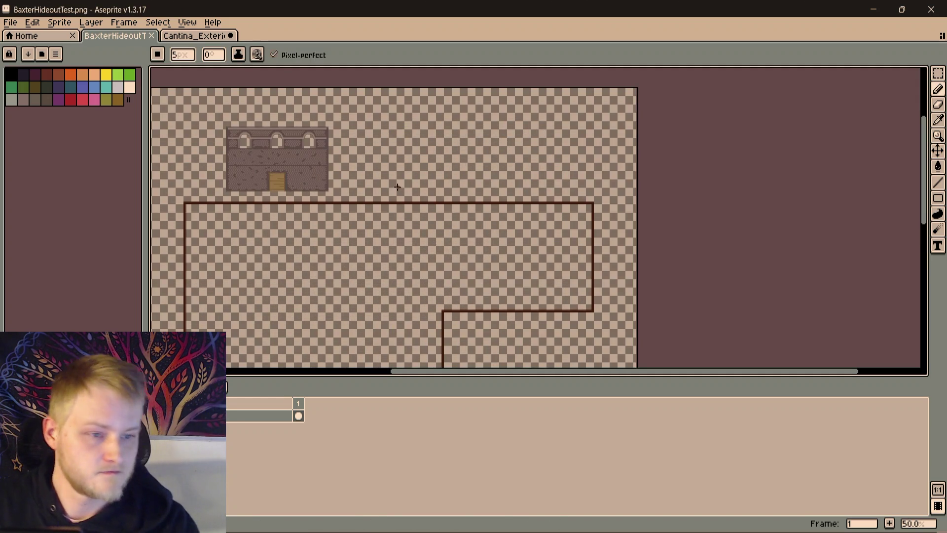